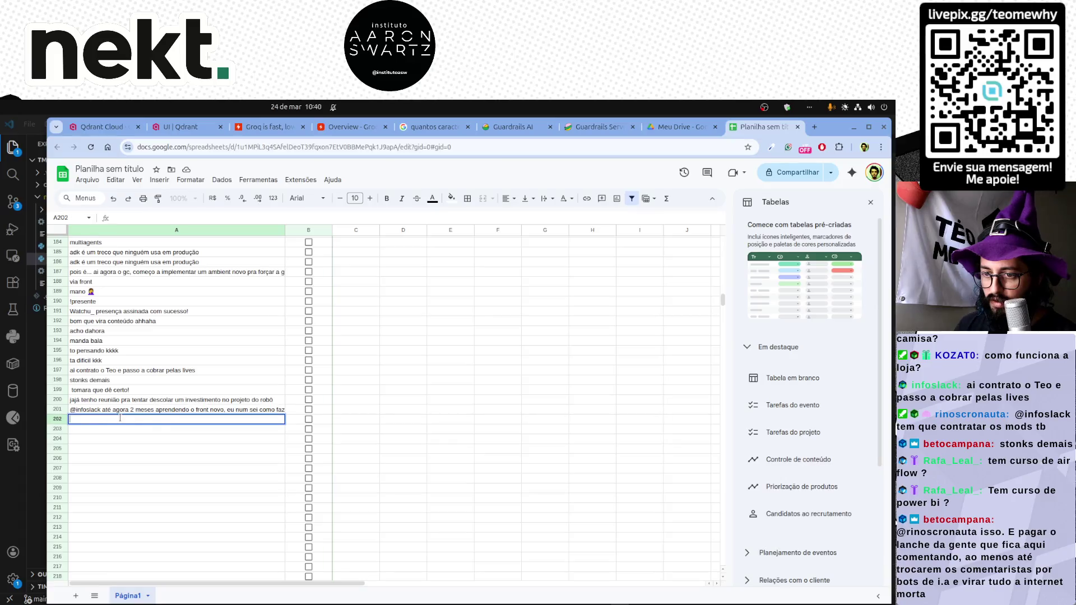
Paste the chat message into A202 and rename the spreadsheet 'Lista de perguntas da IA'.
key(Return)
scroll(117, 437, up, 10)
scroll(117, 438, up, 10)
scroll(126, 446, up, 10)
scroll(127, 446, up, 10)
scroll(126, 445, up, 8)
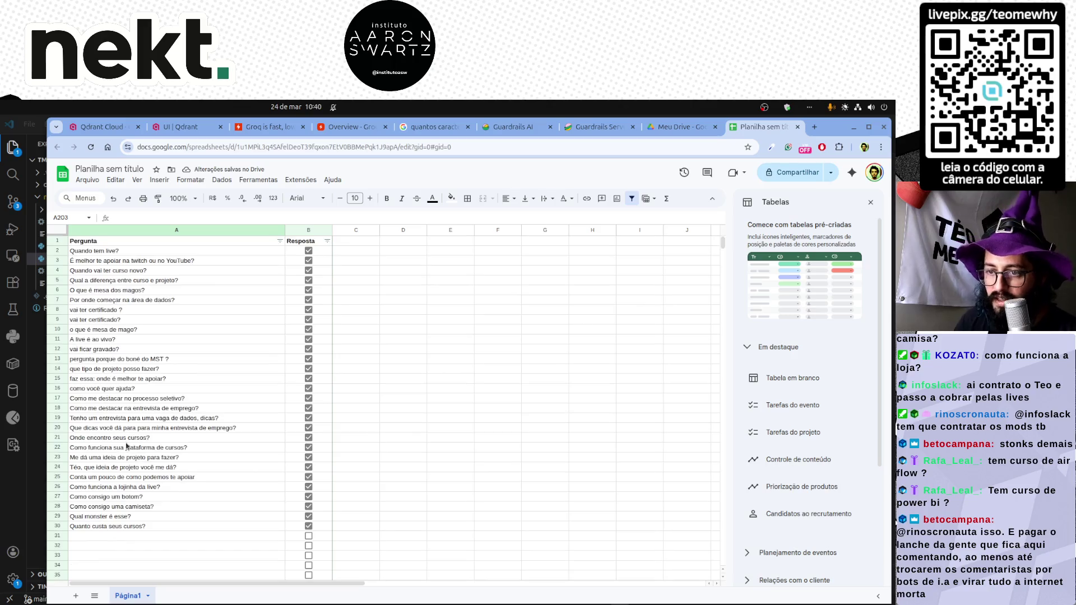
scroll(126, 445, down, 3)
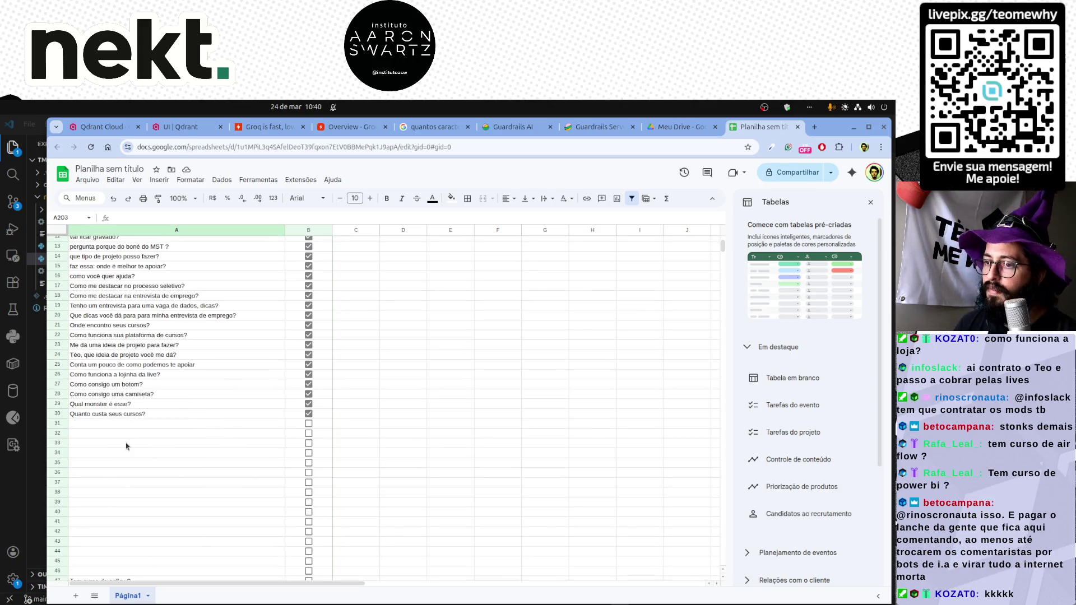
click(109, 169)
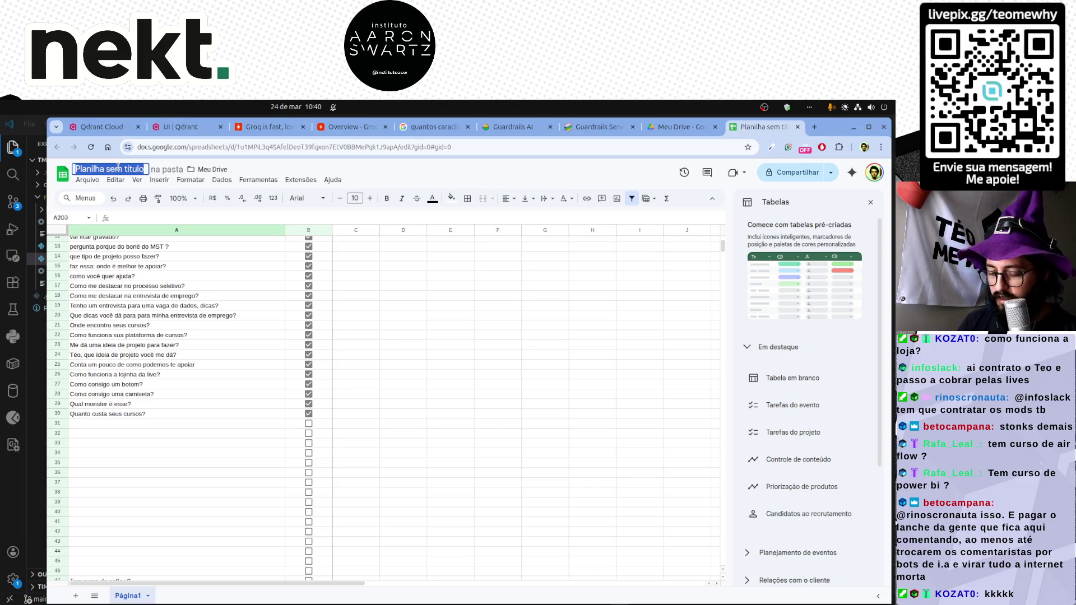
text(I)
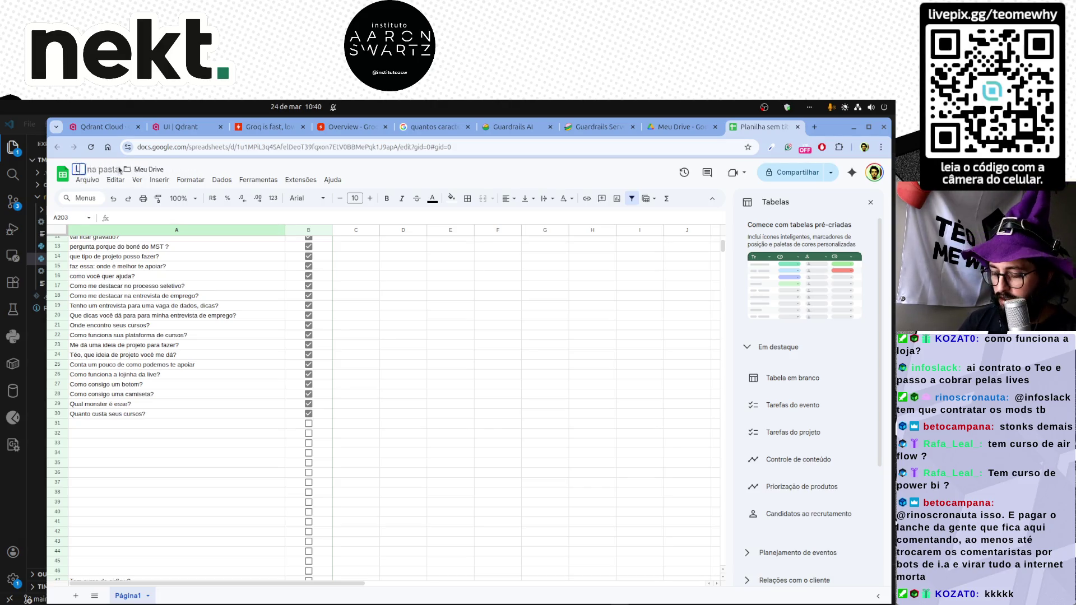
text(istas)
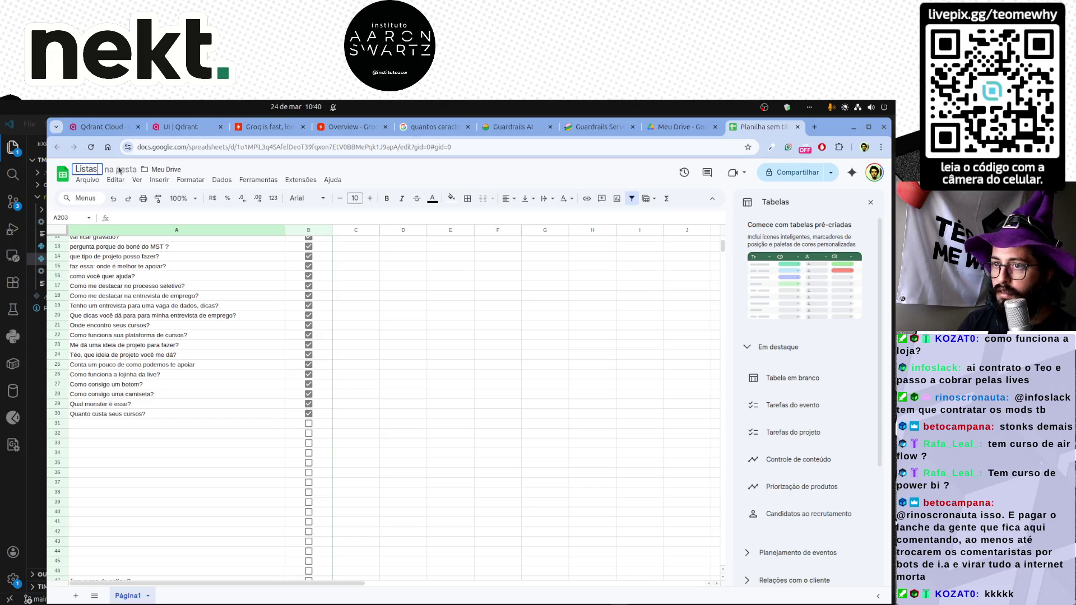
key(BackSpace)
text(de perguntas)
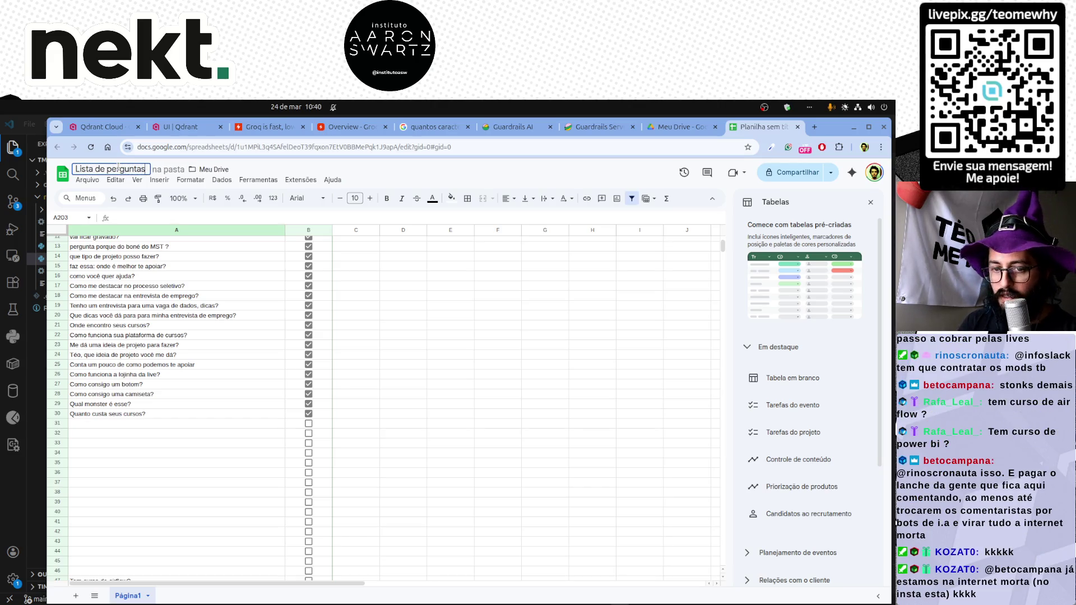
text( da IA)
key(Return)
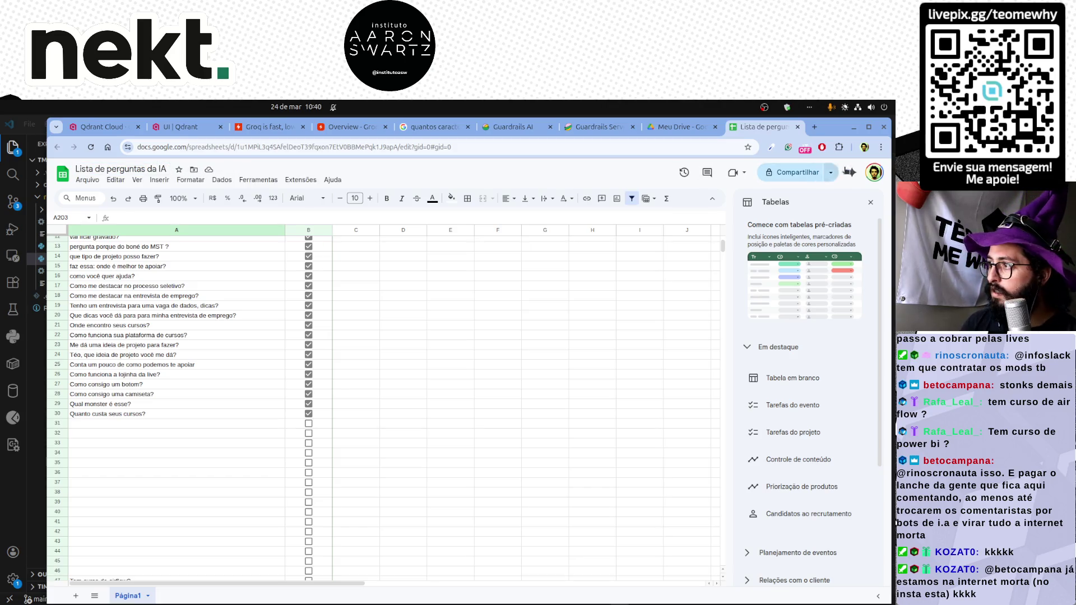
click(807, 172)
Set general access to 'Qualquer pessoa com o link' and copy the sharing link.
click(397, 420)
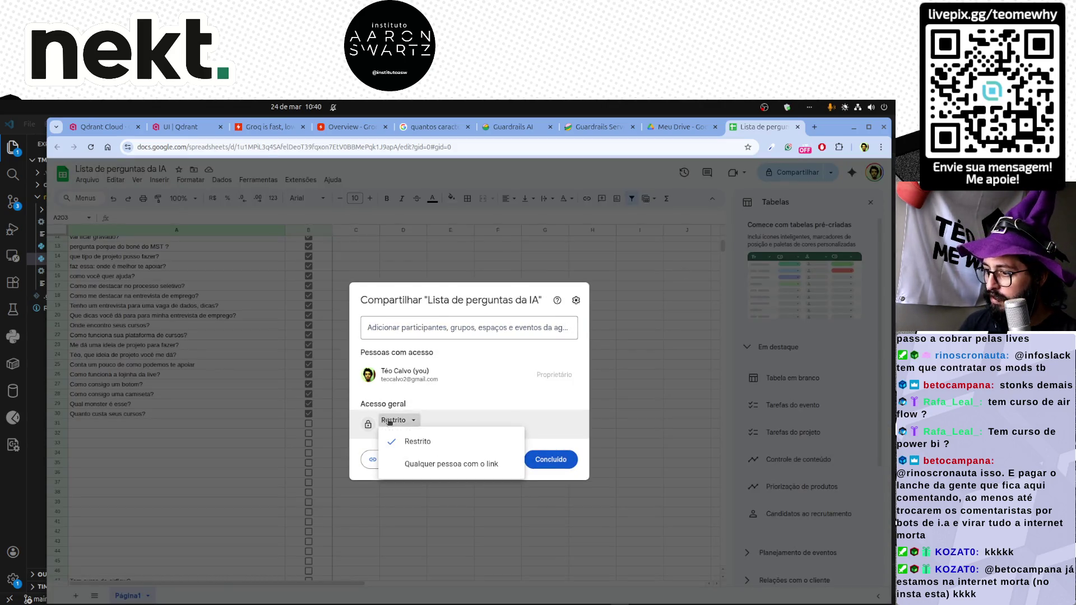
click(450, 464)
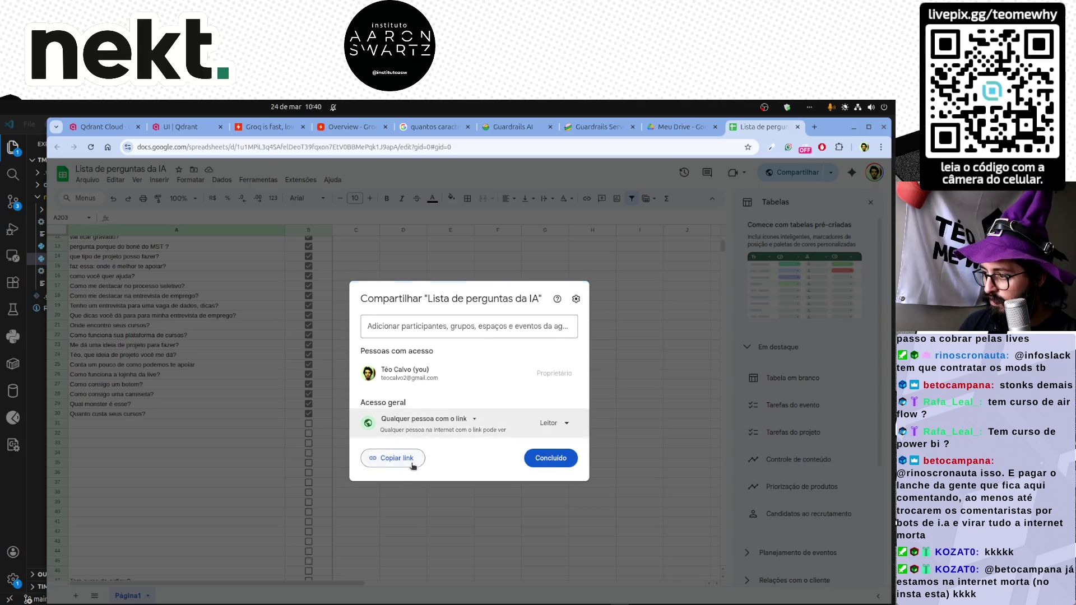
click(391, 458)
click(550, 457)
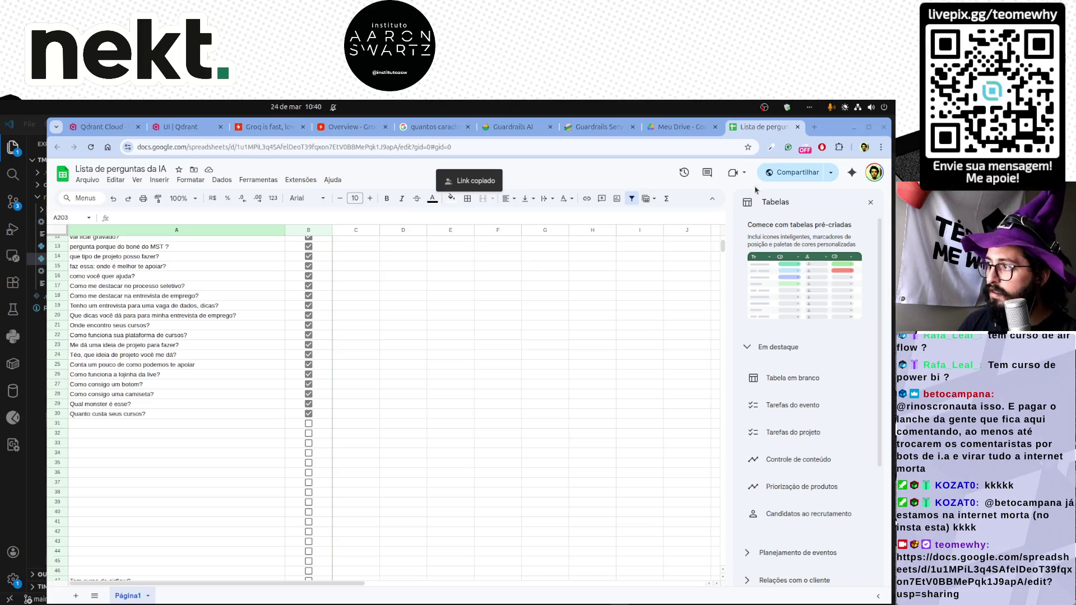
Change the link-access role to Editor so anyone with the link can edit.
click(798, 171)
click(553, 424)
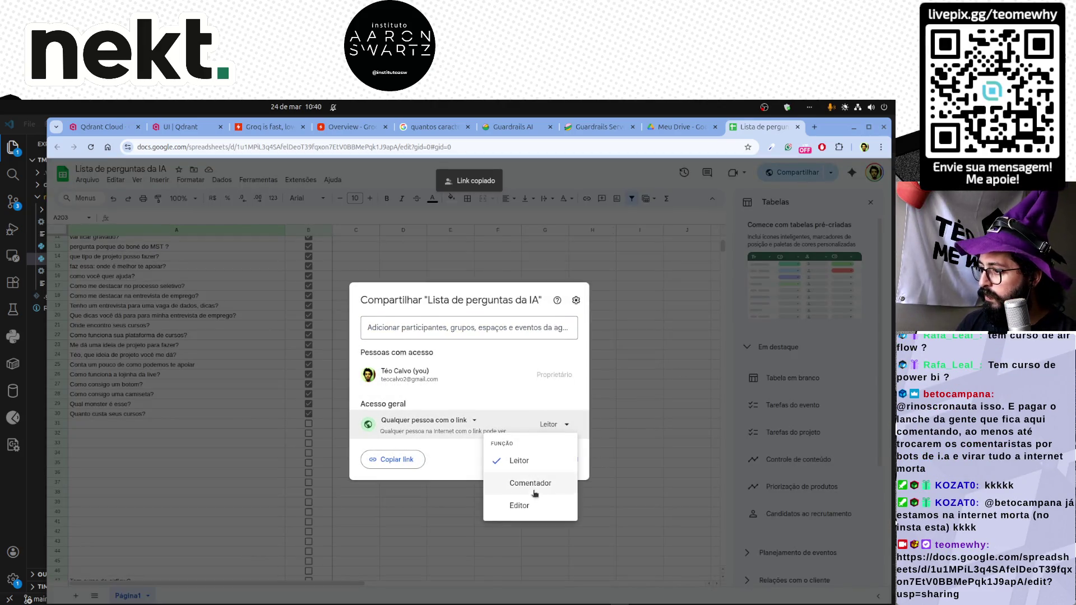
click(535, 504)
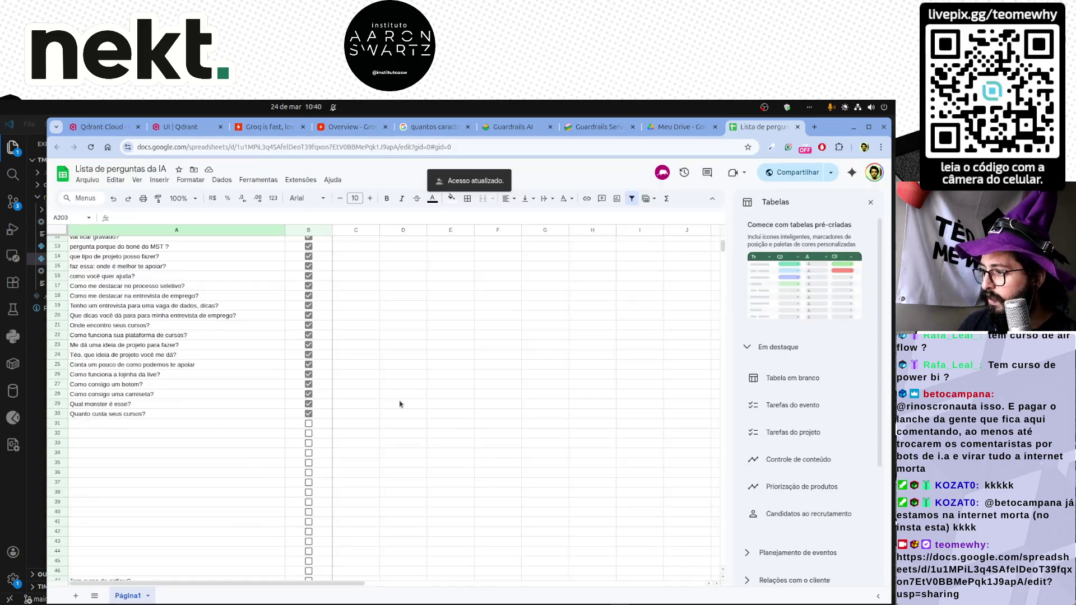
click(178, 424)
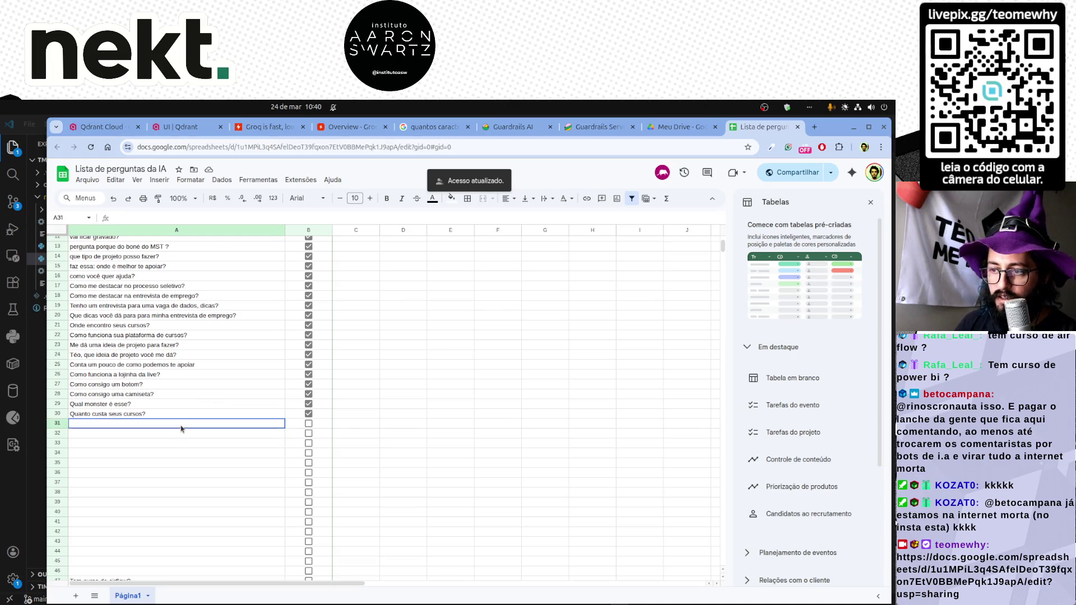
scroll(181, 427, up, 3)
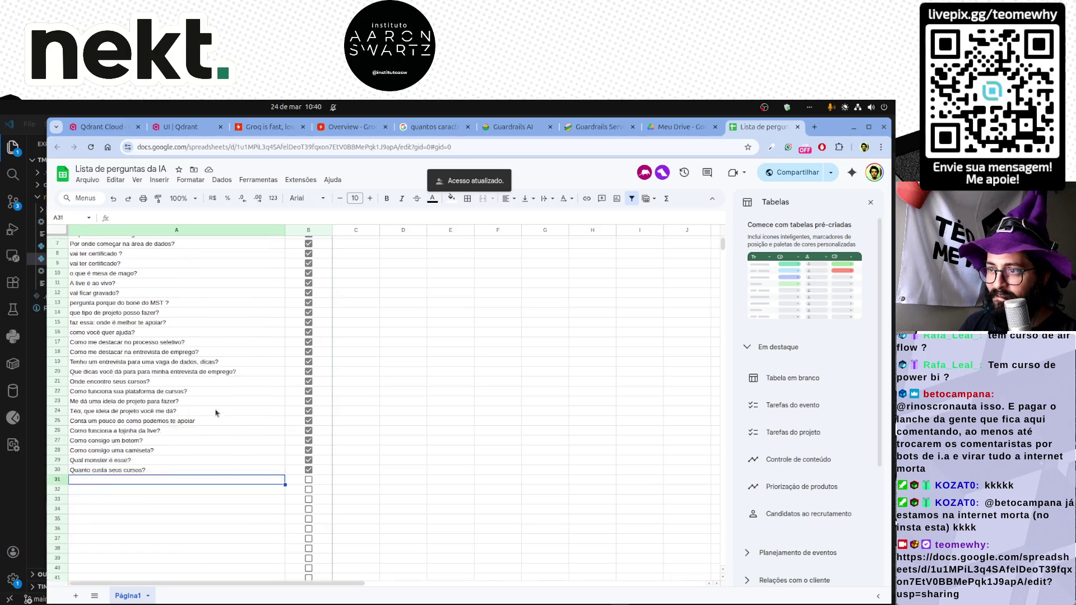
scroll(215, 412, down, 5)
scroll(216, 412, down, 5)
scroll(216, 412, down, 5)
scroll(215, 412, down, 5)
scroll(215, 413, down, 5)
scroll(215, 412, down, 3)
scroll(215, 411, down, 5)
scroll(215, 412, down, 4)
scroll(215, 412, down, 4)
scroll(177, 436, up, 5)
scroll(177, 437, up, 5)
scroll(219, 429, up, 5)
scroll(269, 427, up, 5)
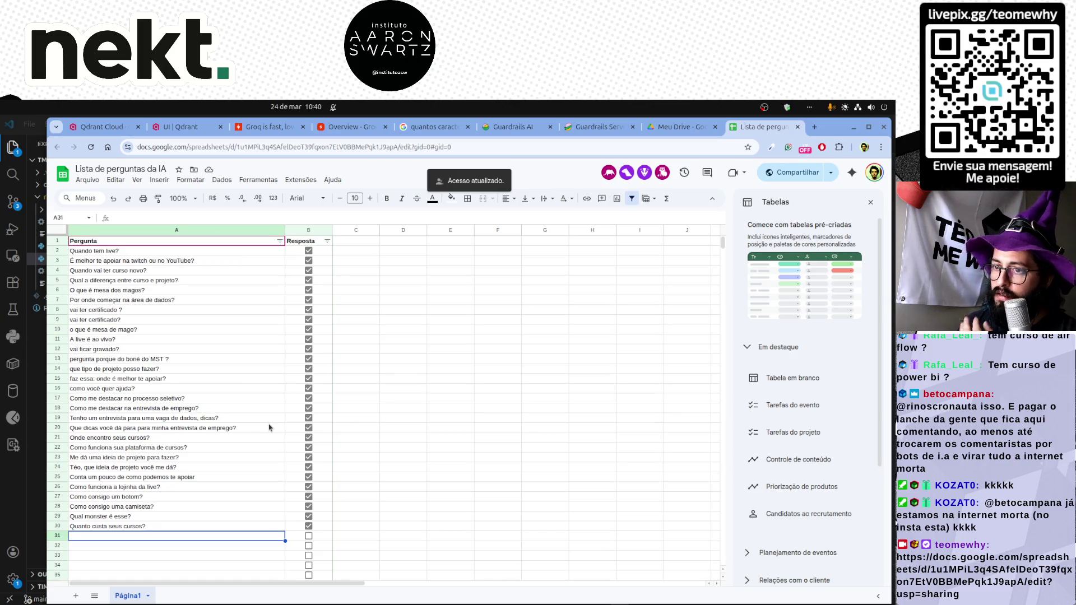
double_click(95, 379)
click(92, 407)
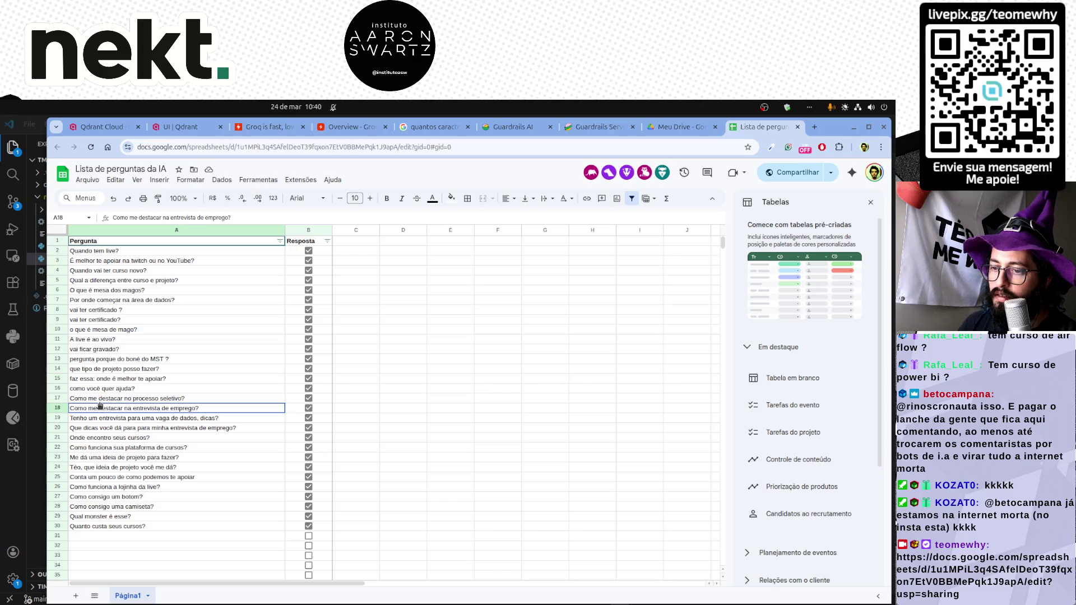
scroll(108, 421, down, 4)
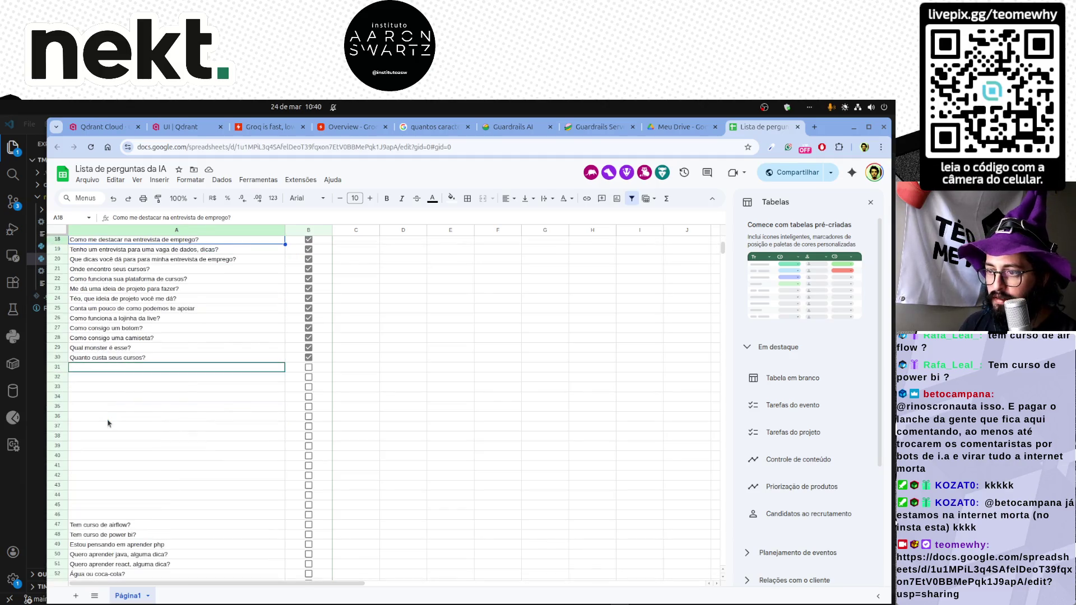
click(112, 418)
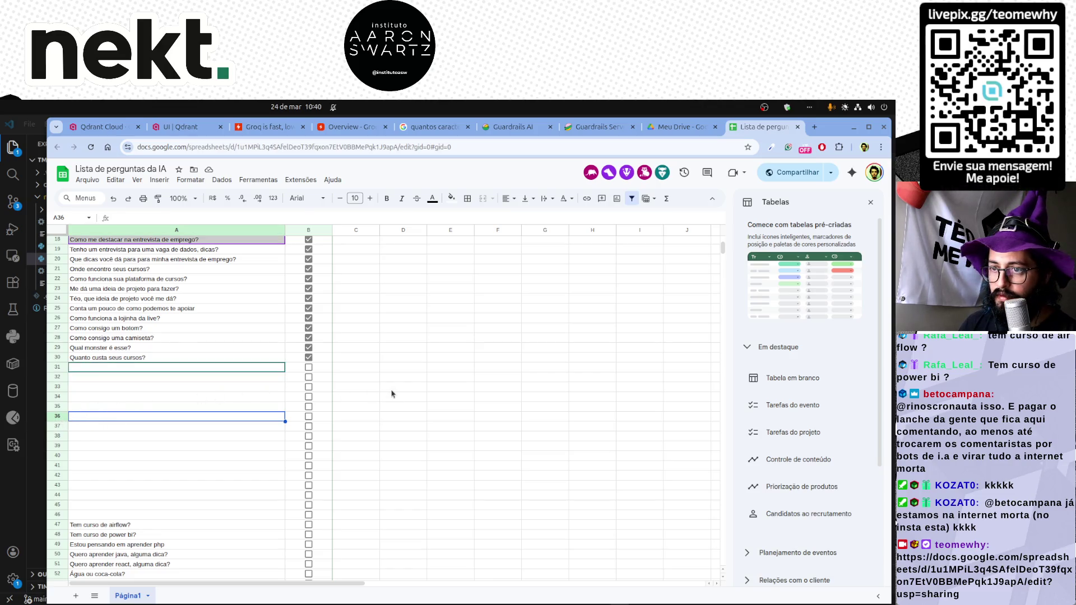
scroll(391, 393, up, 4)
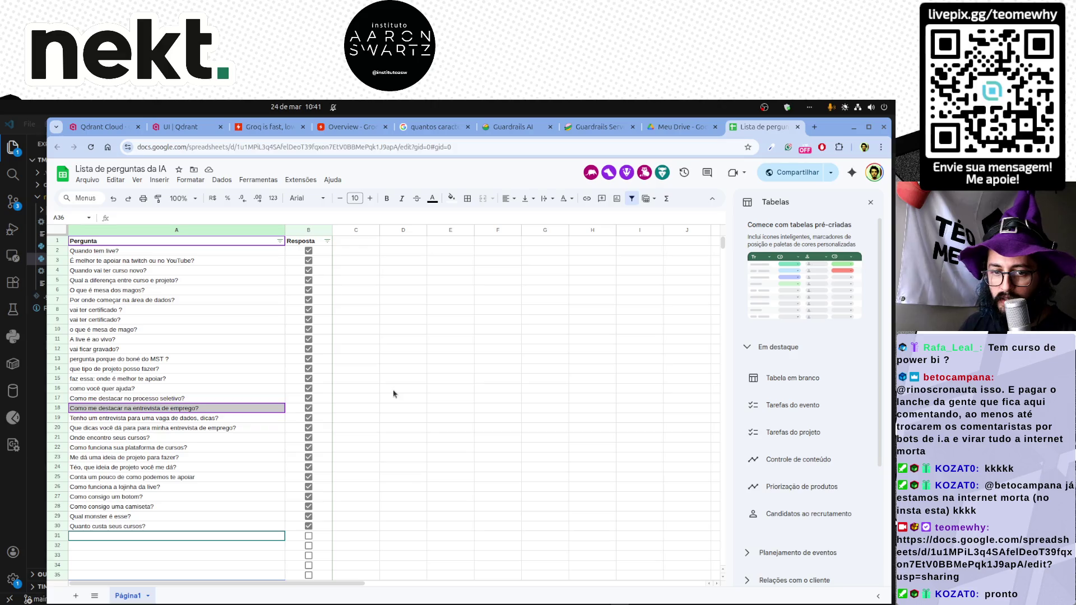
click(394, 393)
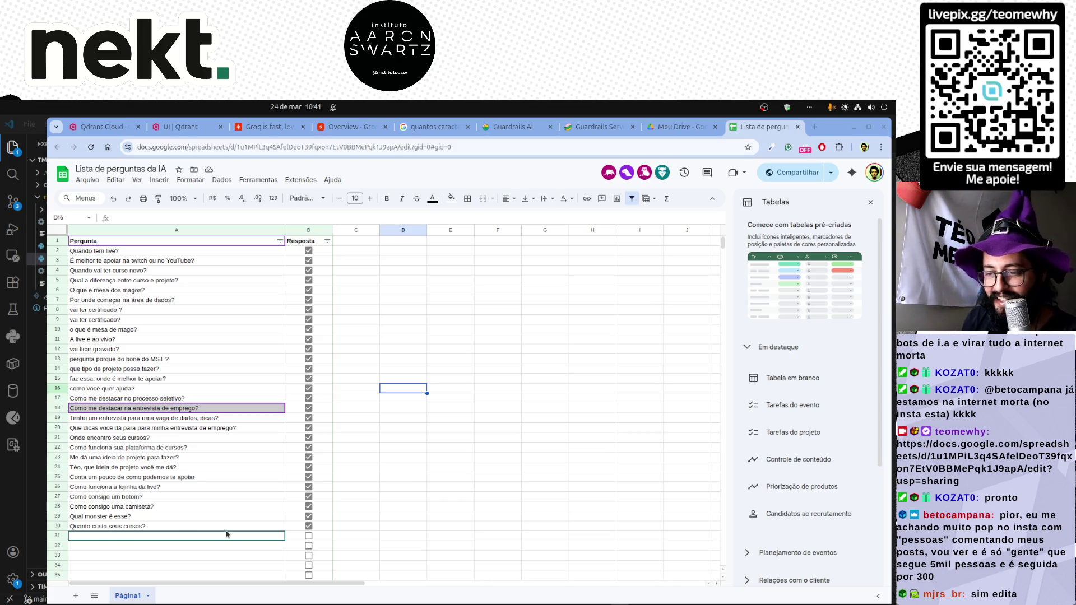
scroll(226, 535, down, 10)
scroll(219, 538, down, 10)
scroll(214, 539, down, 10)
scroll(207, 542, down, 10)
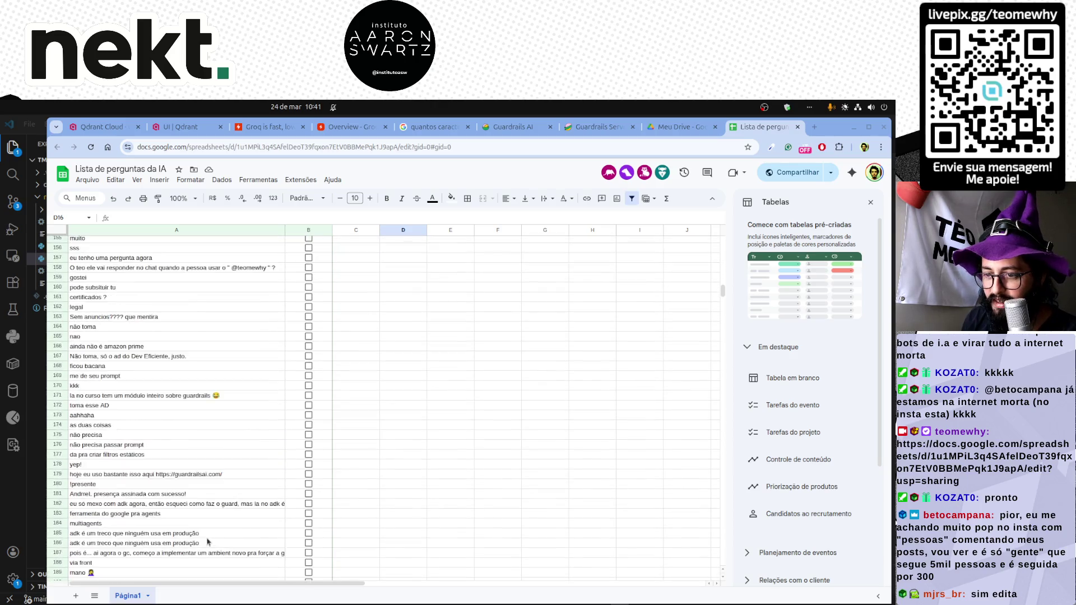
scroll(207, 541, down, 5)
Paste the Instagram-popularity chat message into A204 at the end of the list.
click(131, 495)
key(ctrl+v)
click(133, 514)
key(Up)
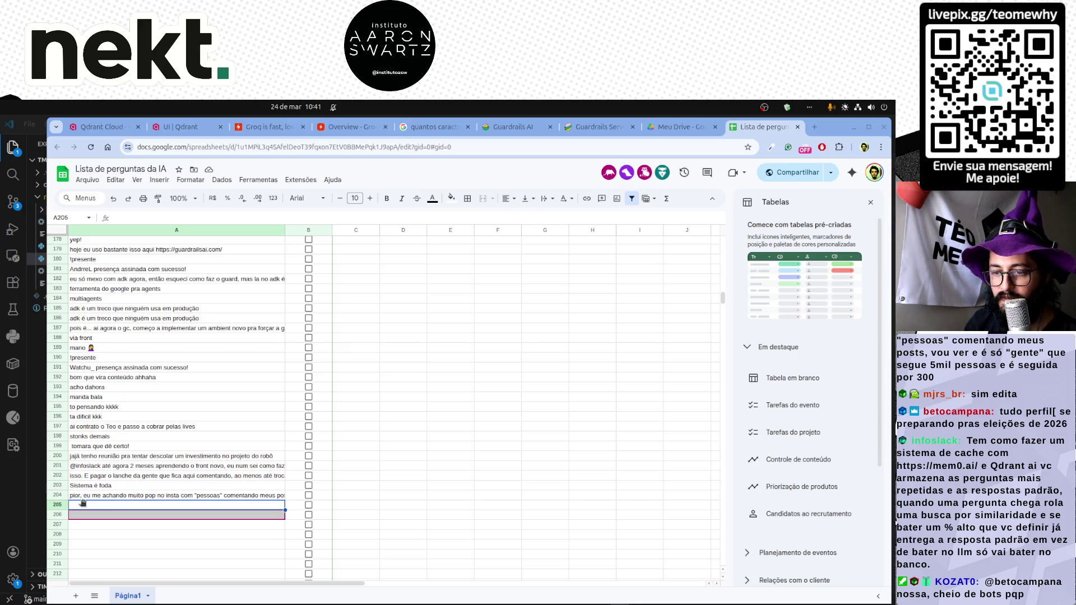
Paste the election and mods-salary messages into A205–A206, remove the stray '[' in A205, and close the Tabelas panel.
text(tudo perfil[ se preparando pras eleições de 2026)
key(Return)
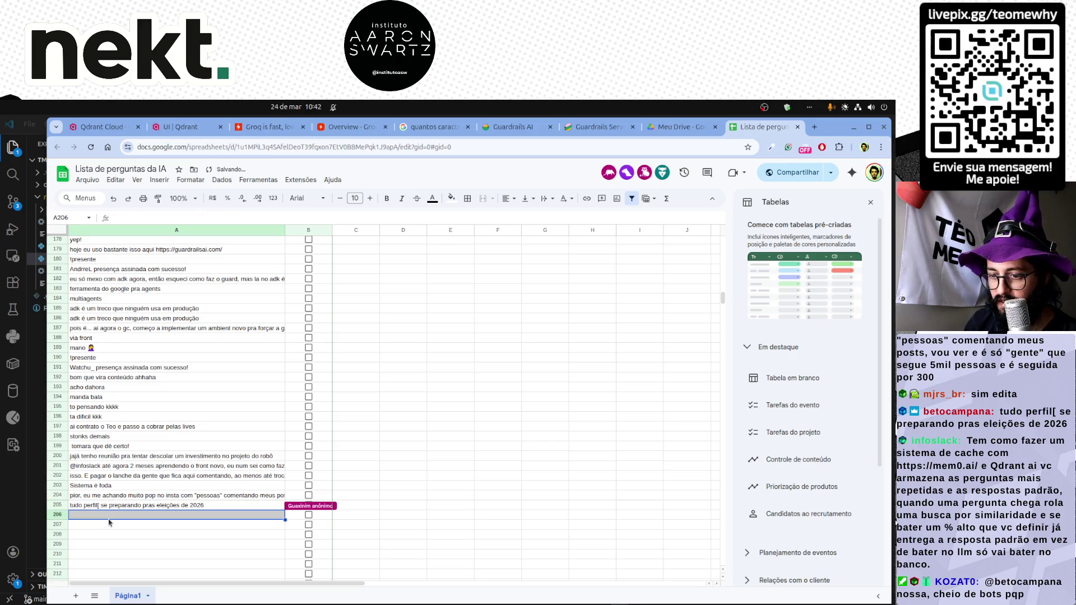
text(Os mods recebem salario?)
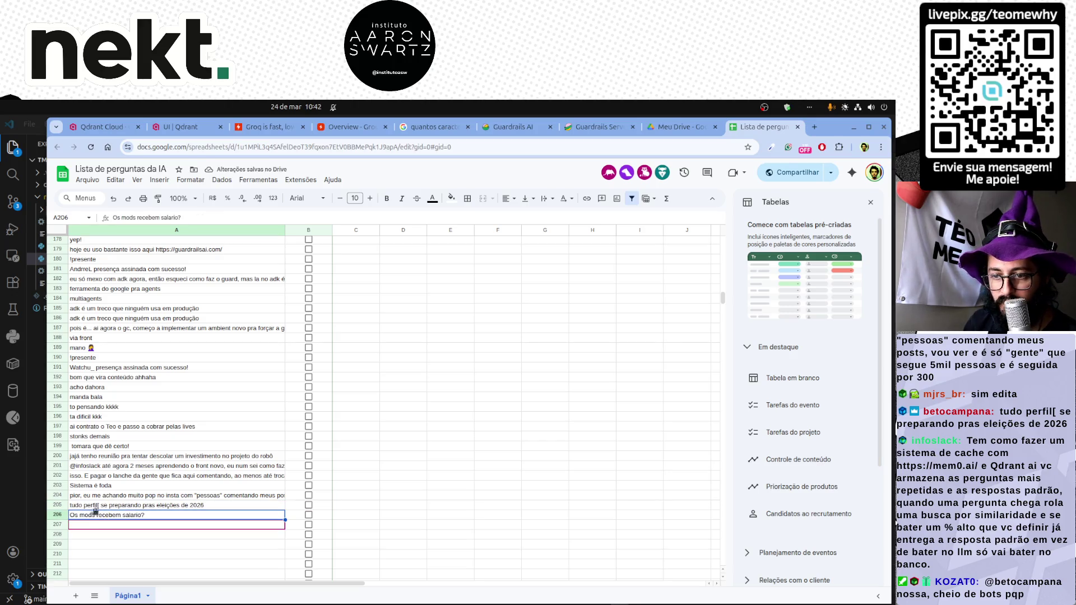
click(100, 506)
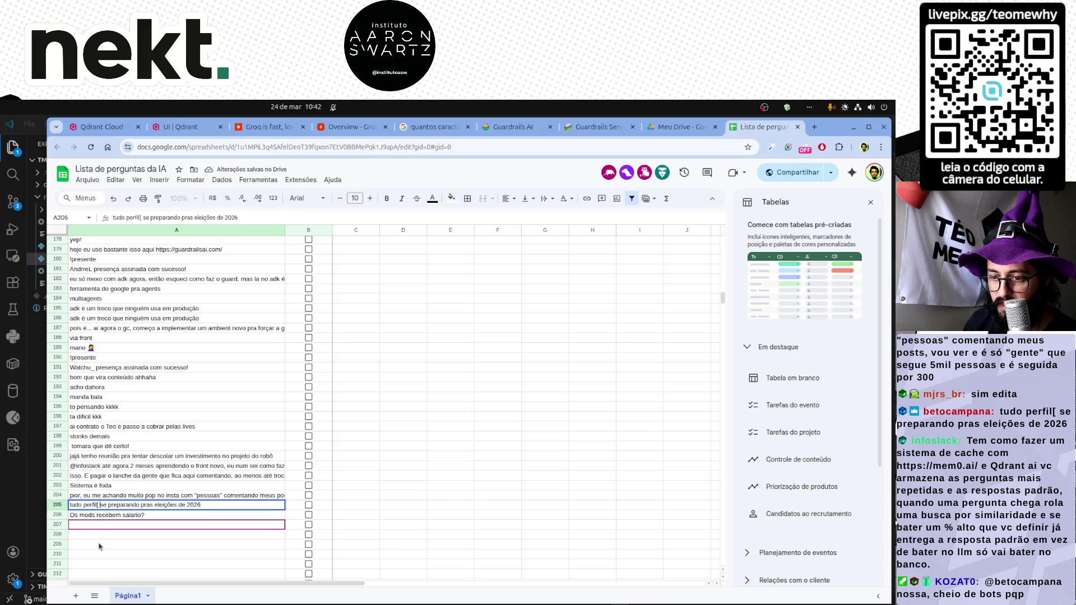
key(BackSpace)
key(Return)
scroll(213, 420, up, 8)
scroll(212, 421, up, 10)
scroll(213, 421, up, 10)
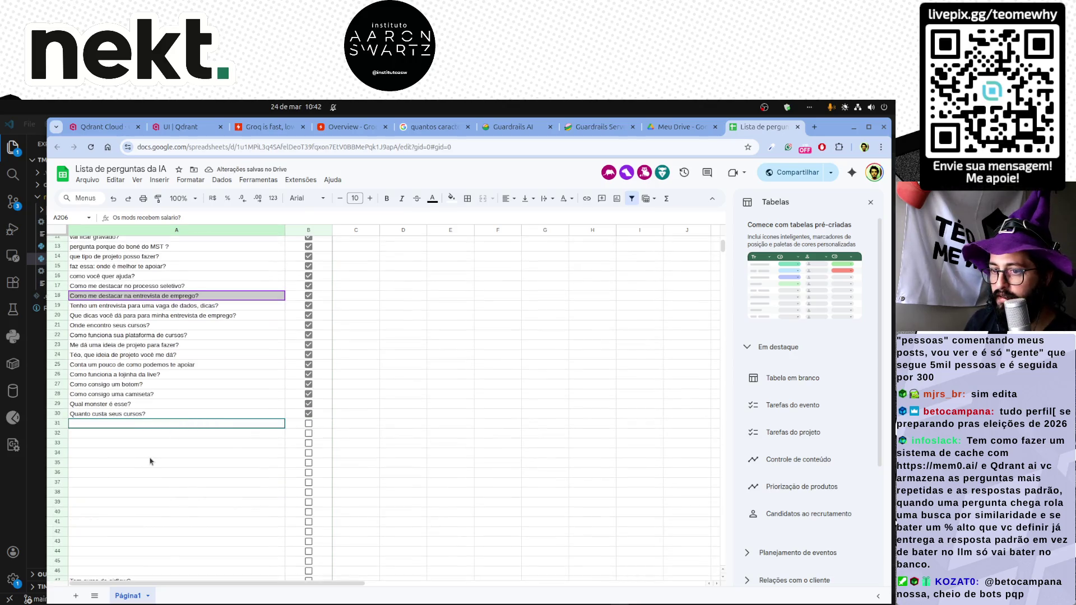
scroll(150, 460, down, 5)
scroll(151, 460, up, 3)
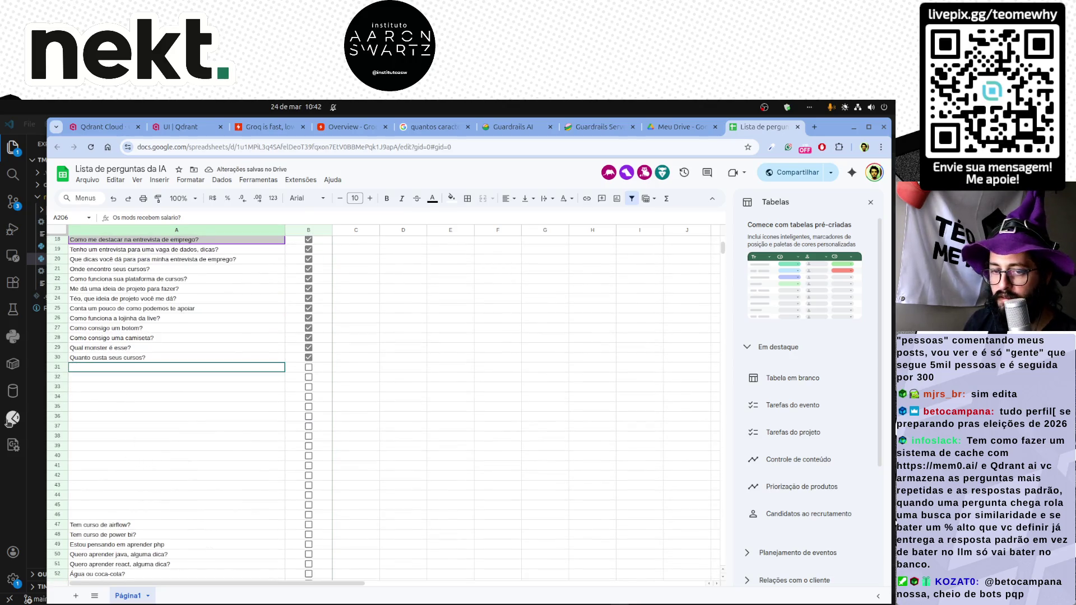
scroll(210, 475, down, 8)
scroll(210, 474, down, 8)
scroll(215, 474, down, 8)
scroll(216, 473, down, 5)
scroll(218, 473, down, 6)
scroll(217, 473, down, 6)
scroll(218, 474, down, 6)
scroll(216, 474, down, 5)
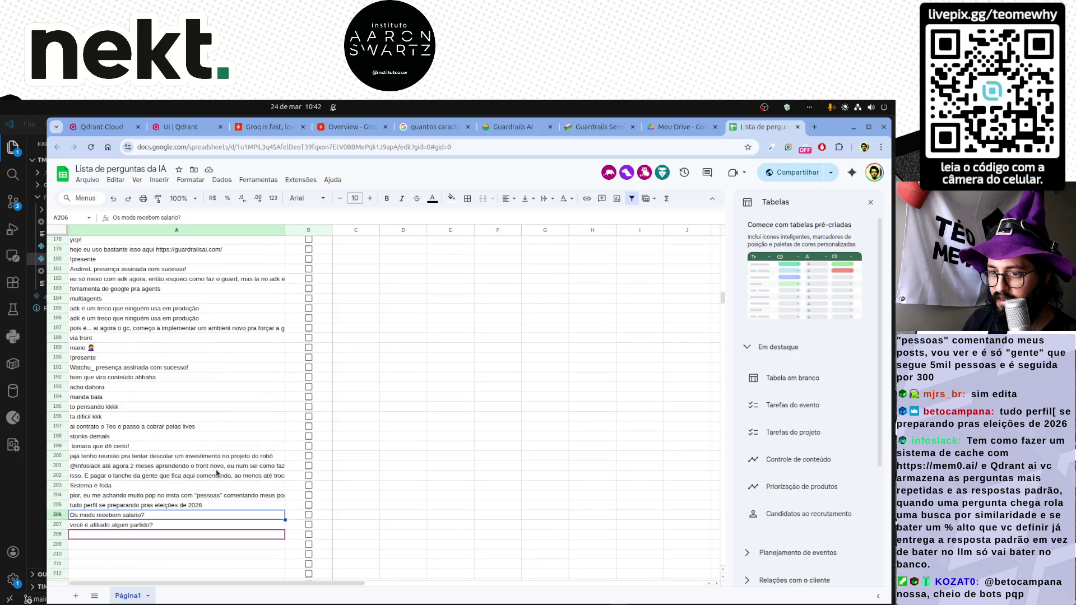
scroll(183, 468, down, 3)
scroll(184, 467, down, 2)
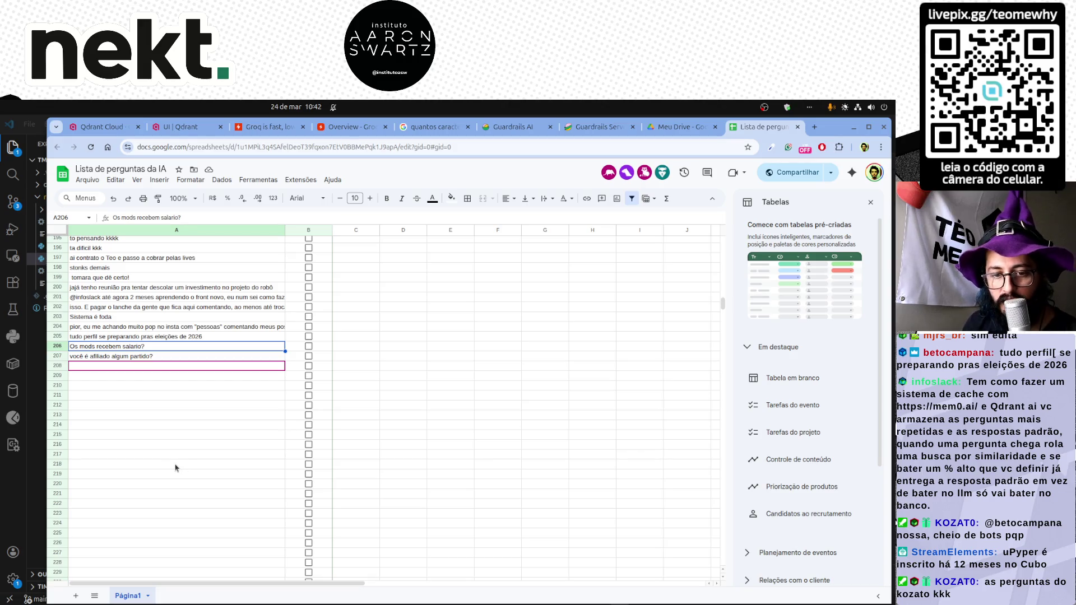
click(870, 201)
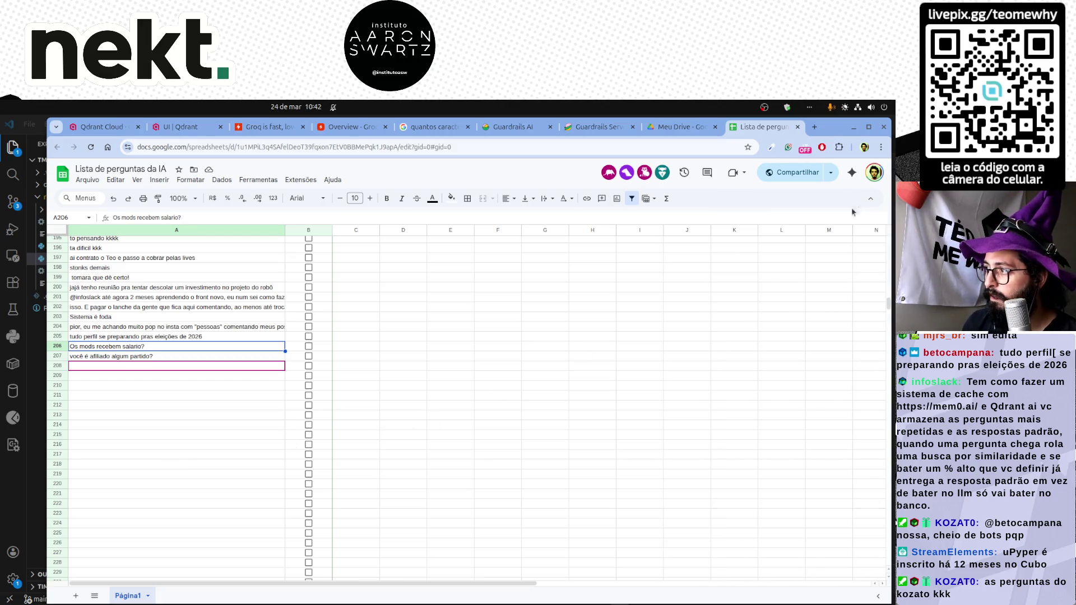
click(97, 401)
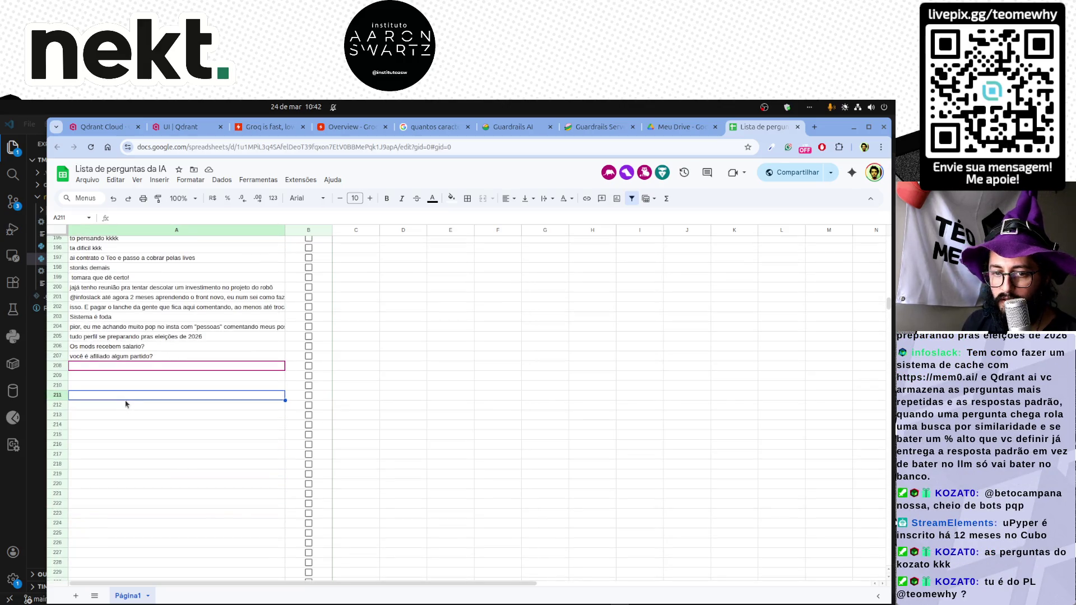
scroll(218, 400, up, 10)
scroll(223, 404, up, 10)
scroll(229, 406, up, 5)
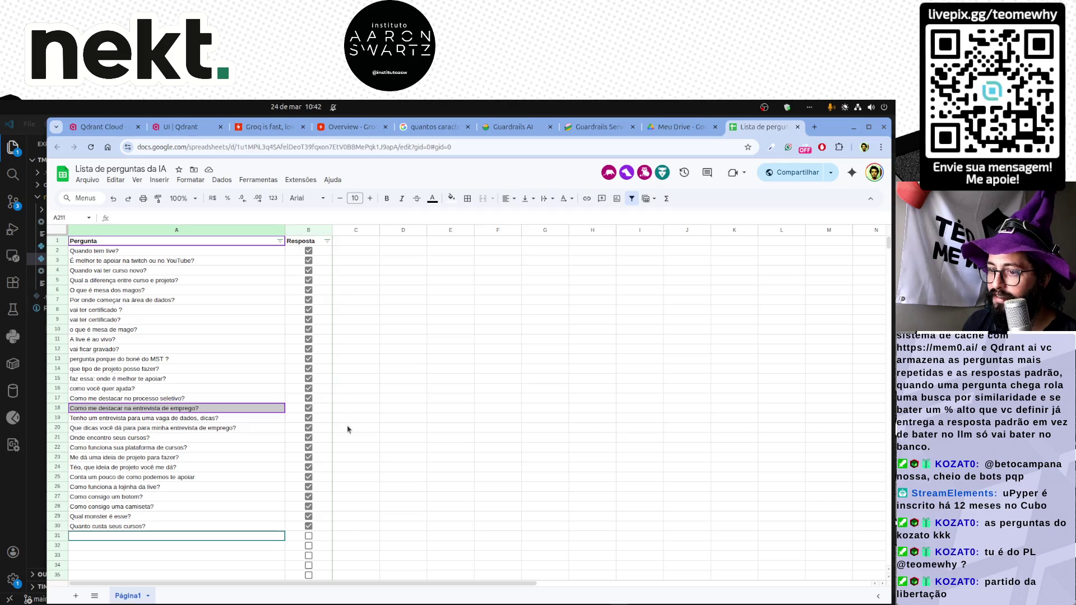
scroll(347, 429, down, 10)
scroll(348, 429, down, 10)
scroll(348, 430, down, 10)
scroll(347, 430, down, 10)
scroll(348, 430, down, 6)
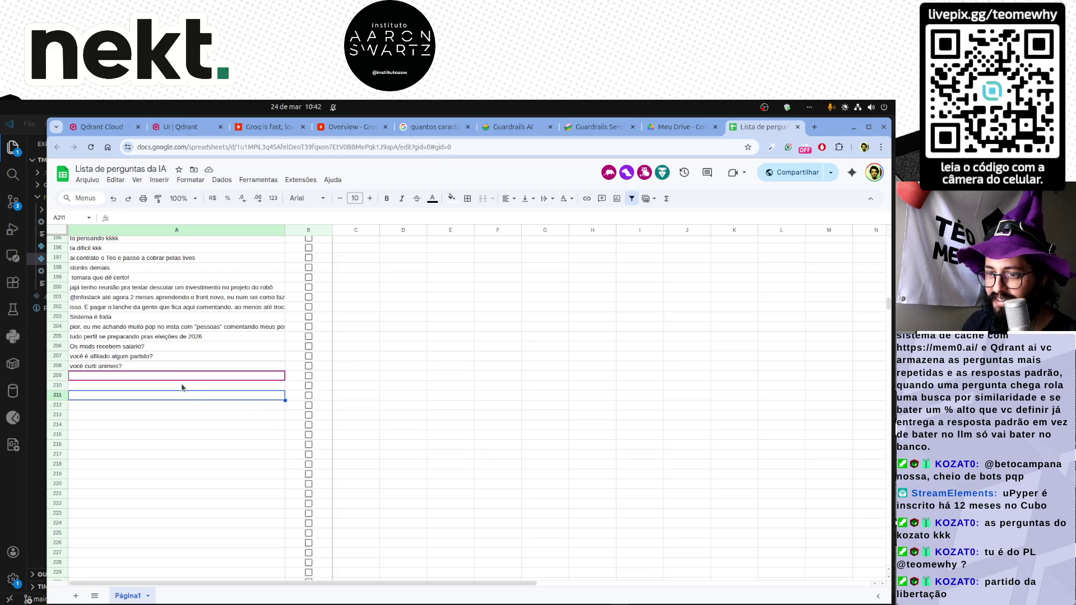
scroll(185, 386, up, 2)
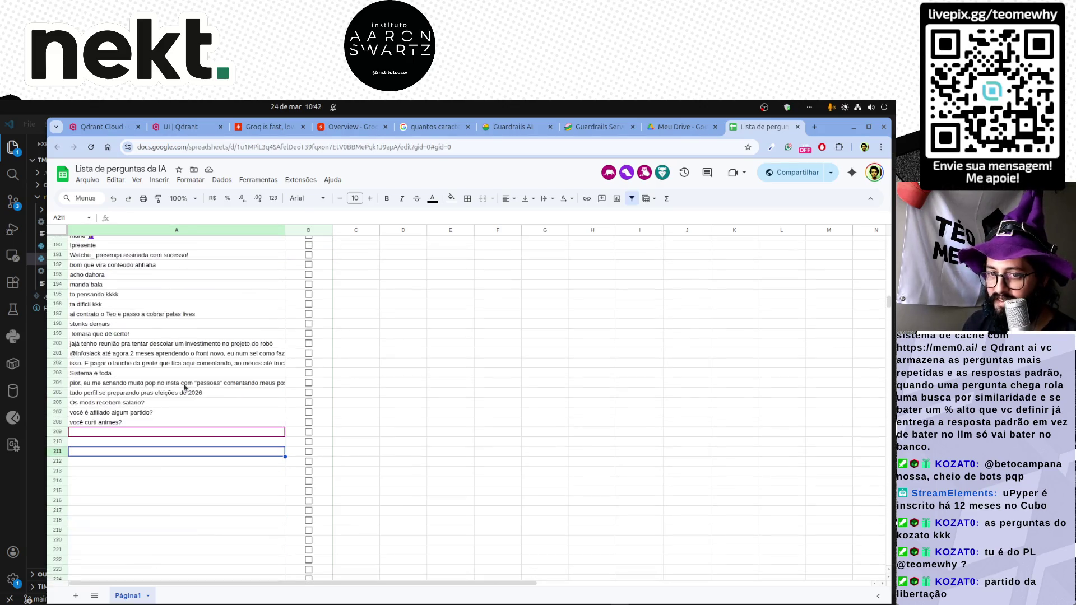
click(143, 443)
scroll(143, 443, up, 10)
scroll(147, 439, up, 15)
scroll(153, 438, up, 10)
scroll(152, 438, up, 10)
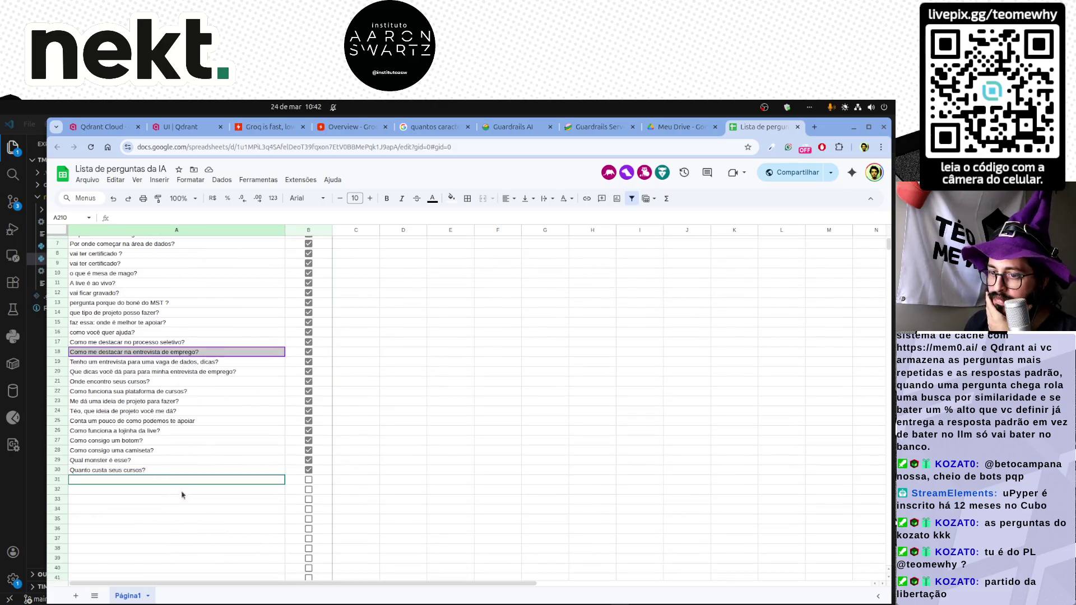
scroll(206, 503, up, 3)
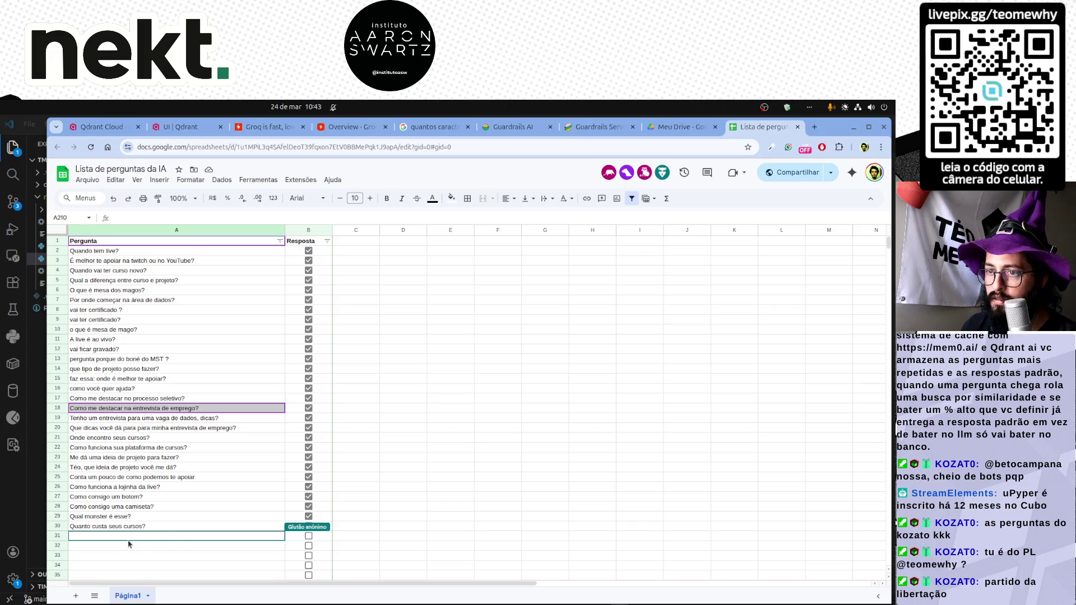
text(Quais são os d)
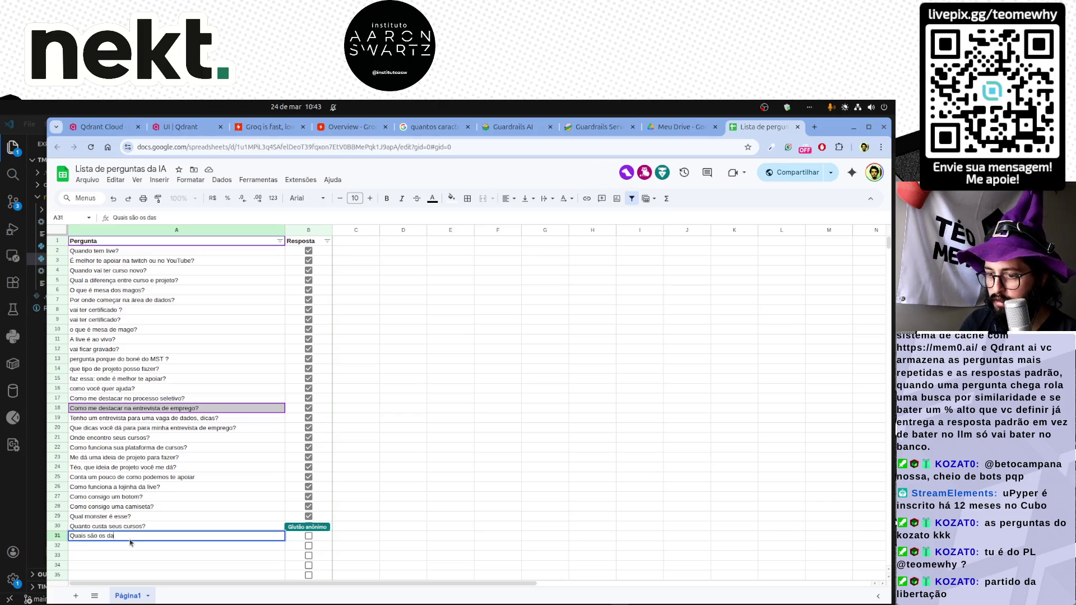
text(ias de live?)
Enter the live-days and YouTube questions in A31–A32 and tick both as answered.
key(Return)
text(Quan)
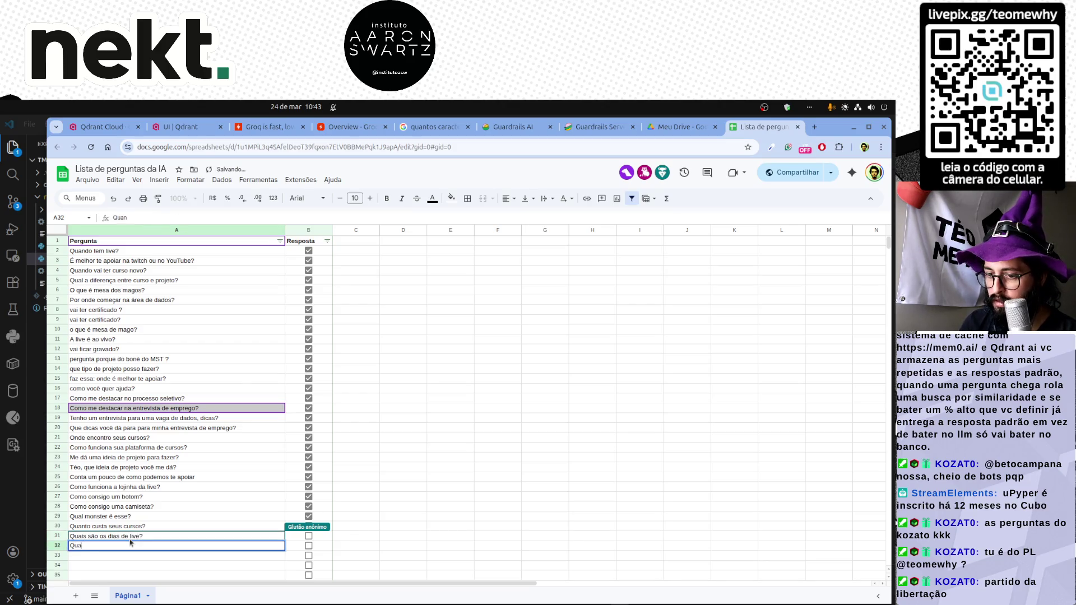
click(308, 535)
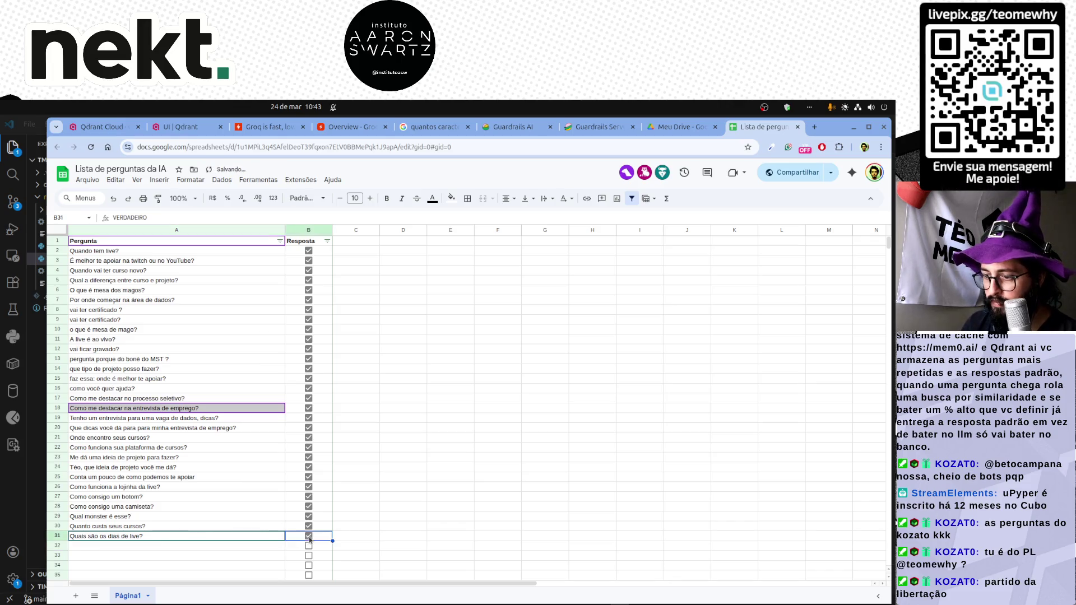
scroll(268, 529, down, 2)
click(130, 490)
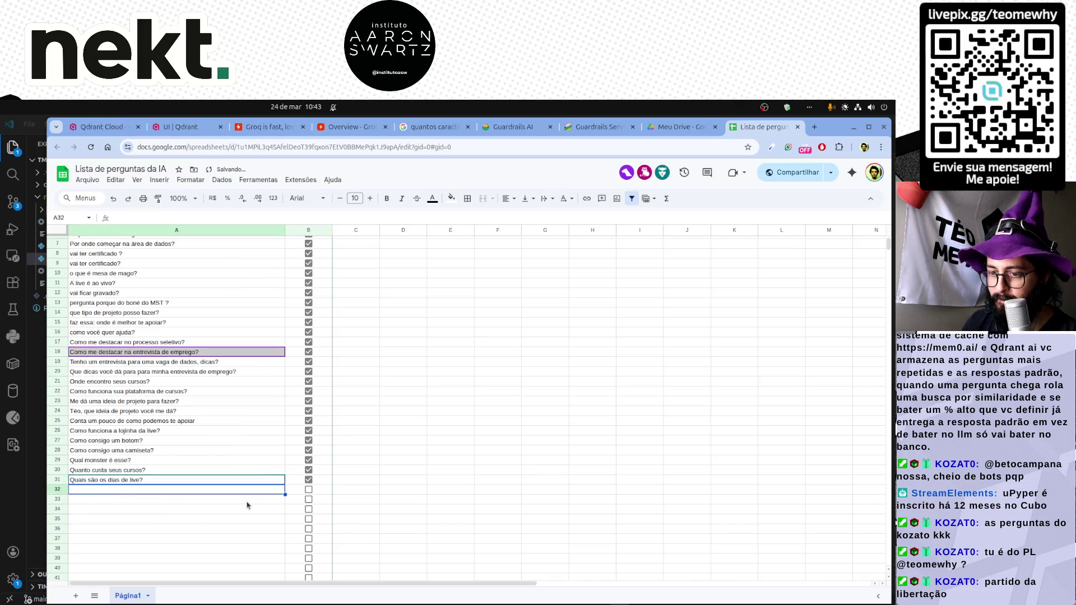
text(Qual)
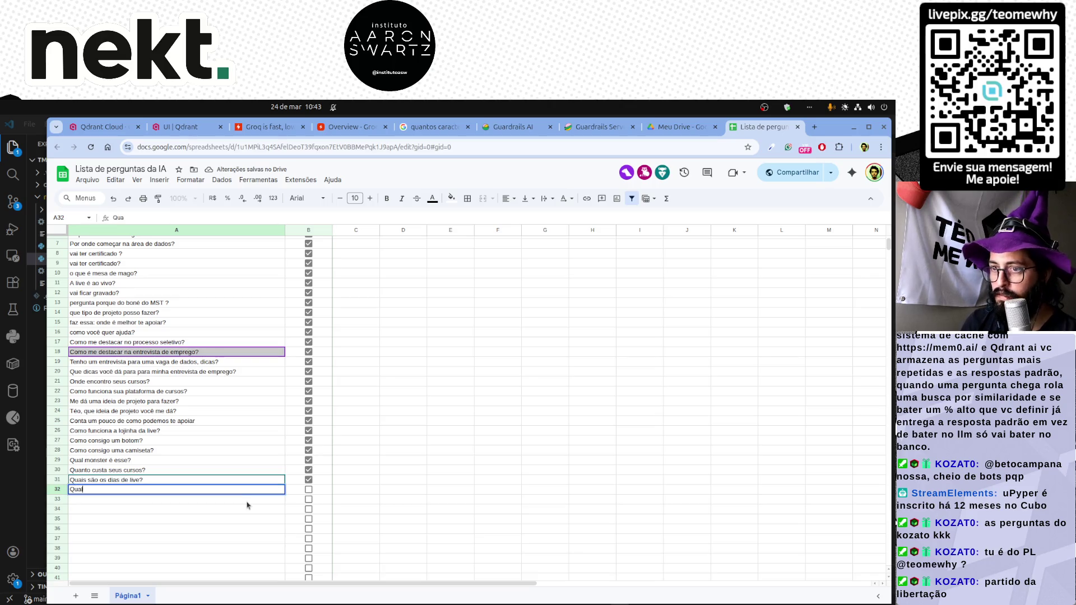
text( conteúdo)
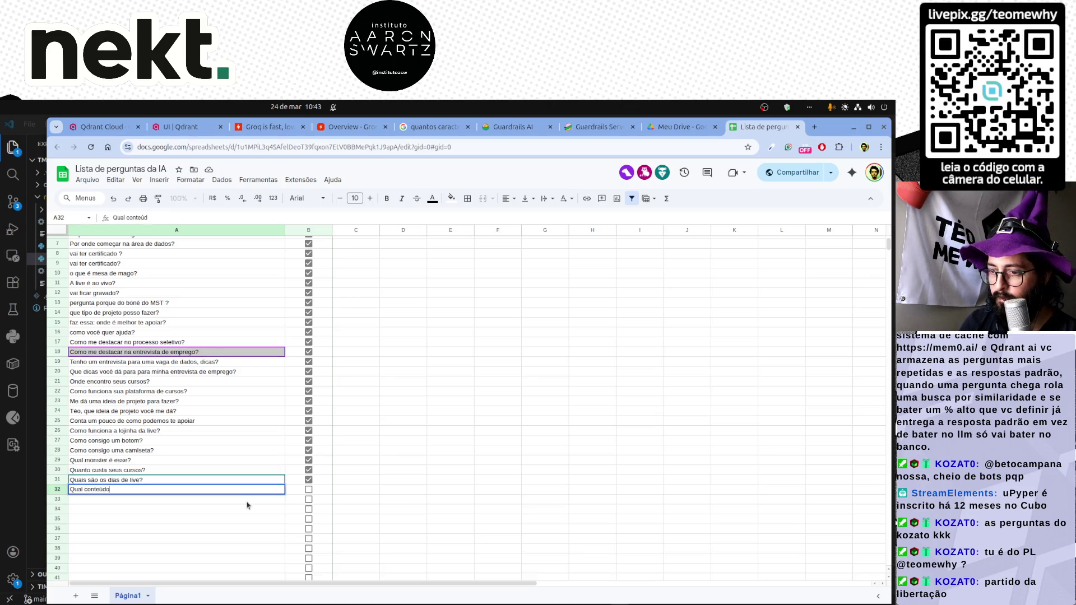
text(nteuocê tem no)
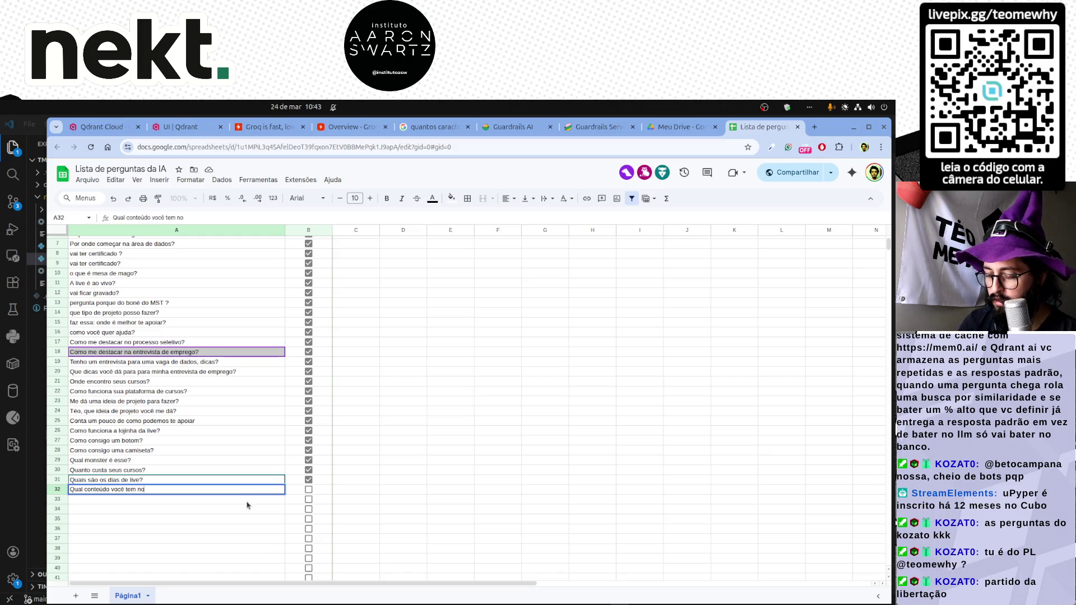
text(Yoube?)
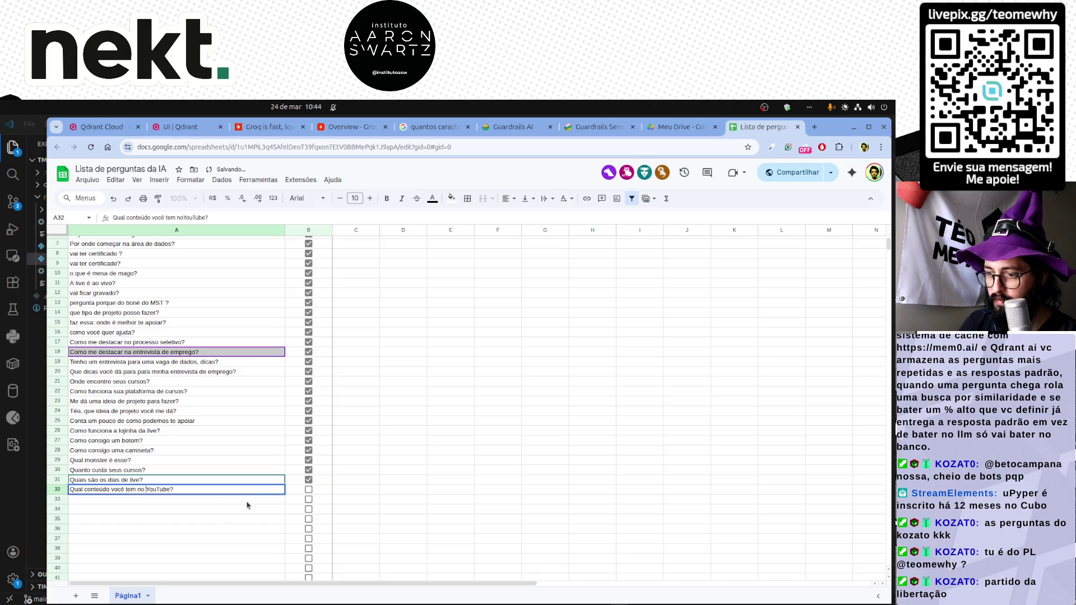
key(Return)
click(308, 490)
Enter the Python and SQL questions in A33–A34, leaving them unticked.
click(220, 503)
text(Onde posso apren)
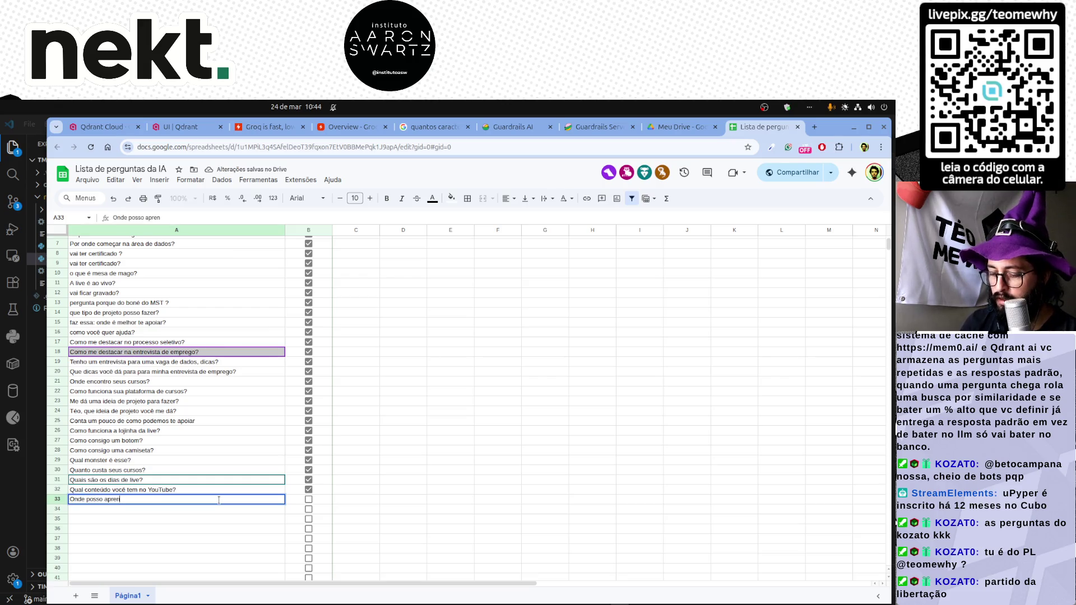
text(der Python?)
key(Return)
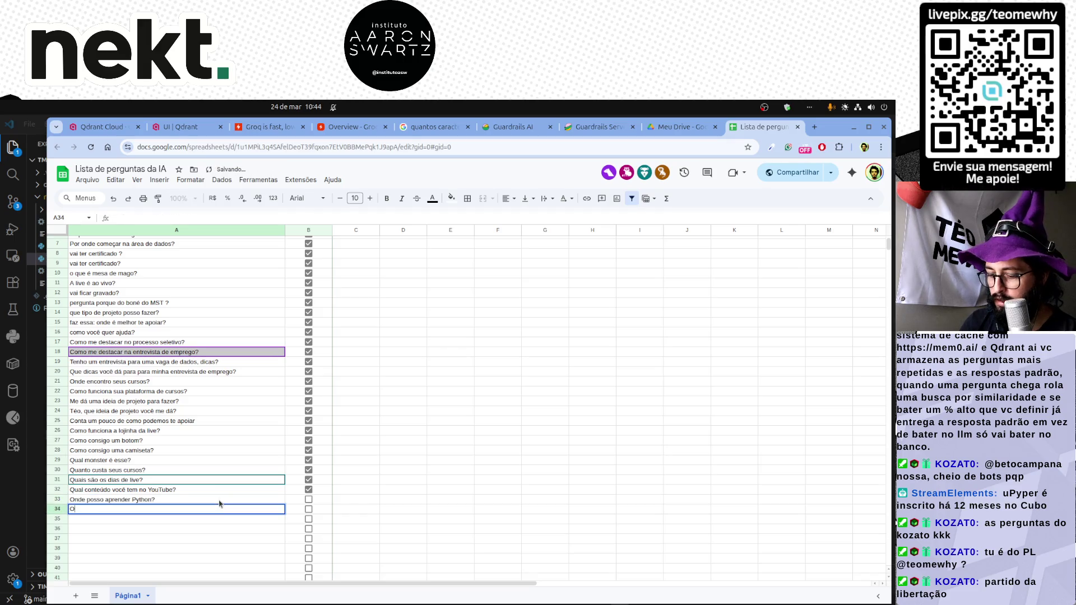
text(Onde posso aprender )
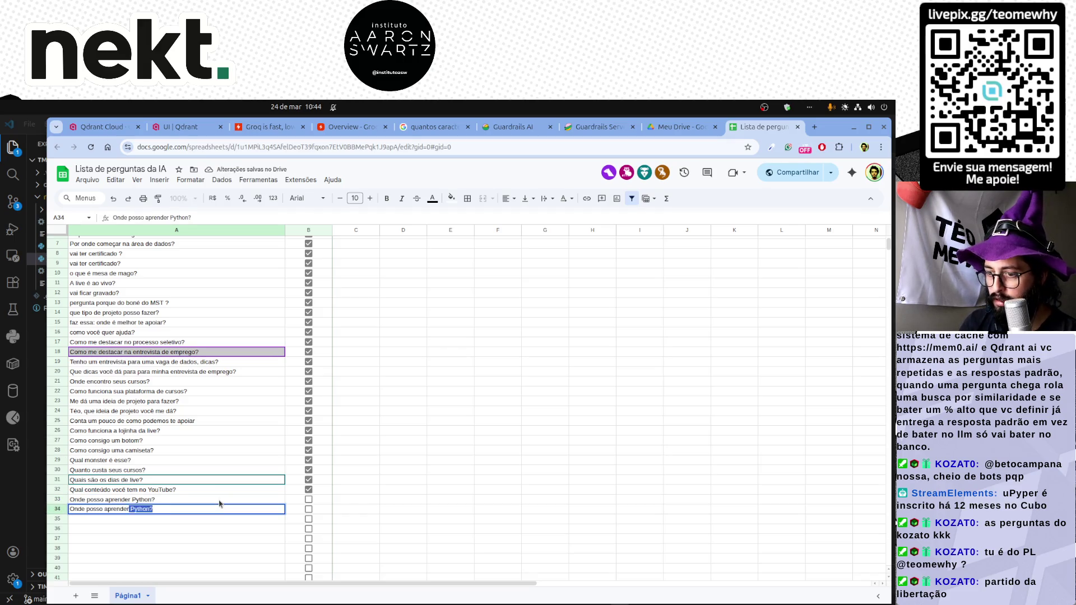
text(SQL?)
key(Return)
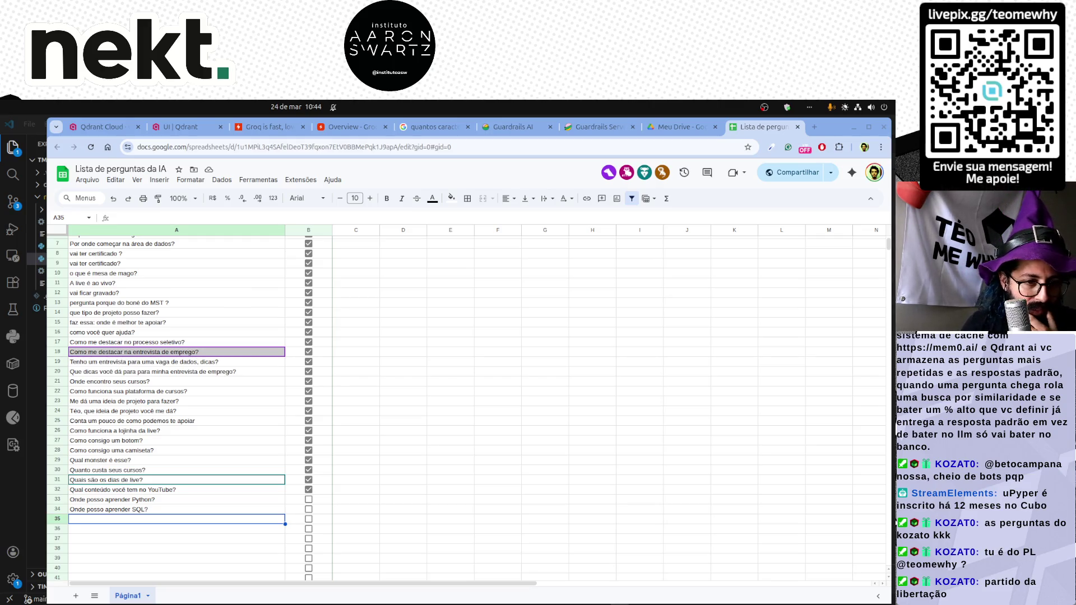
Copy the cheapest-course question from A211 into A35 as the next list entry.
key(Down)
scroll(420, 403, down, 6)
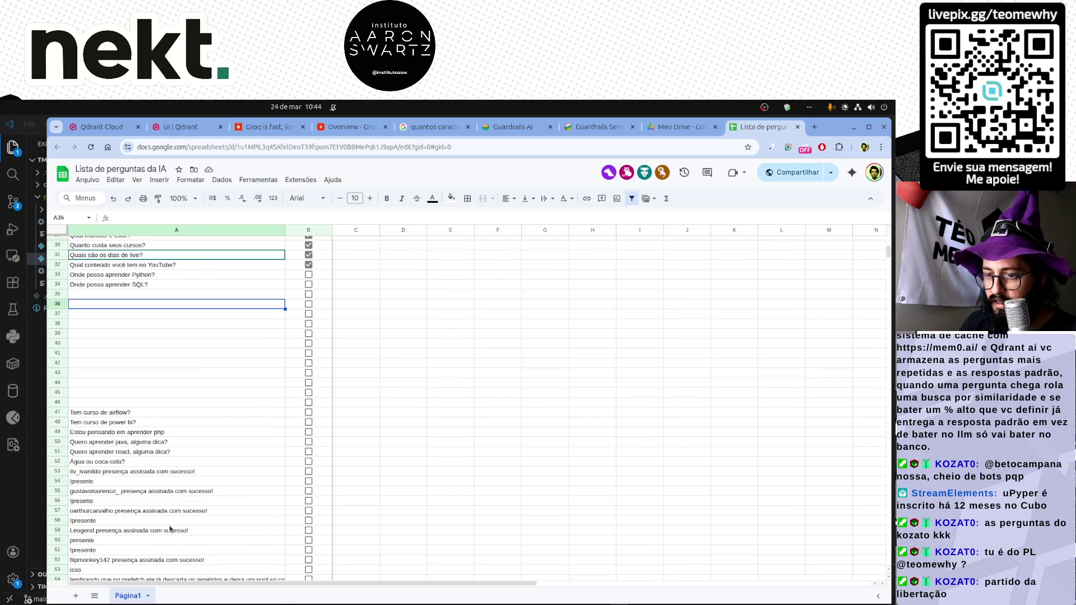
scroll(169, 529, down, 10)
scroll(170, 529, down, 10)
scroll(171, 529, down, 10)
scroll(170, 529, down, 8)
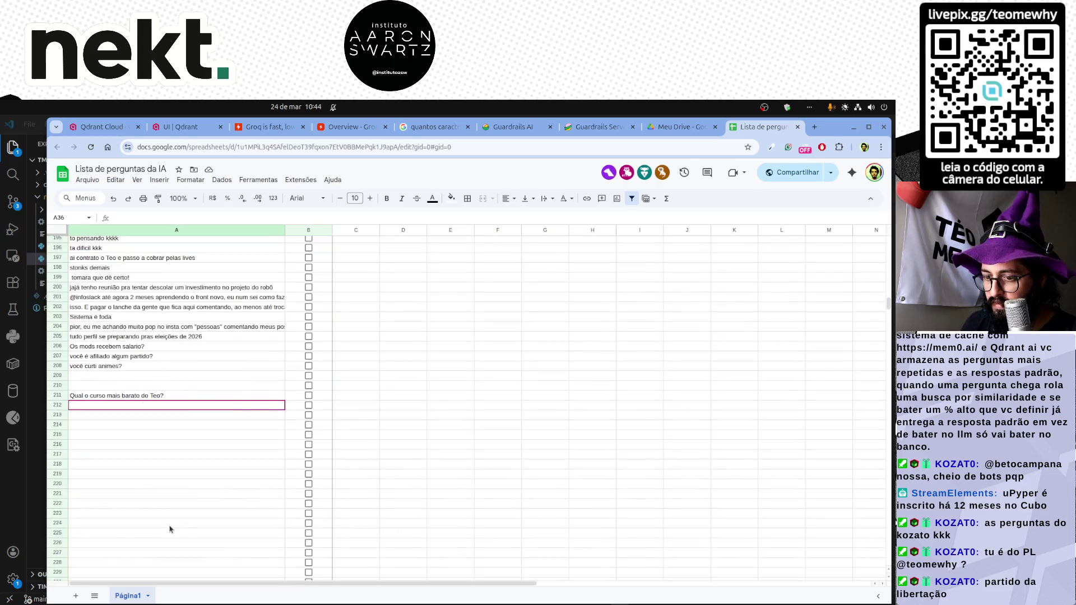
click(164, 396)
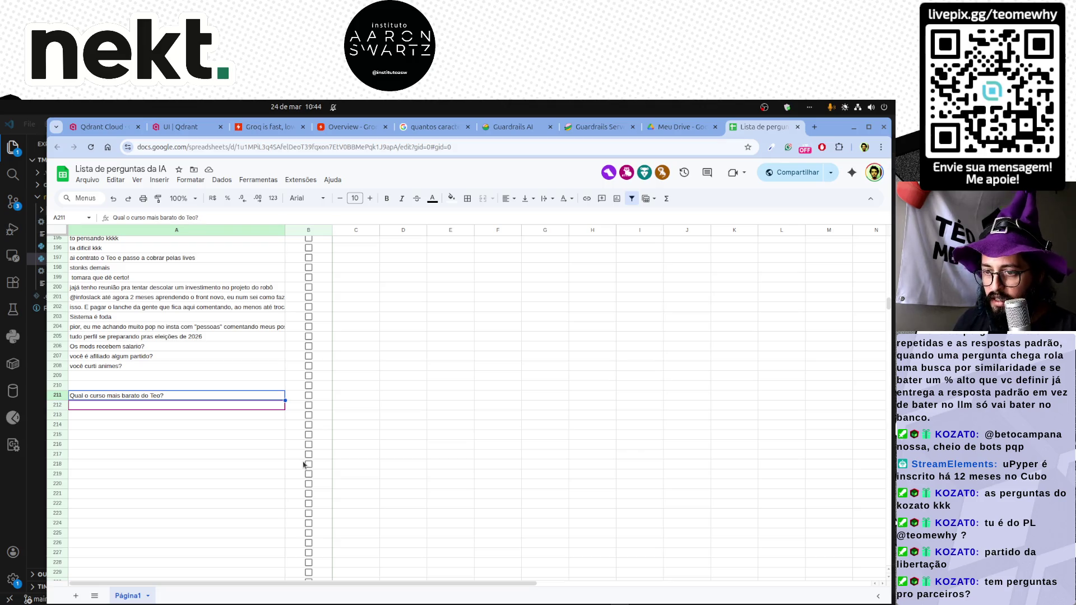
key(Up)
key(Down)
key(Up)
key(ctrl+Up)
key(Down)
text(Qual o curso mais barato do Teo?)
key(Tab)
Tick the Python, SQL and cheapest-course questions in B33–B35 as answered.
key(space)
key(Up)
key(Up)
key(Up)
key(Down)
key(Down)
key(Down)
key(Down)
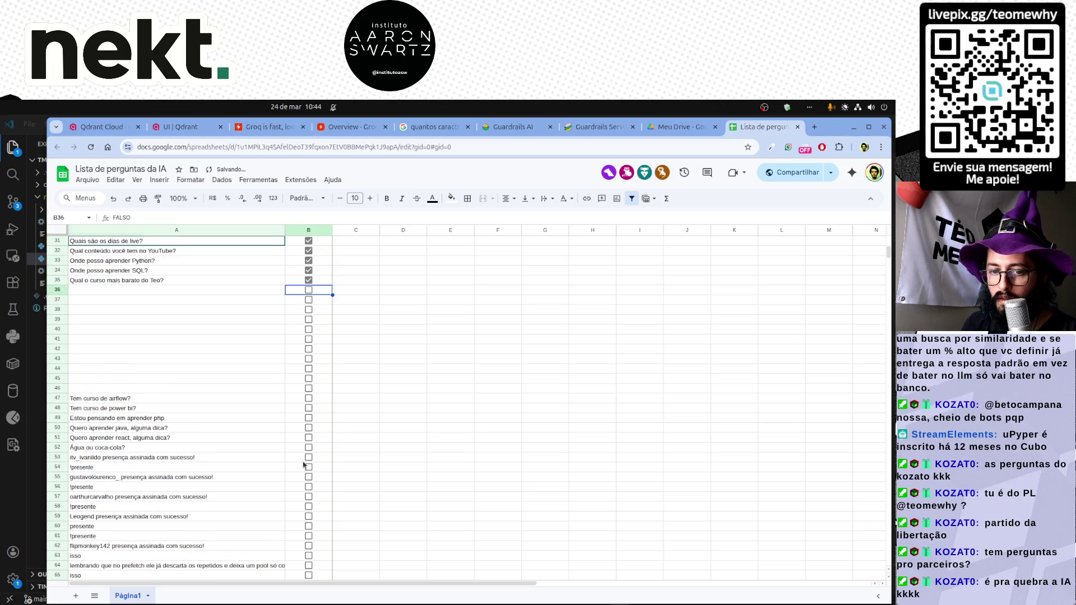
key(Left)
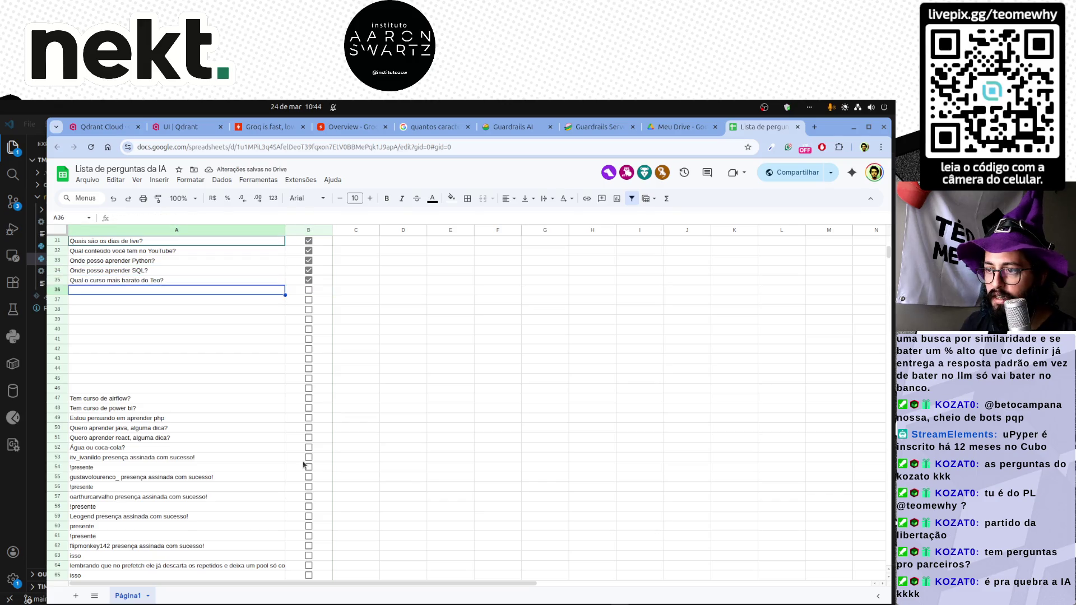
key(Up)
key(Up)
key(Up)
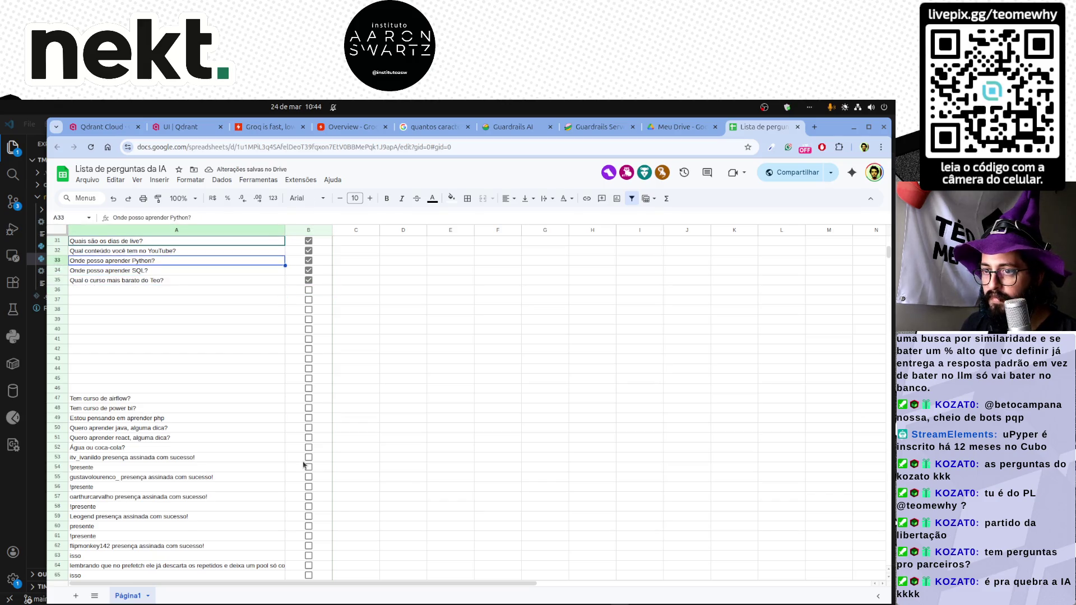
key(Up)
key(Up)
key(ctrl+Down)
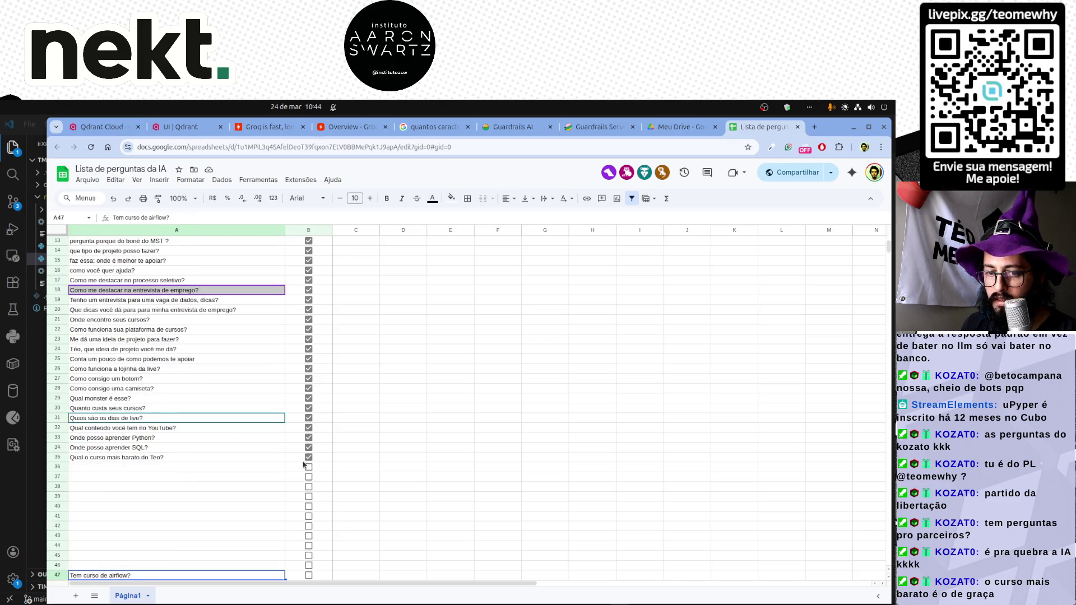
scroll(305, 464, down, 2)
Enter the data-maturity question in A36, cancelling a stray entry started in A37.
key(Up)
key(Up)
key(Up)
key(Up)
key(Up)
key(Up)
key(Up)
key(Up)
key(Up)
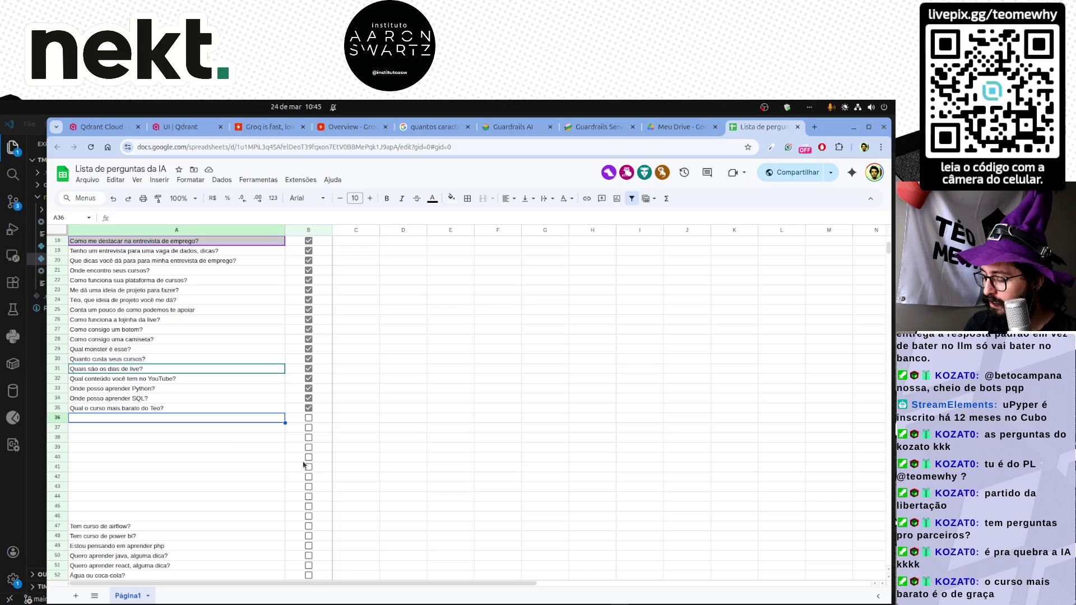
double_click(247, 420)
text(mo aument)
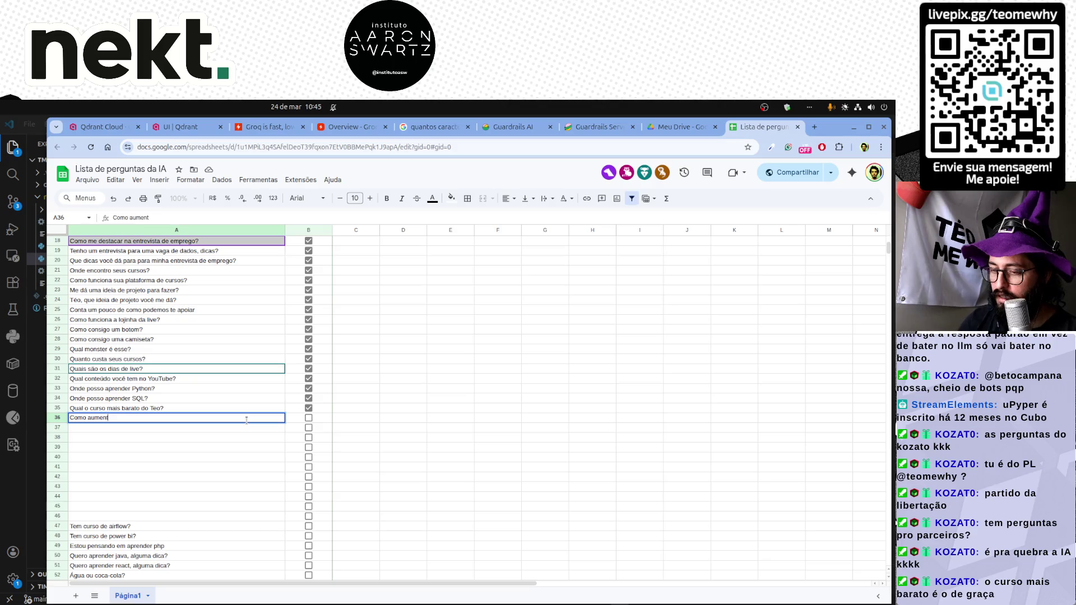
text(ar a matu)
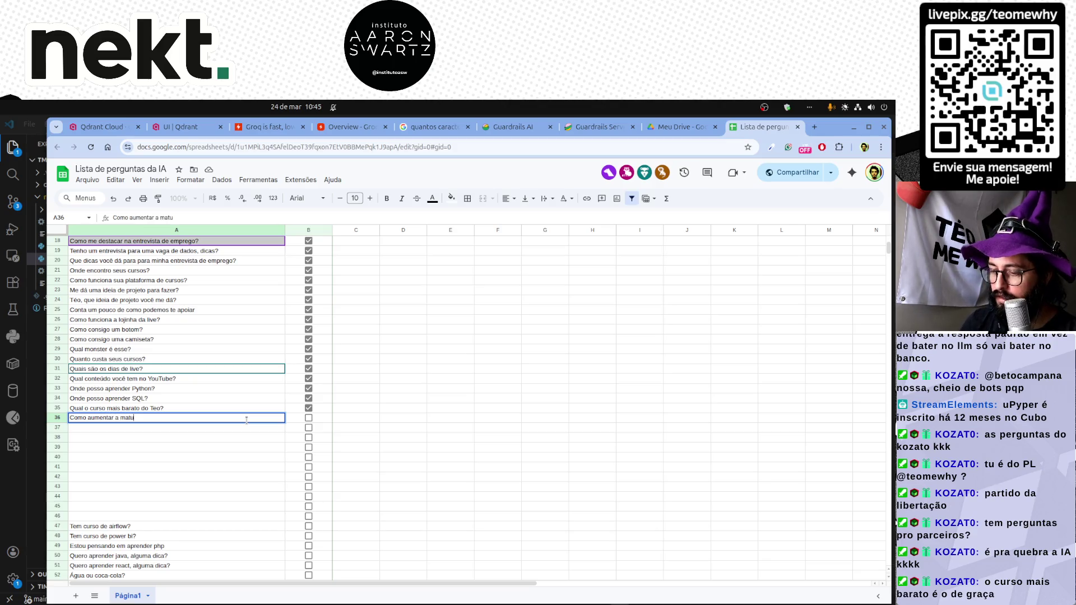
text(ridade da min)
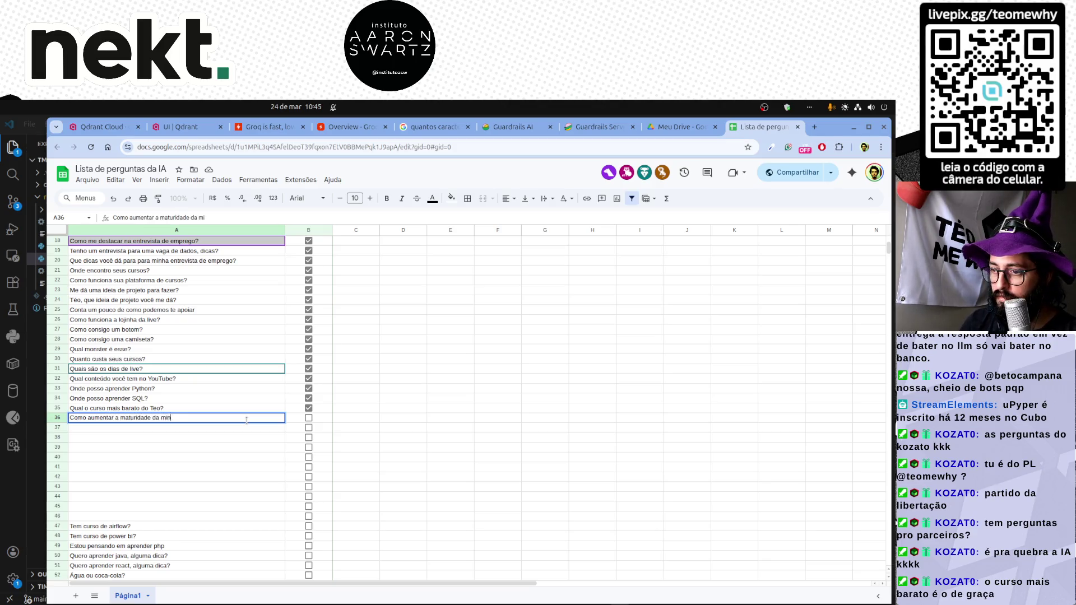
text(ha empresa em relaç~)
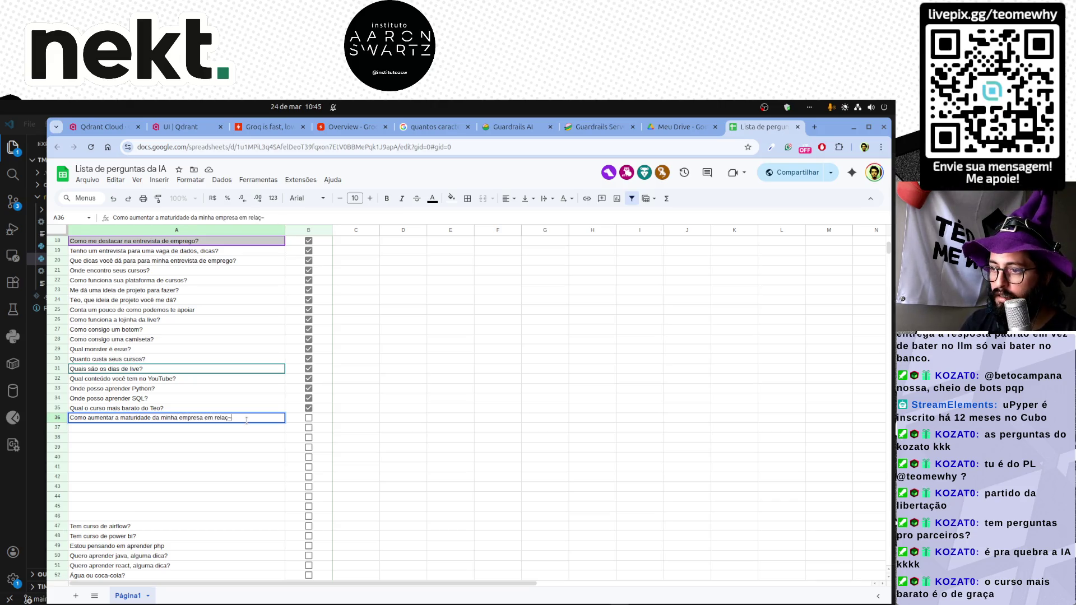
text(ção à dados)
key(Return)
text(Como)
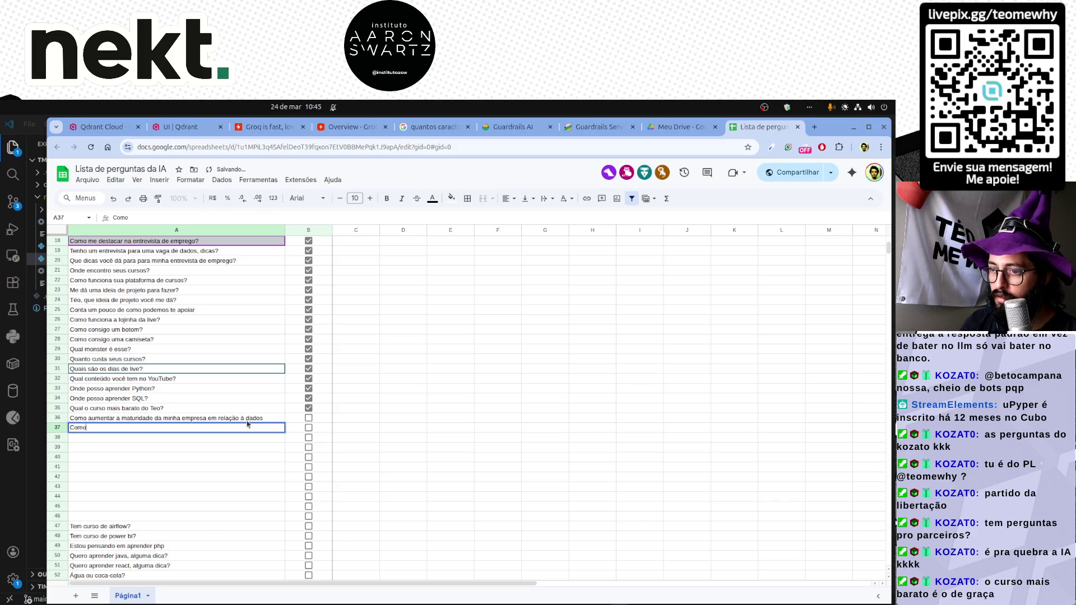
key(Escape)
key(Up)
key(End)
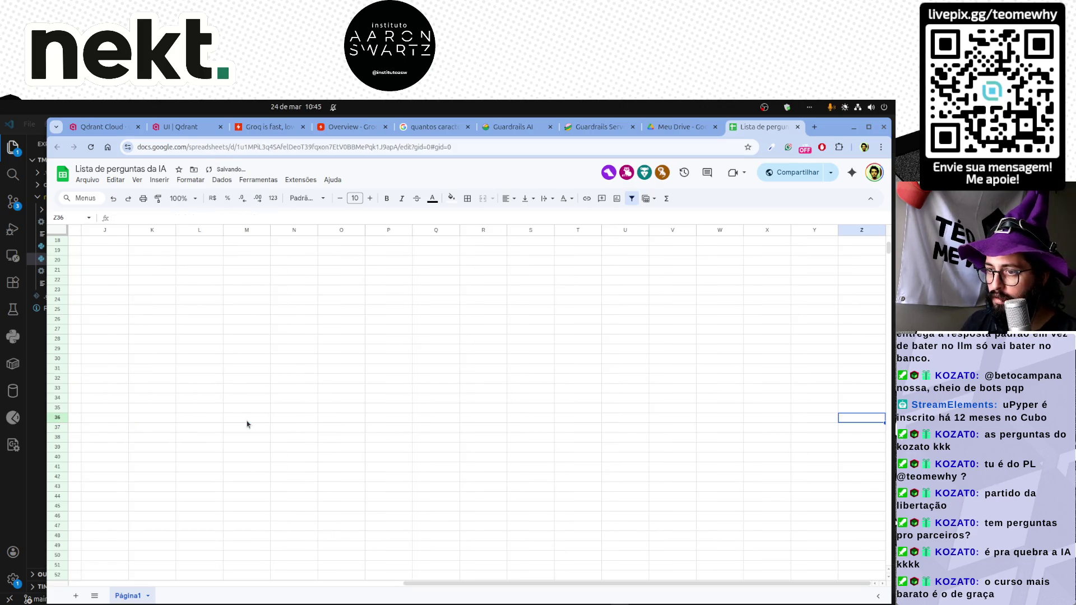
key(Home)
key(Return)
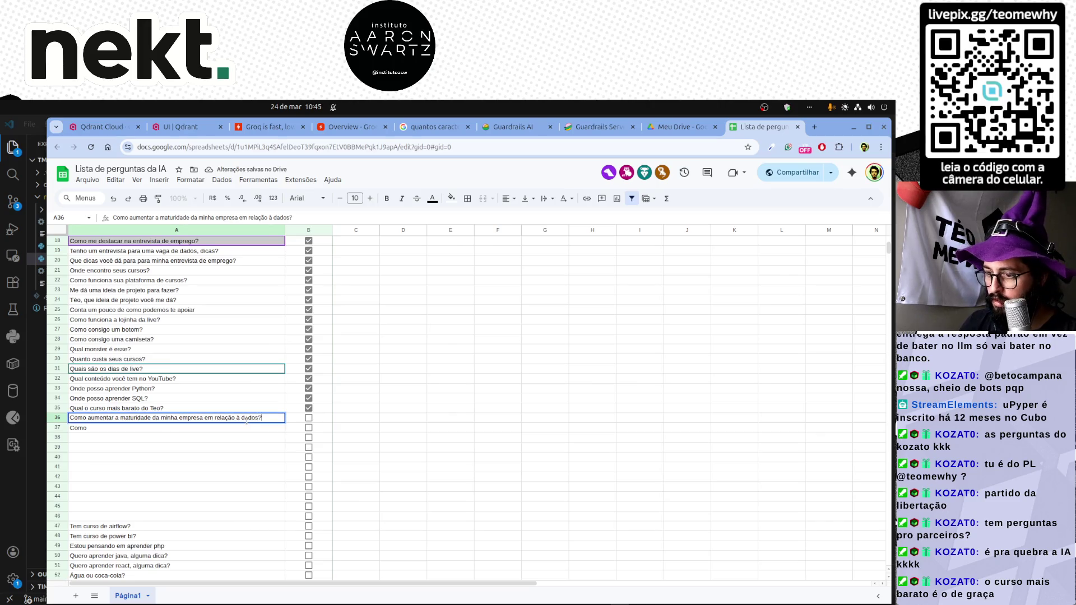
key(Return)
text(COmo)
text( d)
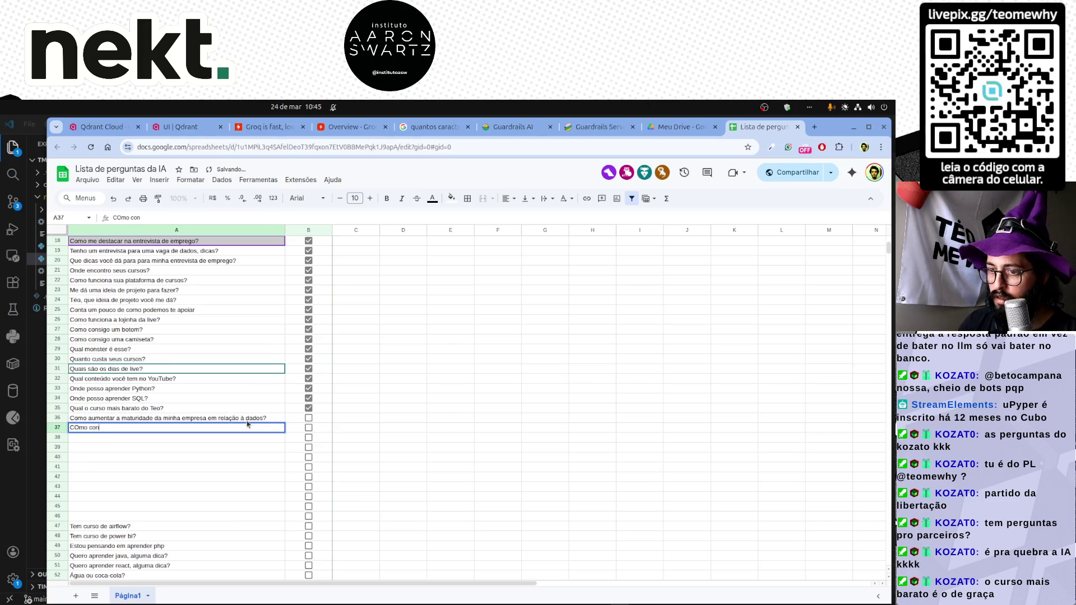
Add questions in A37–A40 ending with 'Como posso melhorar meus dashboards?' and clear the duplicate in A41.
key(BackSpace)
key(BackSpace)
key(BackSpace)
text(Como comvencer meu chefe de qu)
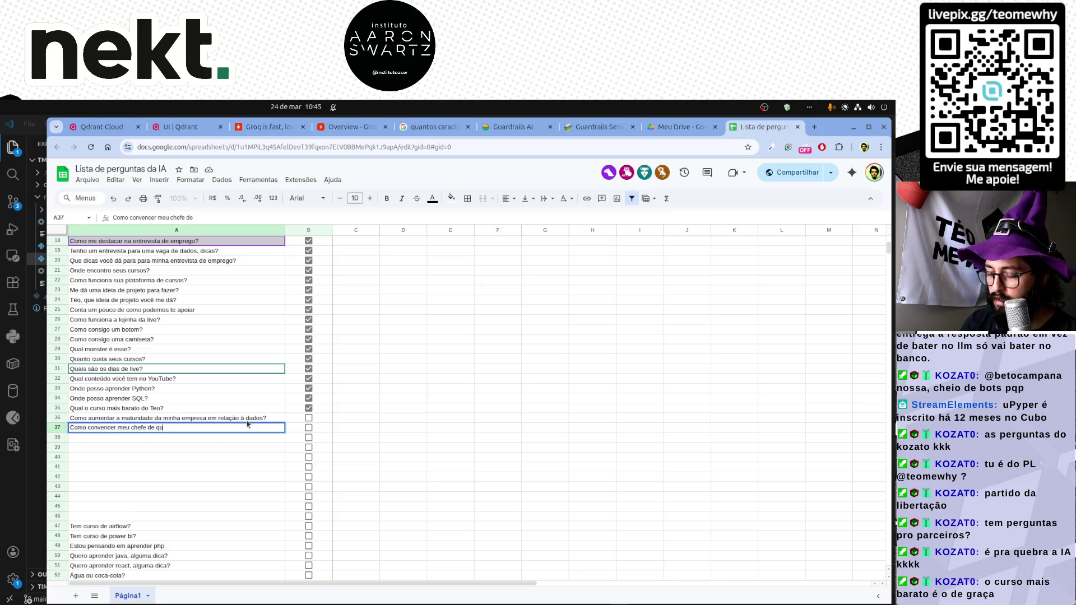
text(e dados é importante?)
key(Return)
text(Como)
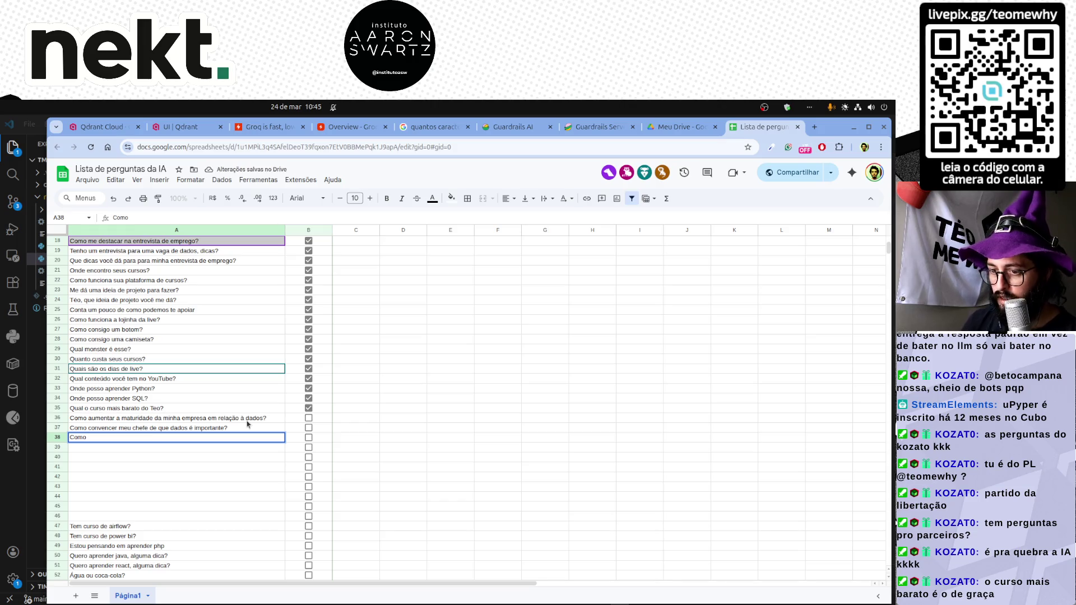
text( usar Machine Lea)
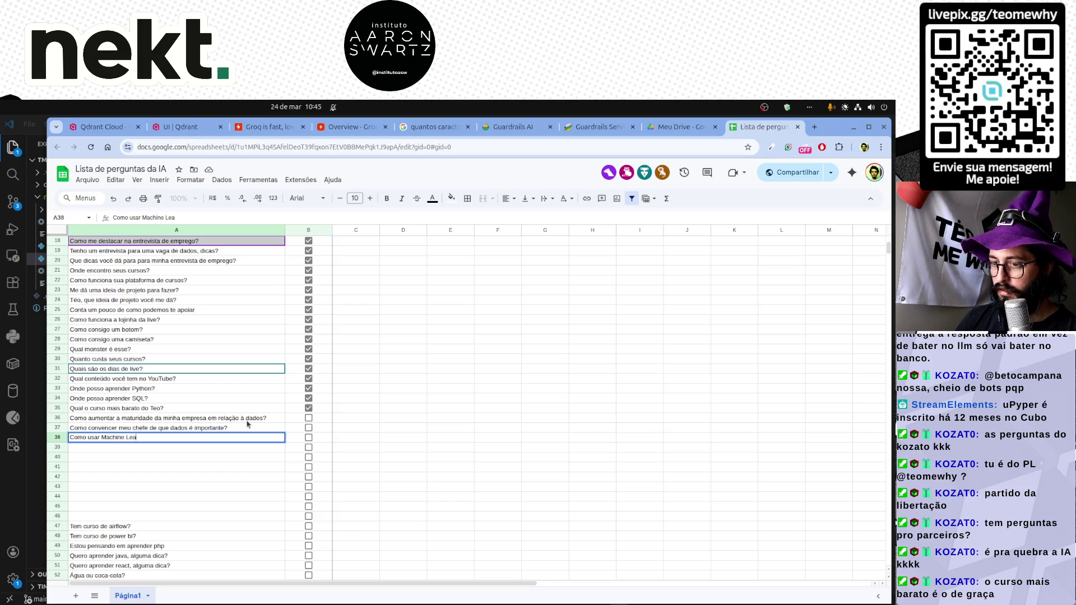
text(rning na)
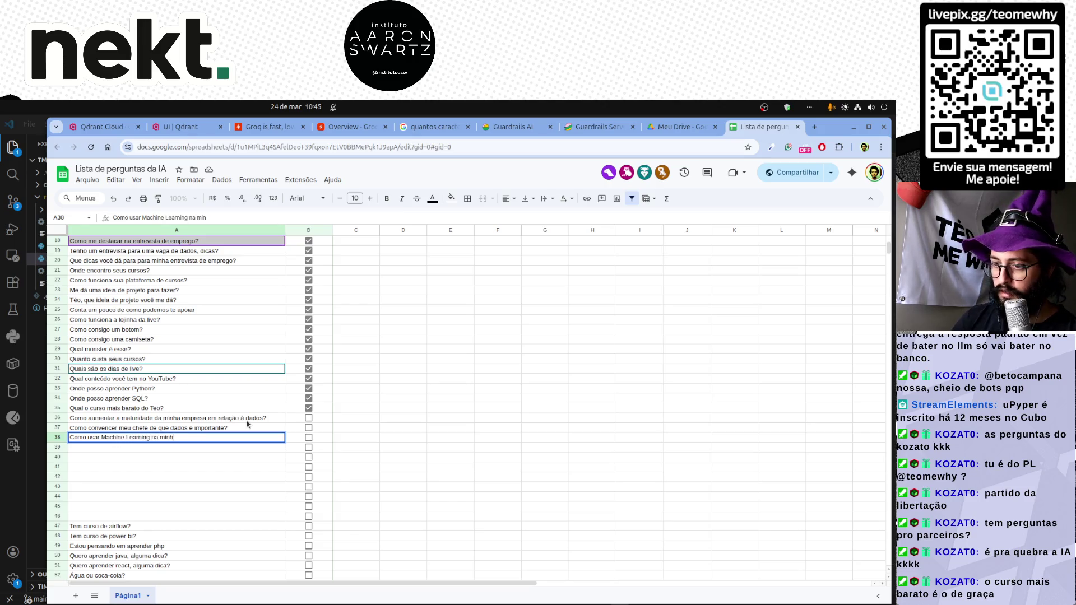
text(minha empresa?)
key(Return)
text(Como mostr)
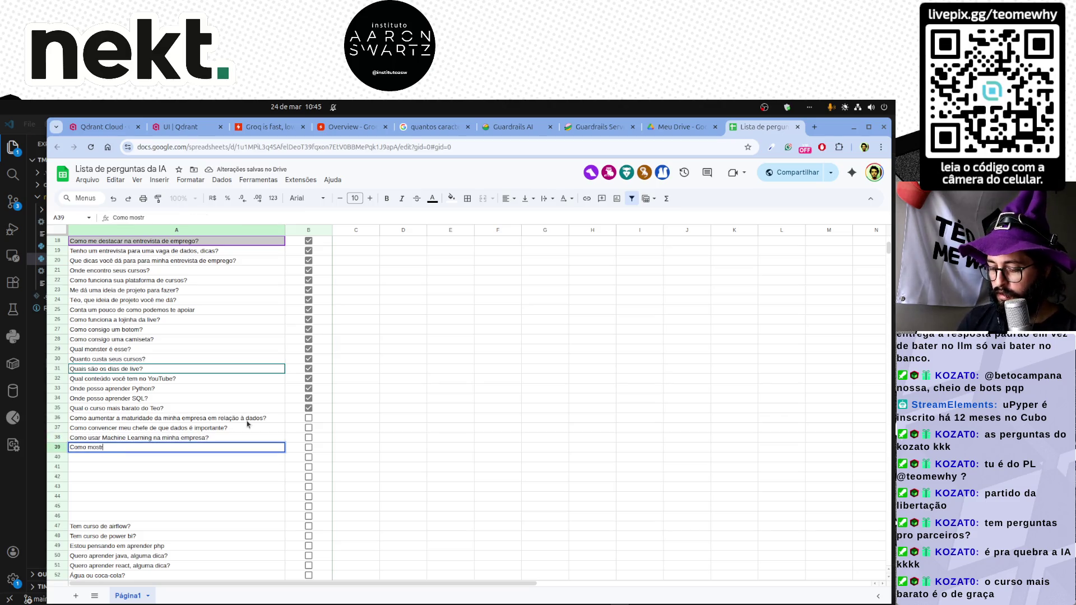
text(para o cliente o que oe)
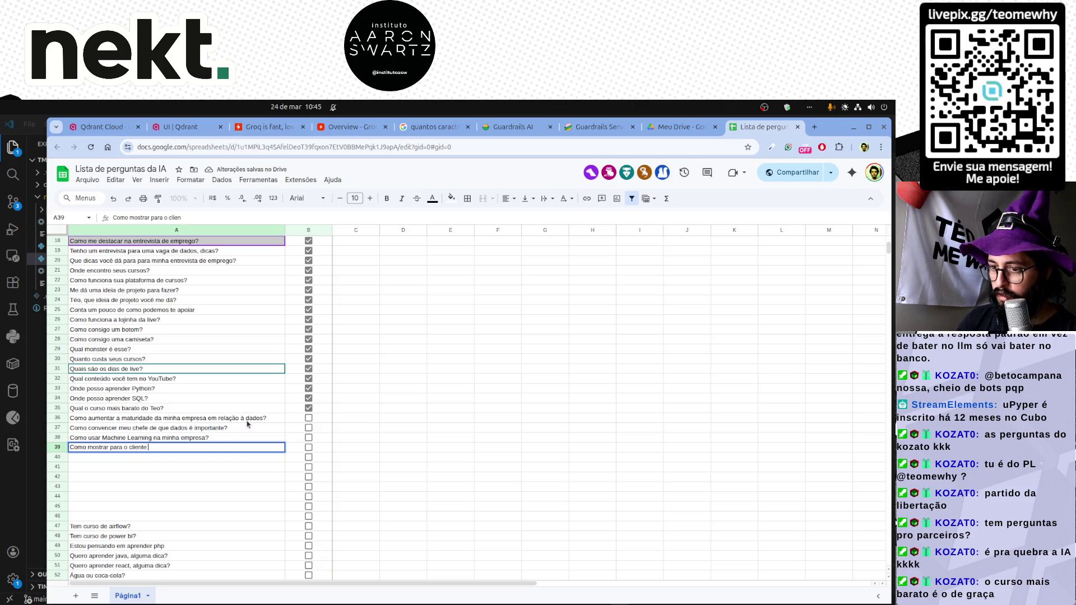
text(os dados dizem?)
key(Return)
text(Como posso)
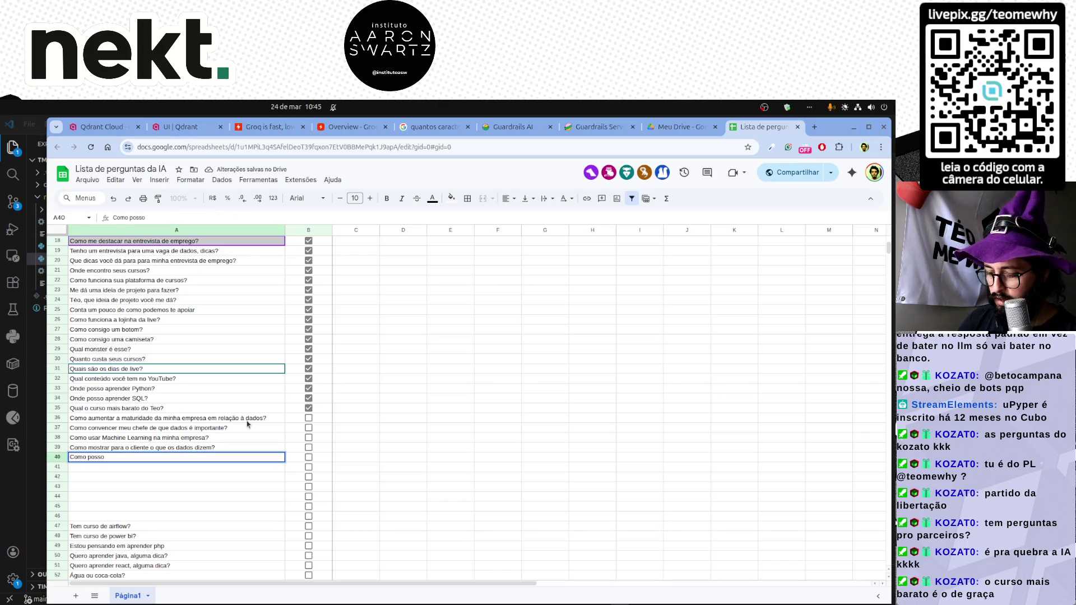
text( melhorar meus da)
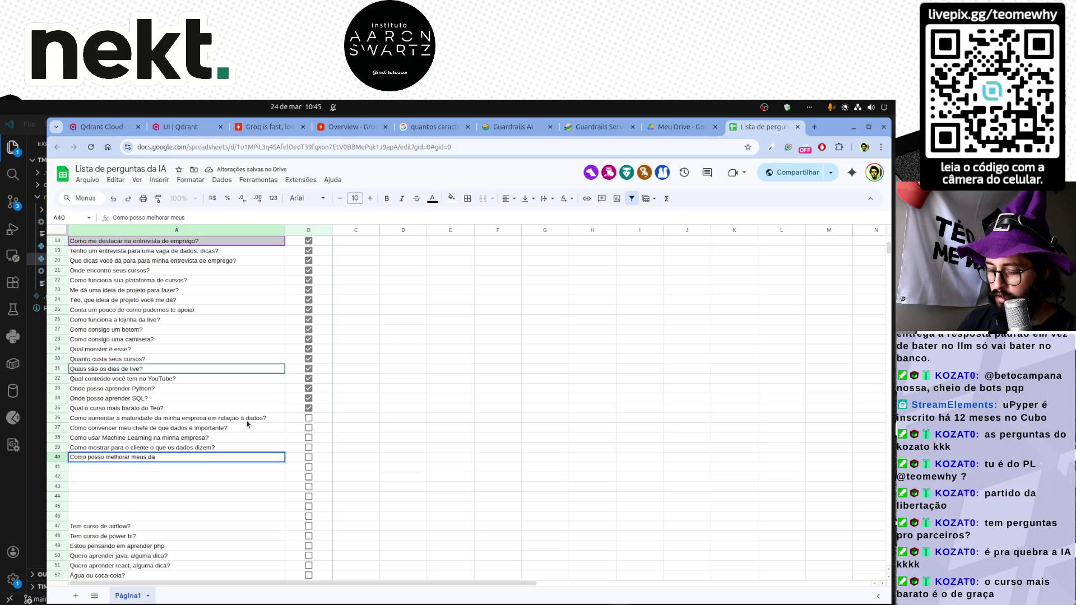
text(shboards?)
key(Return)
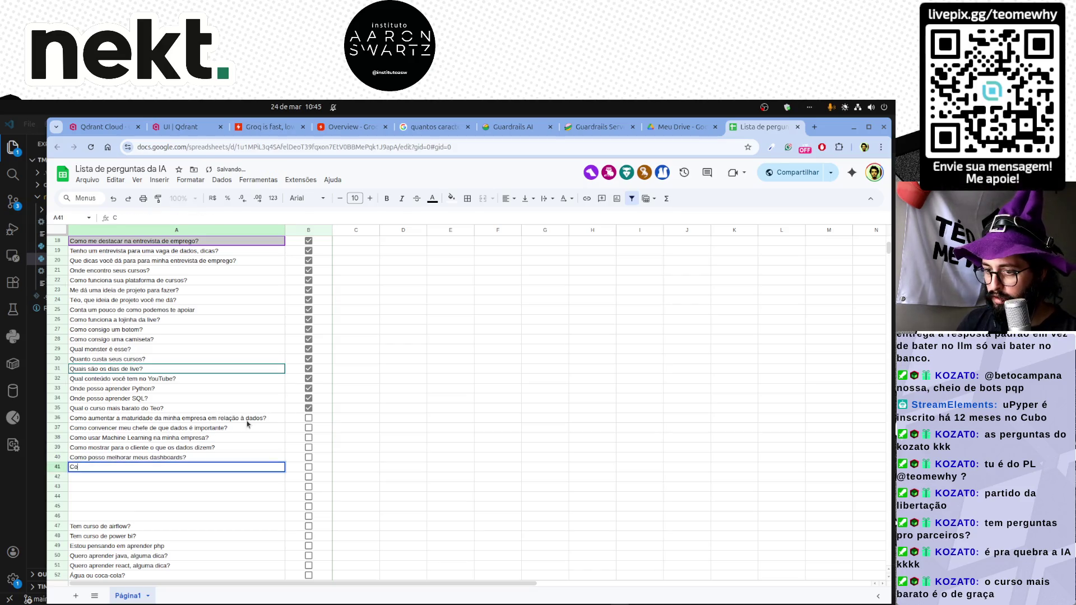
text(Como posso melhorar meus dashboards?)
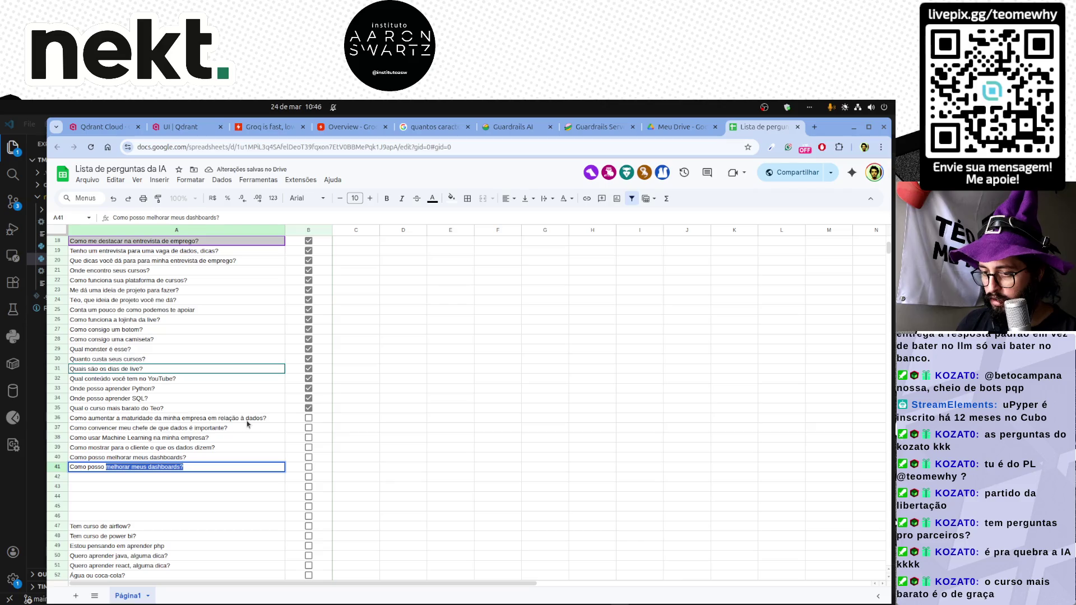
key(Tab)
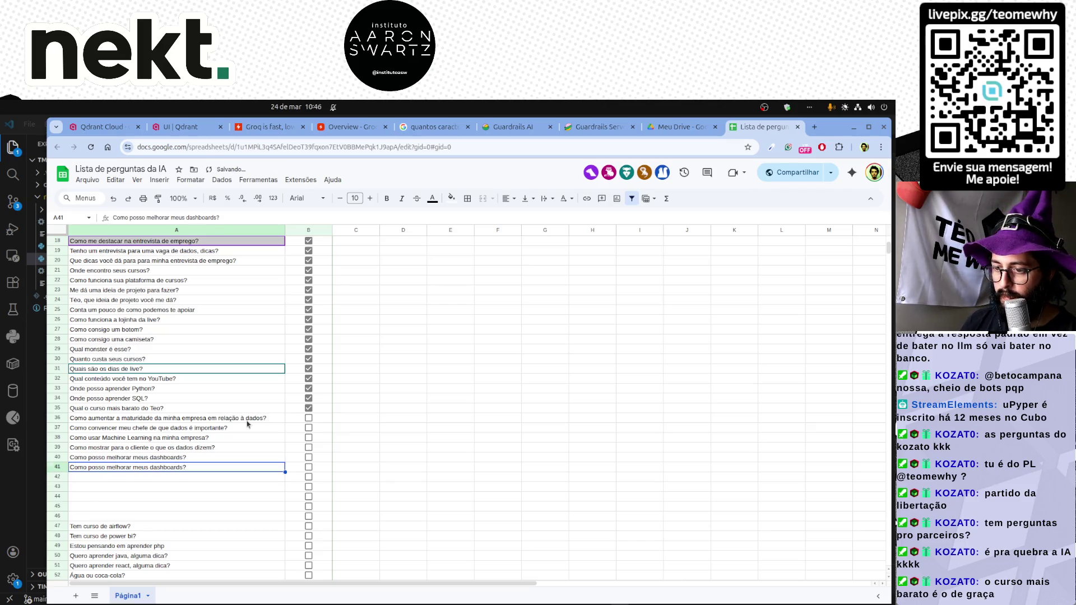
key(Delete)
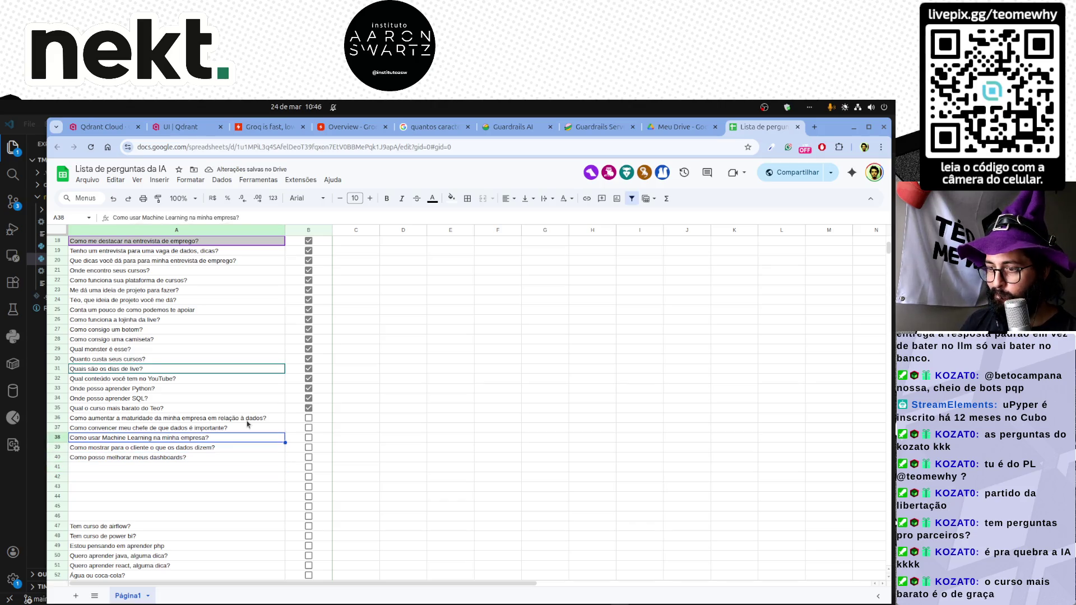
Select B35:B40 and tick the answered checkboxes for rows 36–40 in one go.
key(Up)
key(Up)
key(Up)
key(Right)
key(Right)
key(Left)
key(shift+Down)
key(shift+Down)
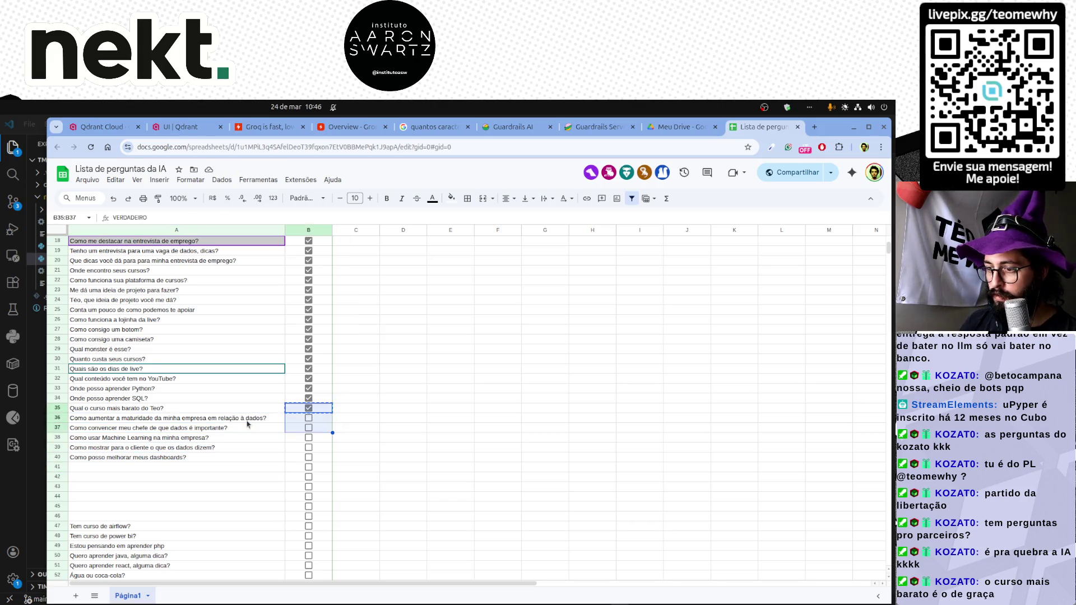
key(shift+Down)
key(shift+Down)
key(shift+Down)
key(space)
key(Left)
key(Down)
key(Down)
key(Down)
key(Down)
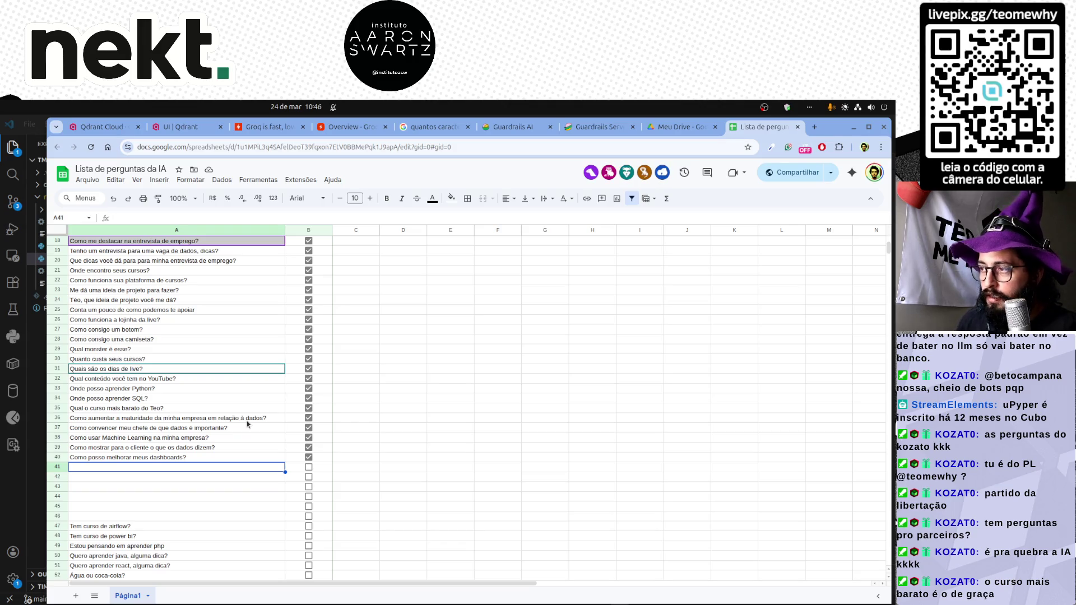
text(Como migrar p/ara a área d)
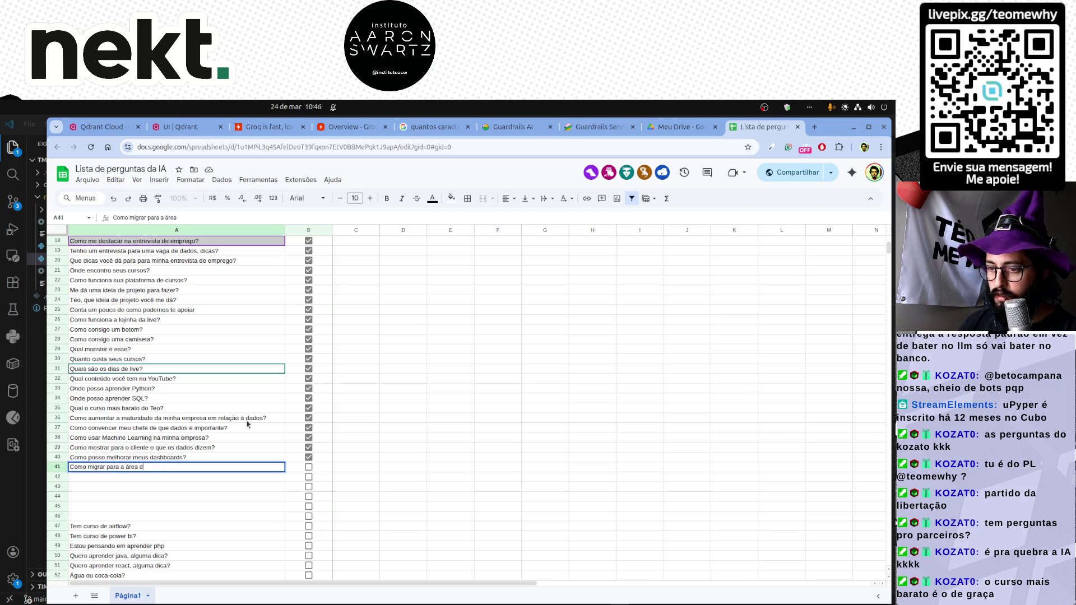
text(e dados?)
Enter four career-migration questions in A41–A44, ending with 'Como fazer uma migração de carreira?'.
key(Return)
text(Opor onde )
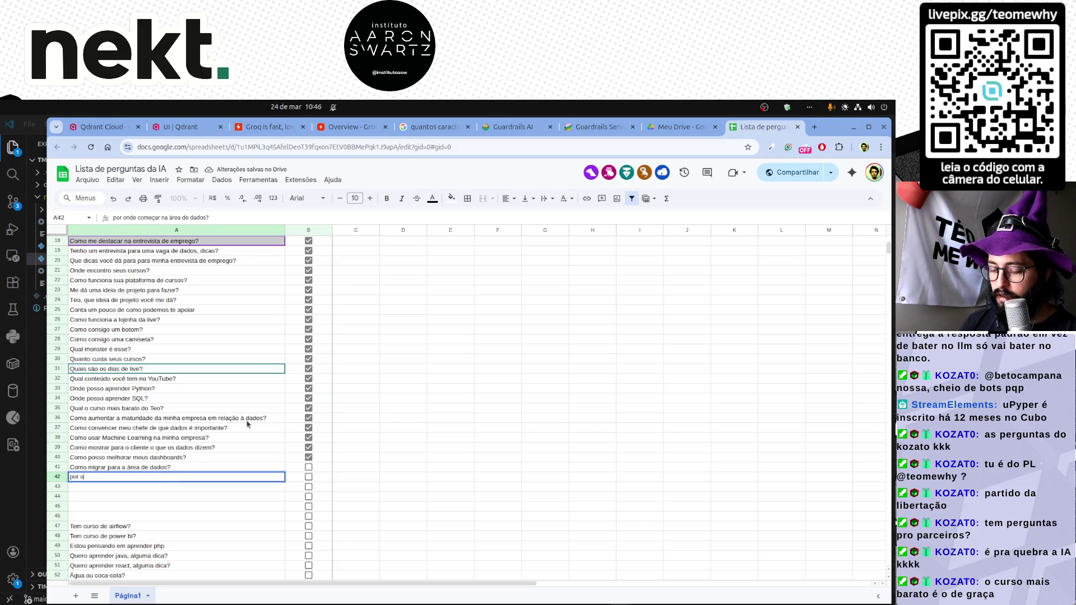
text(começar na área de dados?)
key(ctrl+a)
key(BackSpace)
text(Por onde começo a e)
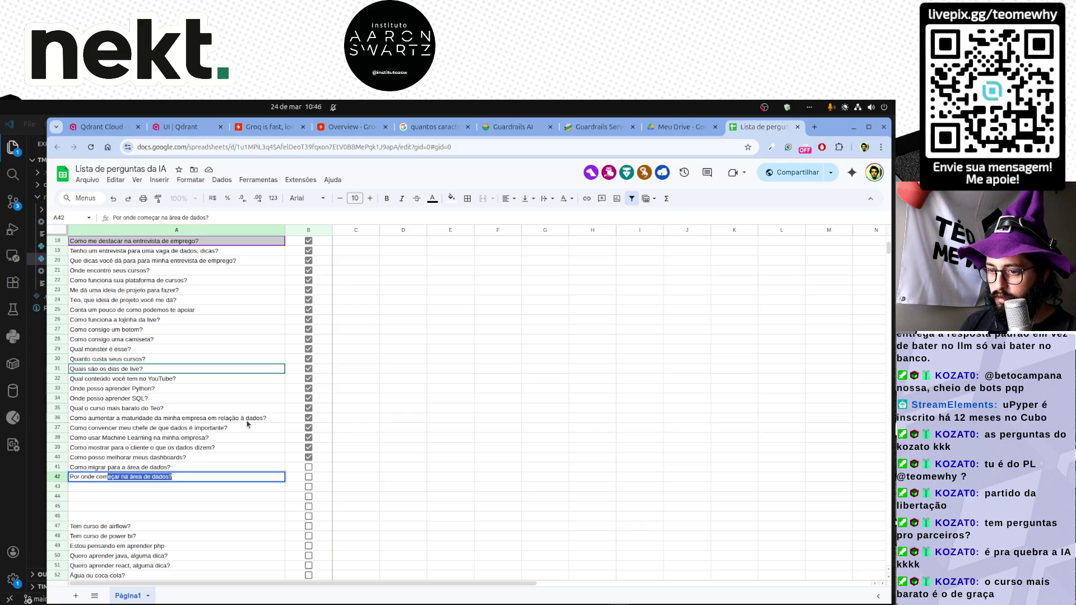
key(Return)
text(O que estudar para entrar na)
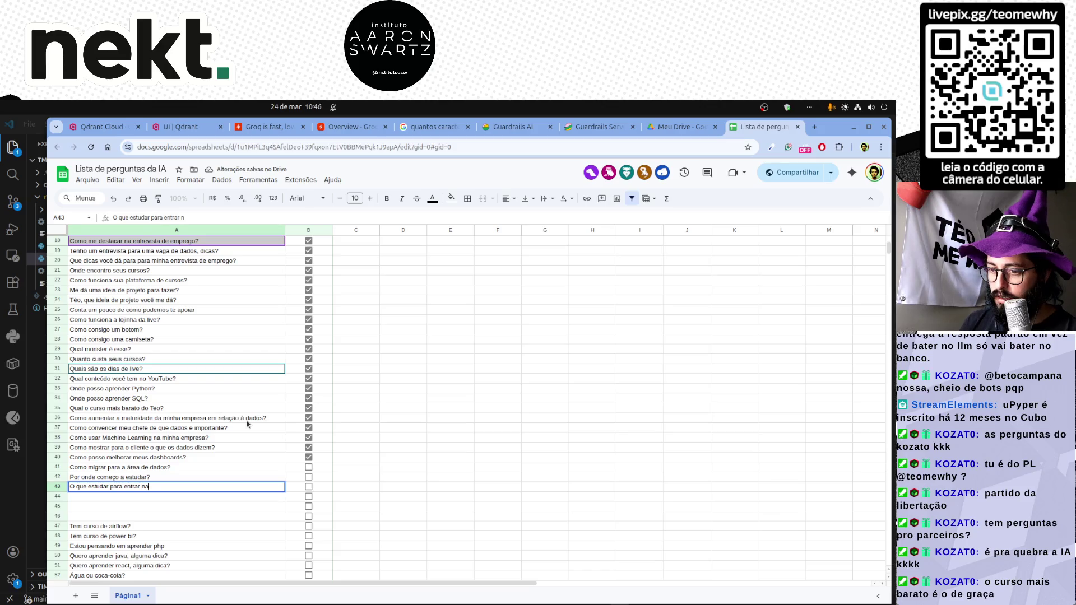
text(rea de dados?)
key(Return)
text(Como fazer uma migraçã)
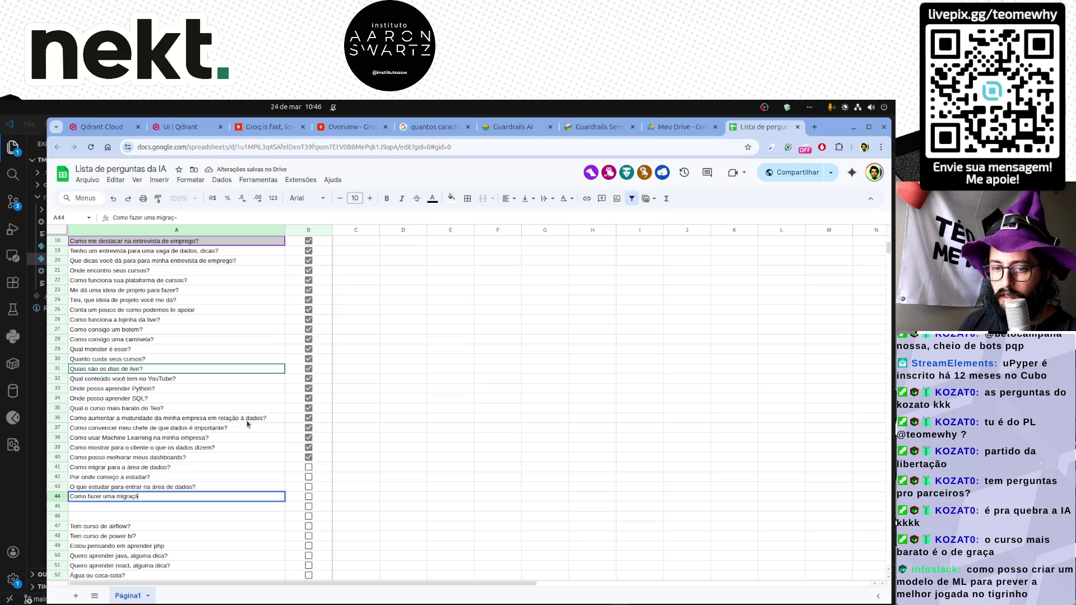
text(o de)
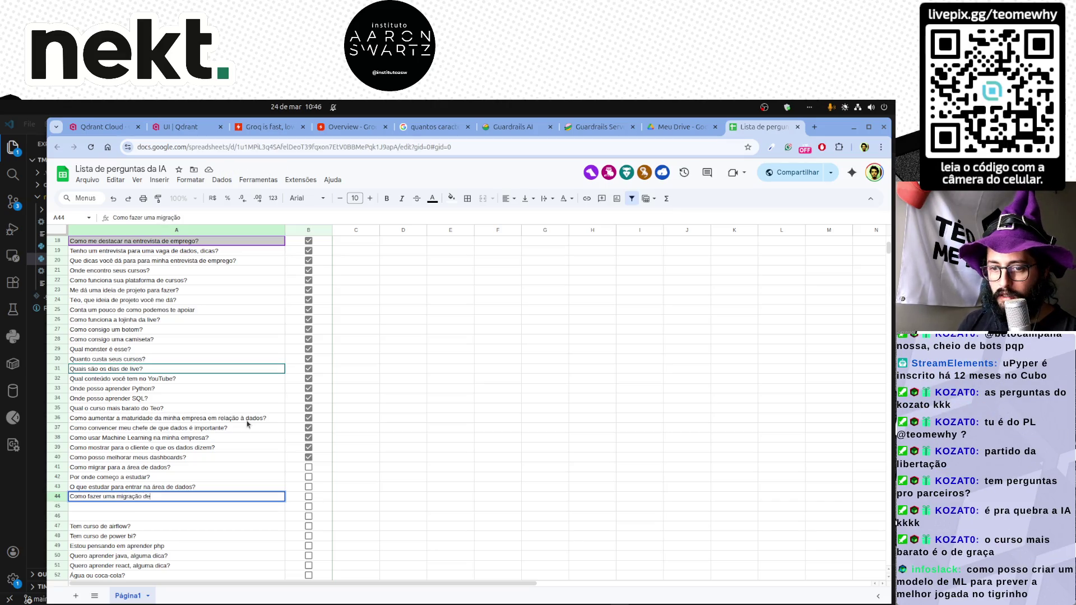
key(Return)
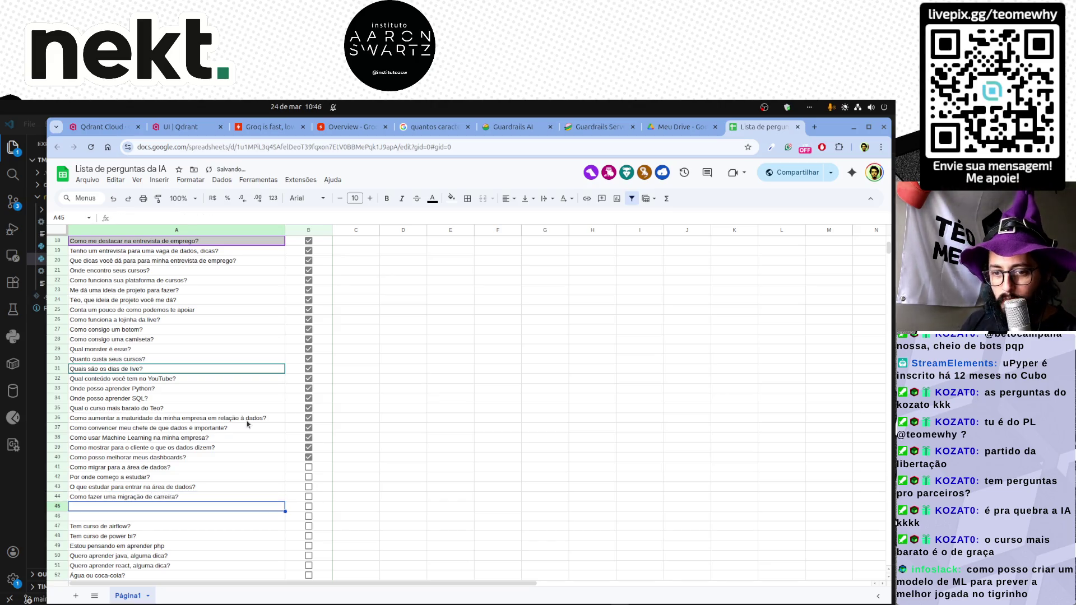
Drag the tick from B40 down to B44 so rows 41–44 are marked answered.
click(308, 458)
drag(332, 463, 332, 502)
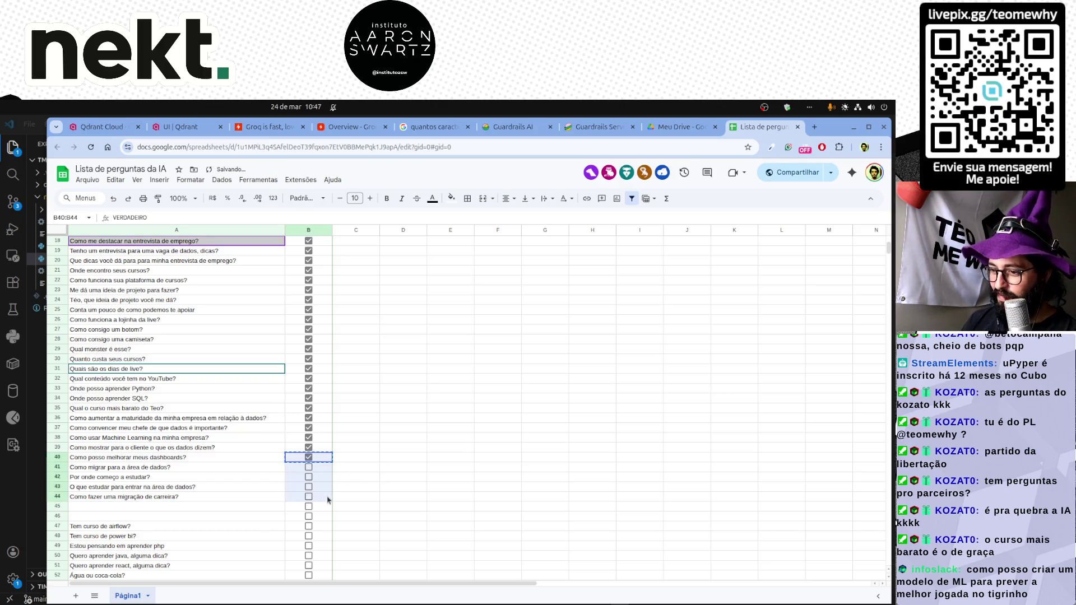
click(154, 505)
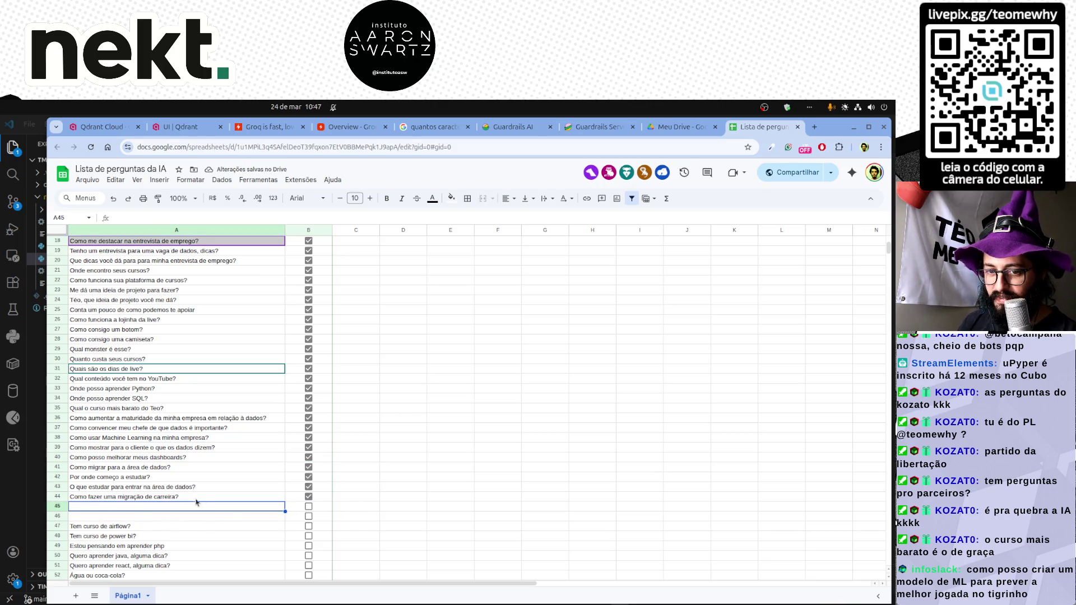
scroll(197, 502, down, 8)
scroll(202, 502, down, 8)
scroll(202, 502, down, 8)
scroll(207, 501, down, 6)
scroll(207, 502, down, 8)
scroll(207, 501, down, 6)
scroll(207, 501, up, 3)
scroll(207, 501, down, 2)
scroll(208, 501, down, 3)
click(207, 501)
scroll(207, 502, up, 10)
scroll(178, 481, up, 10)
scroll(177, 481, up, 10)
scroll(178, 481, up, 10)
scroll(178, 481, up, 3)
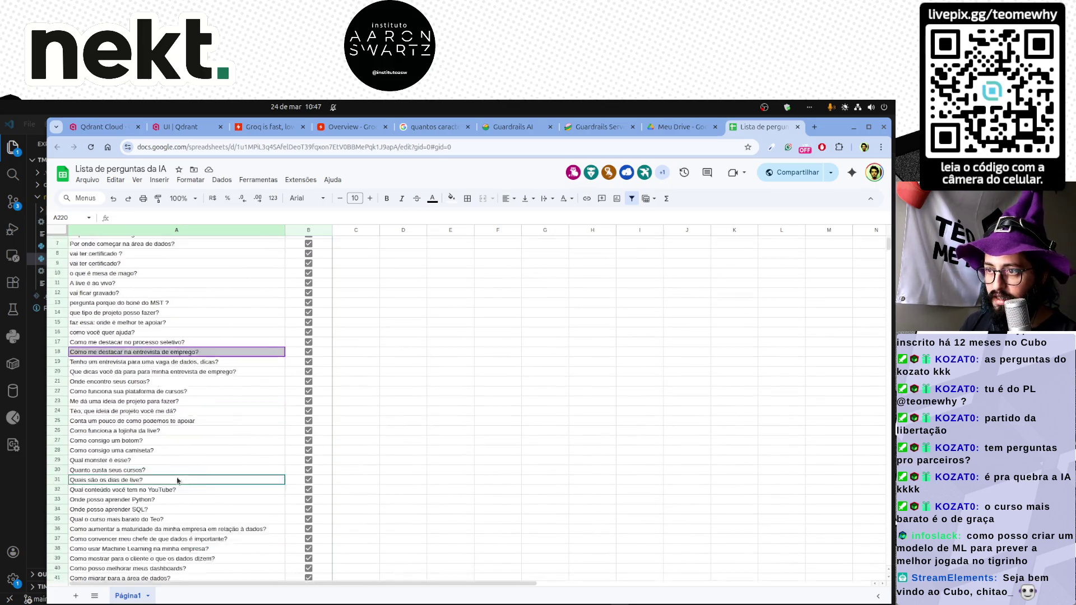
scroll(177, 482, down, 8)
scroll(144, 454, up, 5)
scroll(147, 450, up, 2)
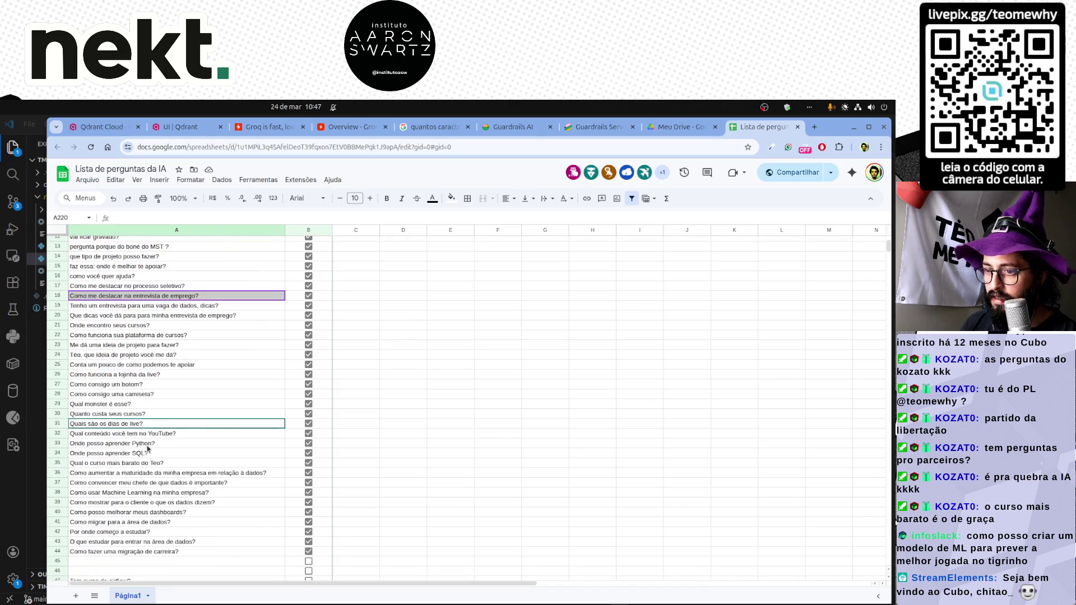
scroll(148, 448, down, 3)
scroll(147, 448, down, 2)
Enter the question on whether a career migration into data is possible in A45.
click(132, 450)
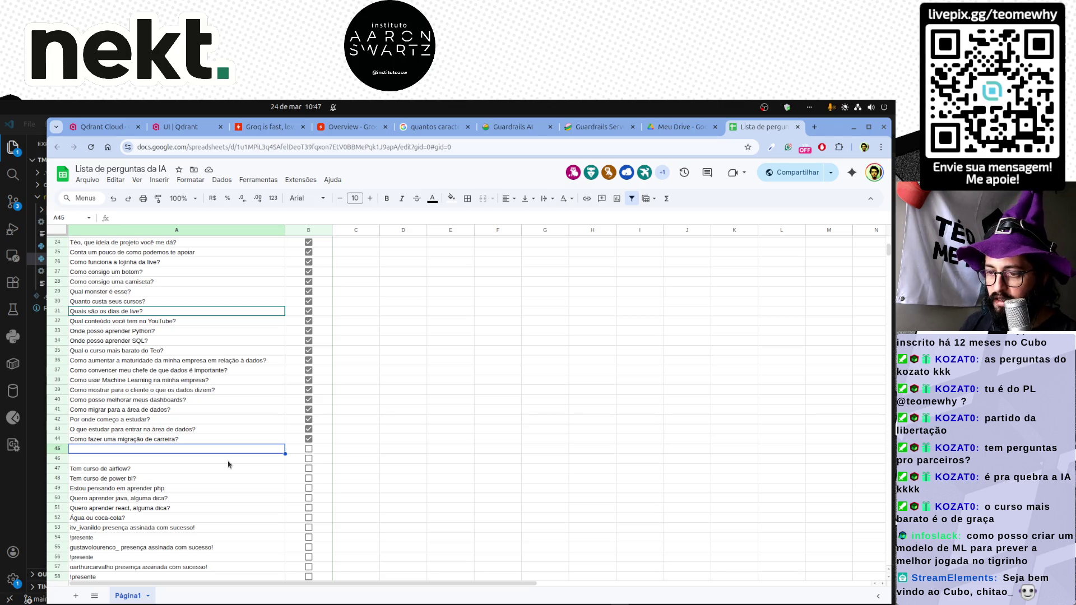
text(É possi)
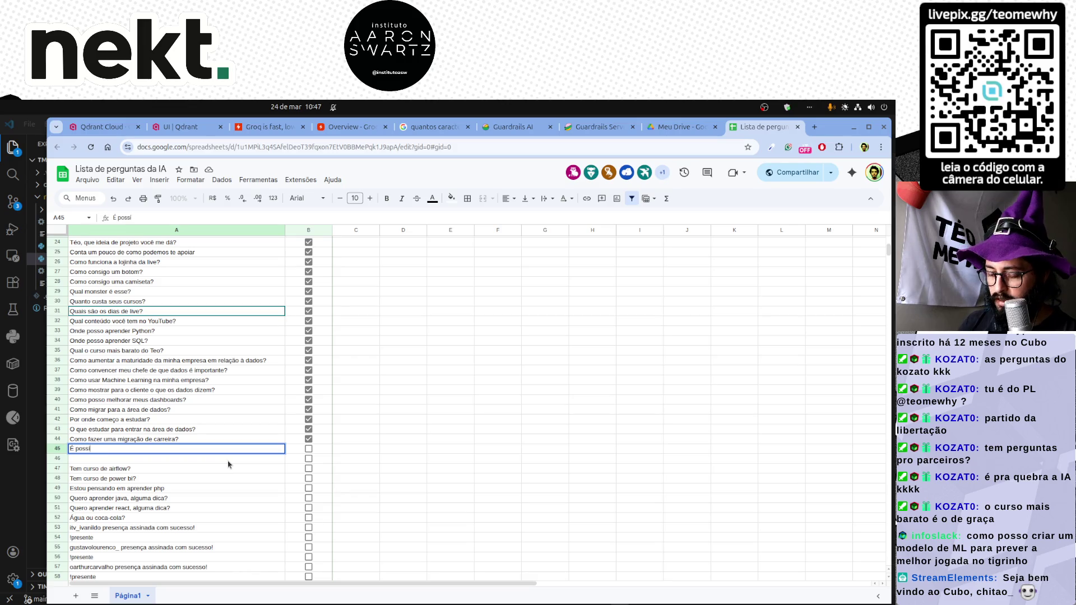
text(gra)
text(ção de carreira para a)
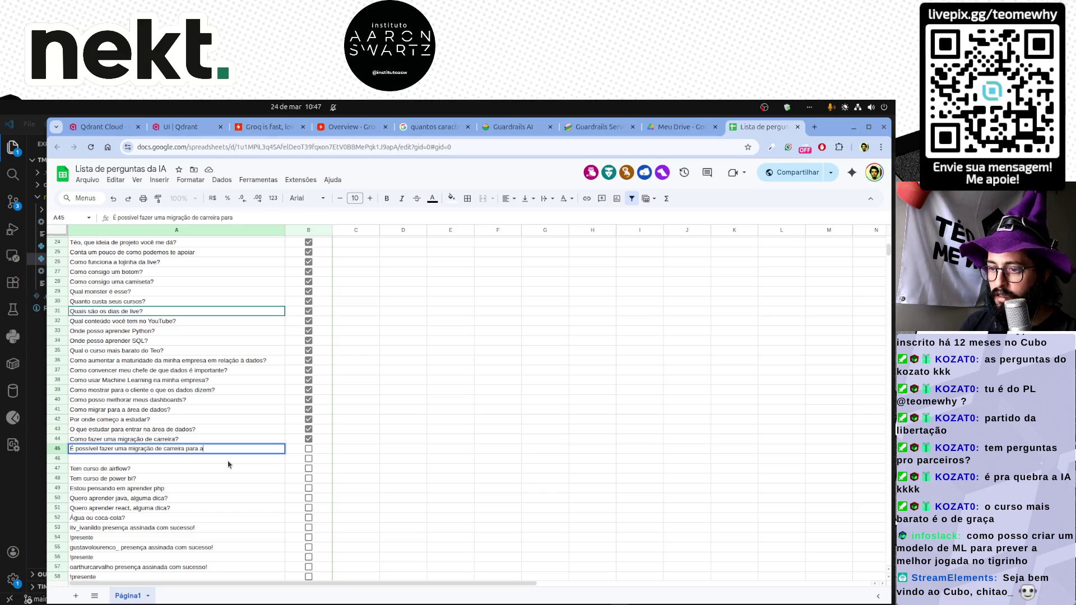
text(e dados?)
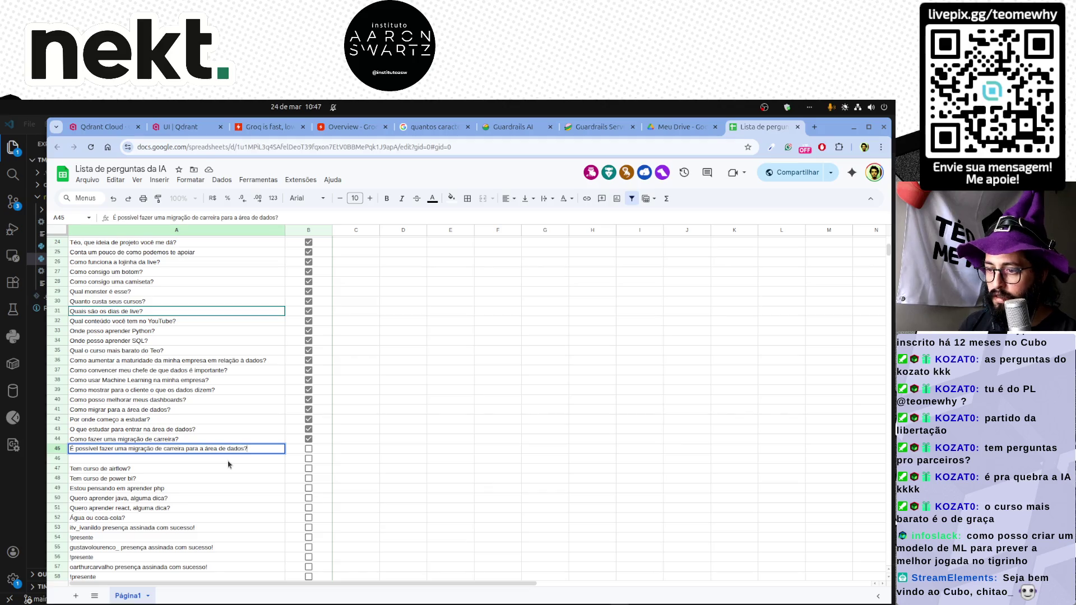
key(Return)
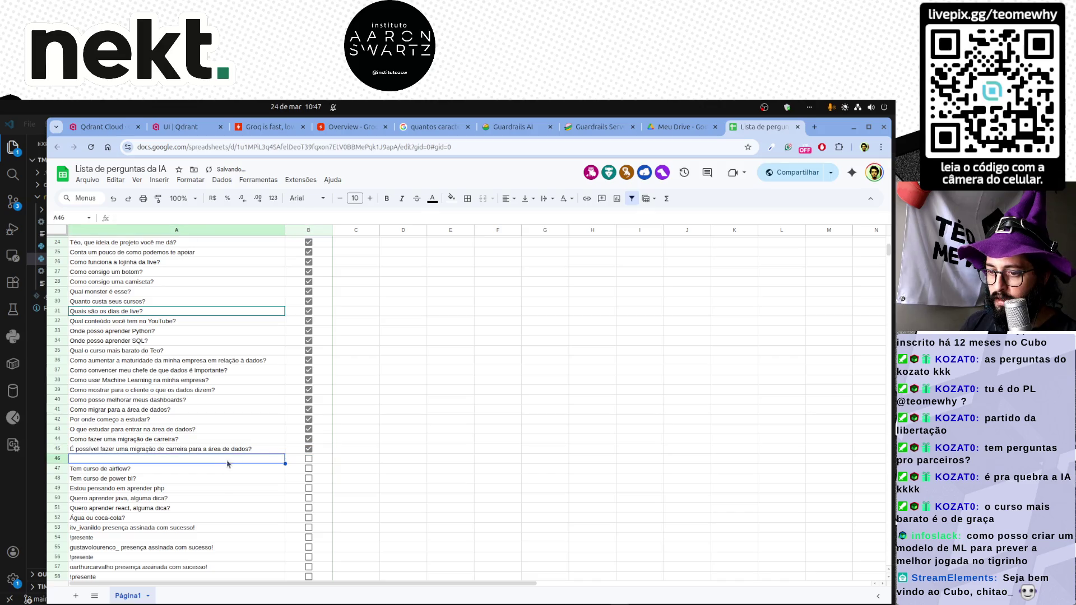
scroll(199, 482, down, 8)
scroll(199, 481, down, 8)
scroll(198, 482, down, 8)
scroll(199, 481, down, 6)
scroll(199, 481, down, 6)
scroll(199, 481, down, 6)
scroll(198, 481, down, 5)
scroll(199, 481, down, 2)
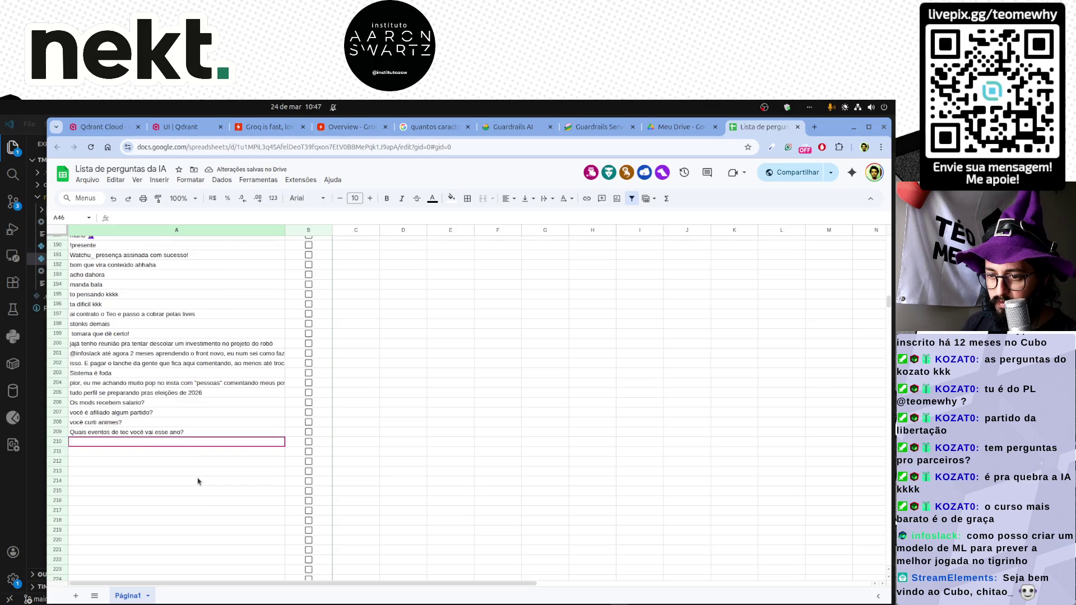
Enter salve, bom dia téo, bom dia chat, bom dia galera and bom dia pessoal in A210–A214.
click(195, 441)
text(salve)
key(Return)
text(bom dia té)
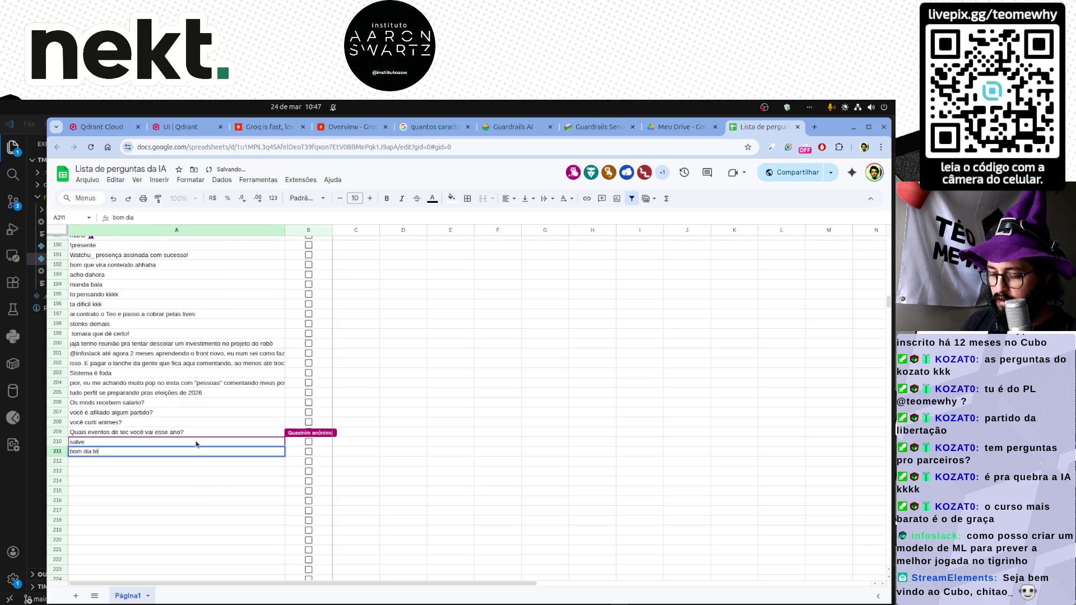
text(o)
key(Return)
text(bom)
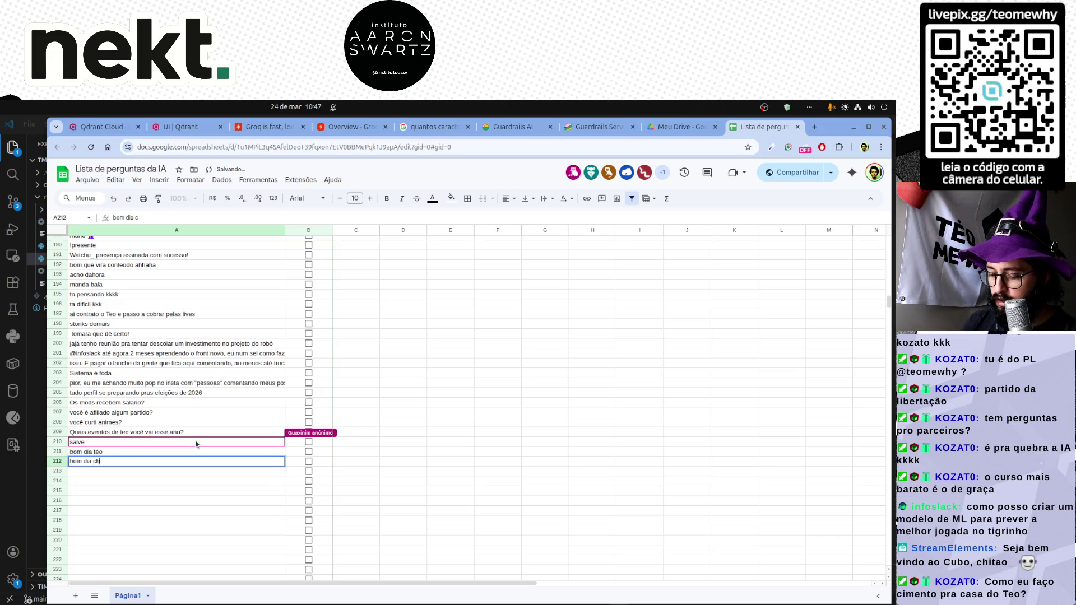
key(Return)
text(bom diagalera)
key(Return)
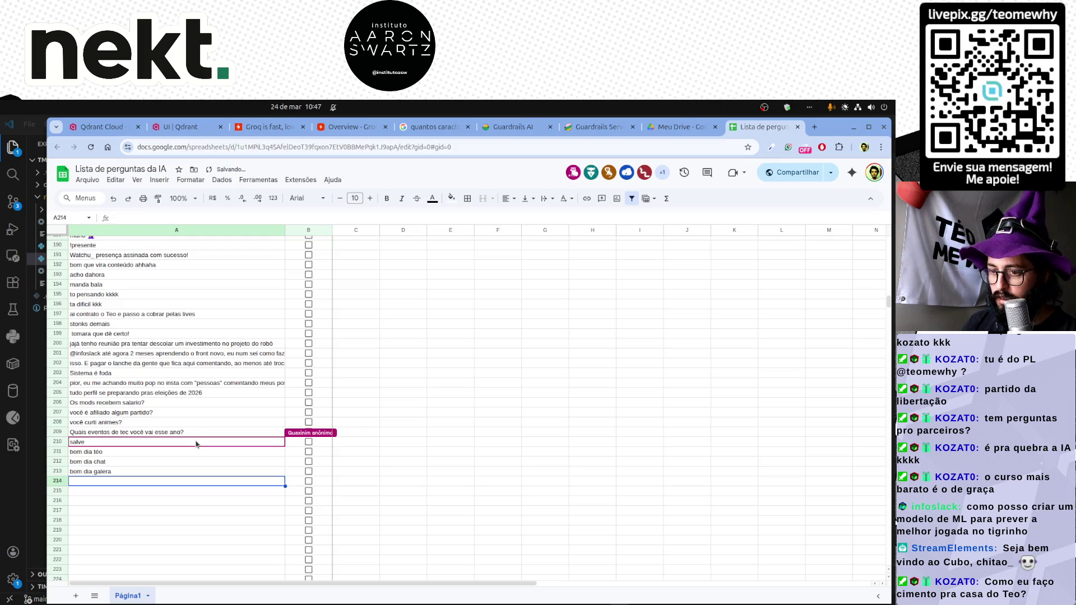
text(bom dia pes)
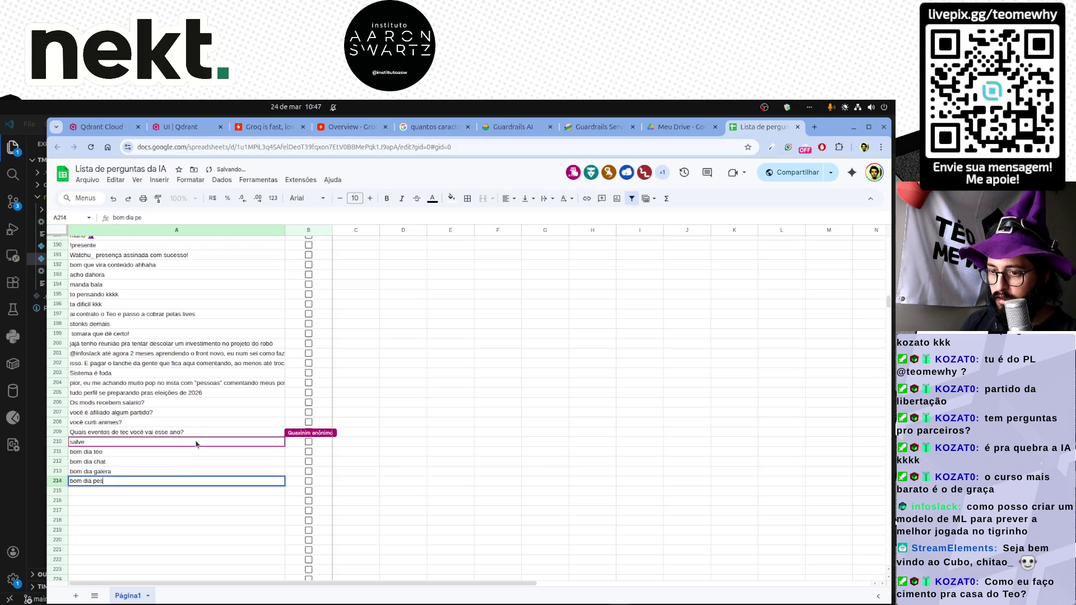
text(soal)
key(Return)
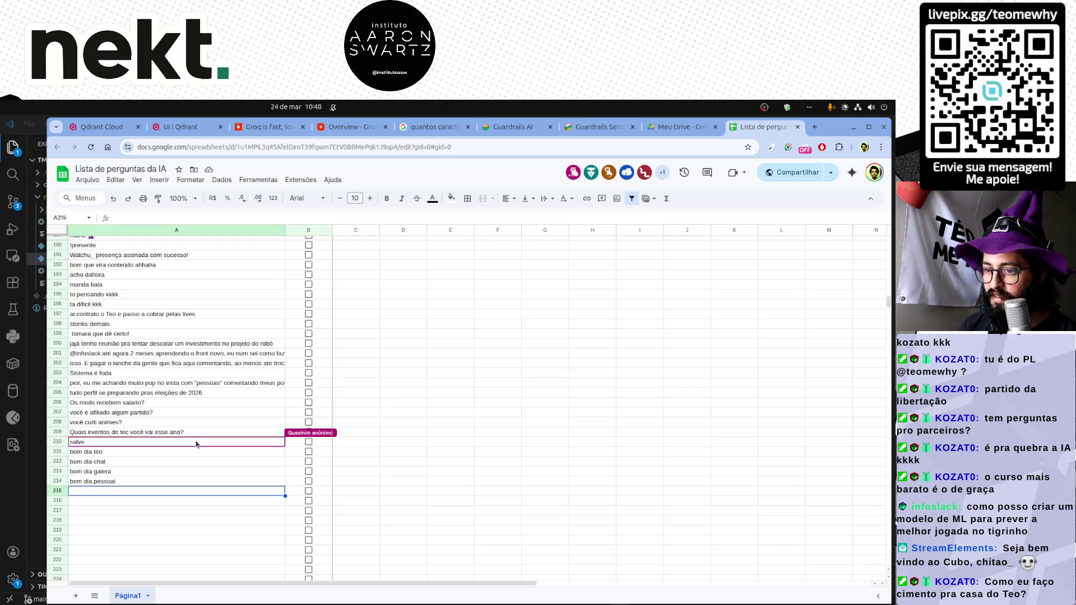
click(817, 126)
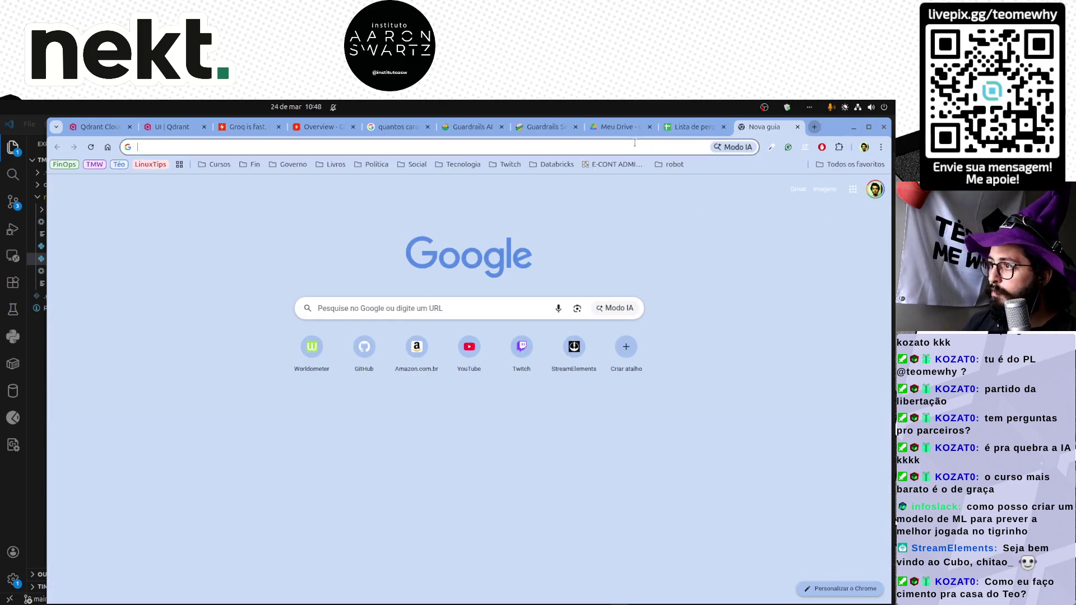
text(gemin)
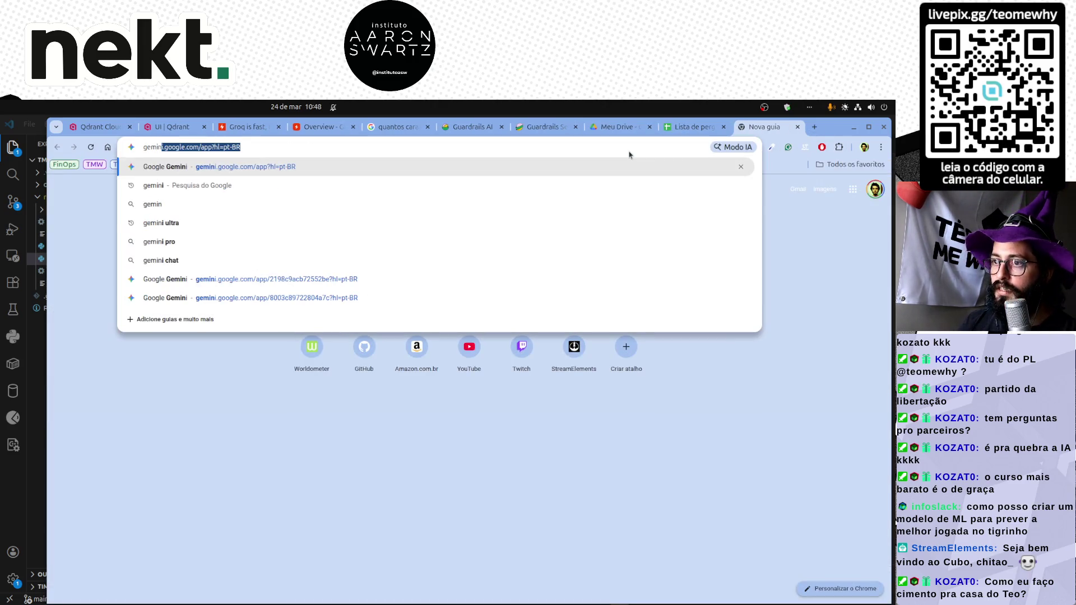
Load Gemini and send a prompt requesting 100 common livestream questions, from 'bom dia' greetings to deeper ones.
key(Return)
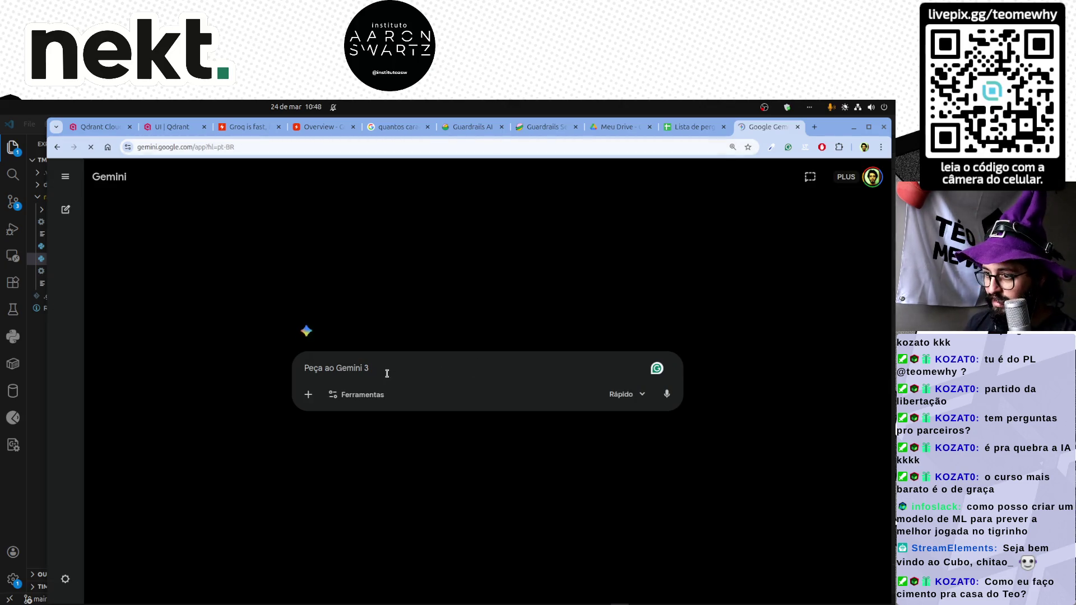
text(Liste )
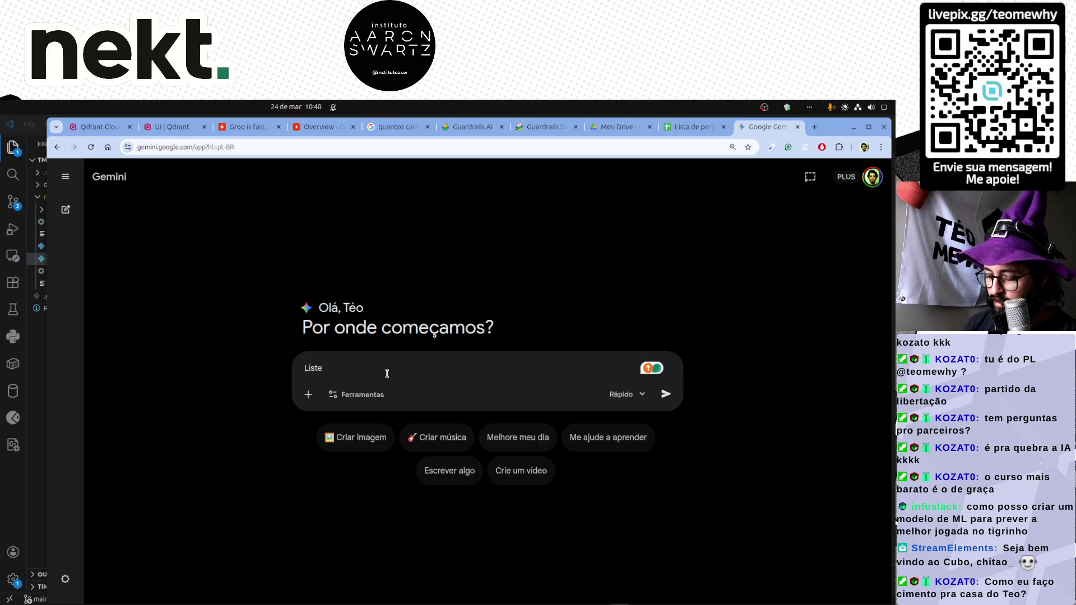
text(100 perguntas alet)
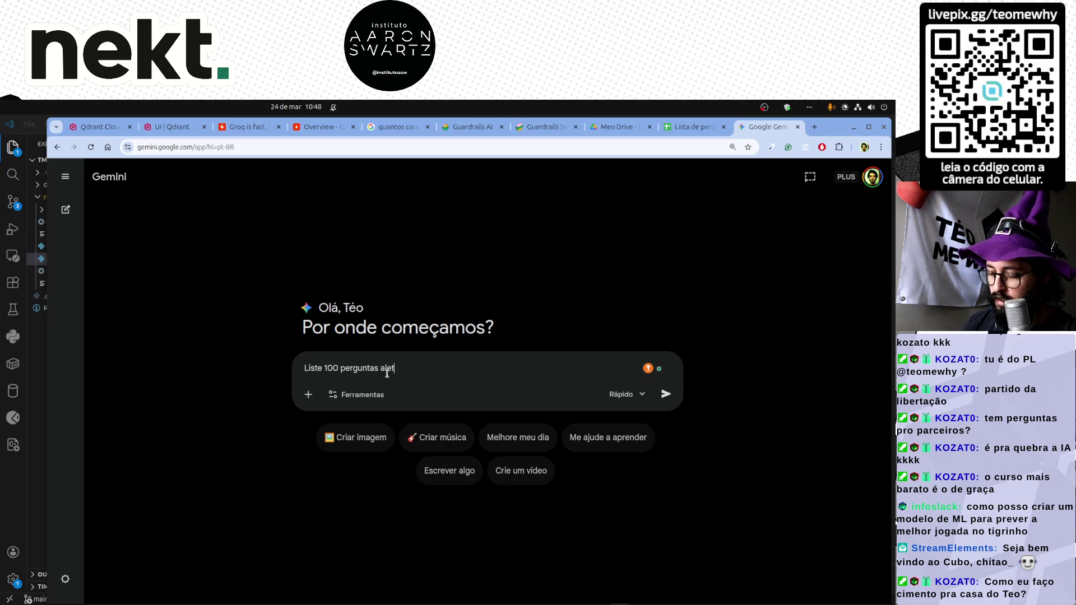
text(órias comuns em )
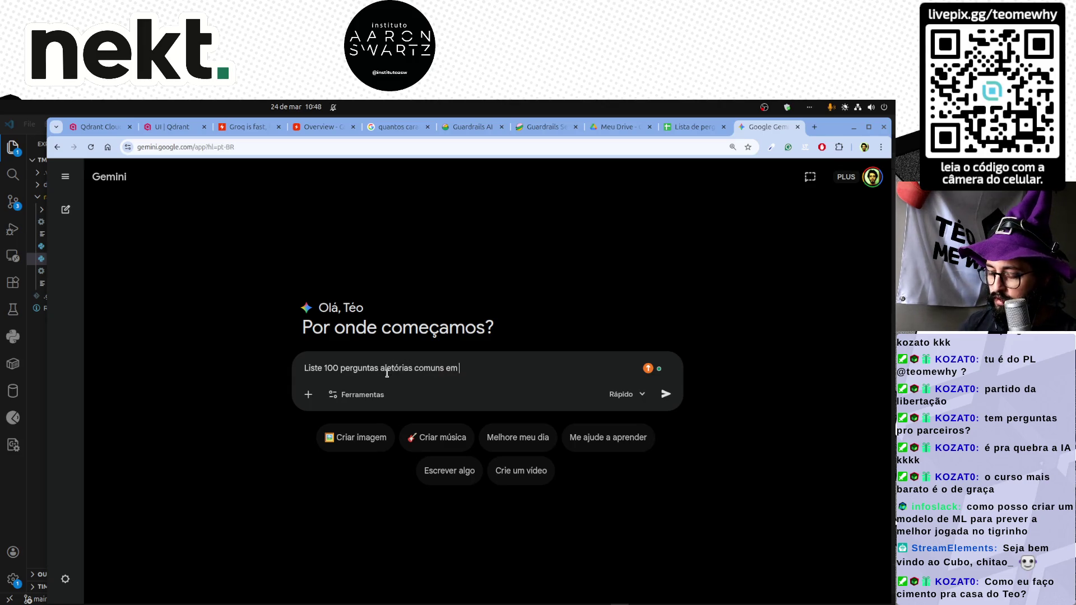
text(lives)
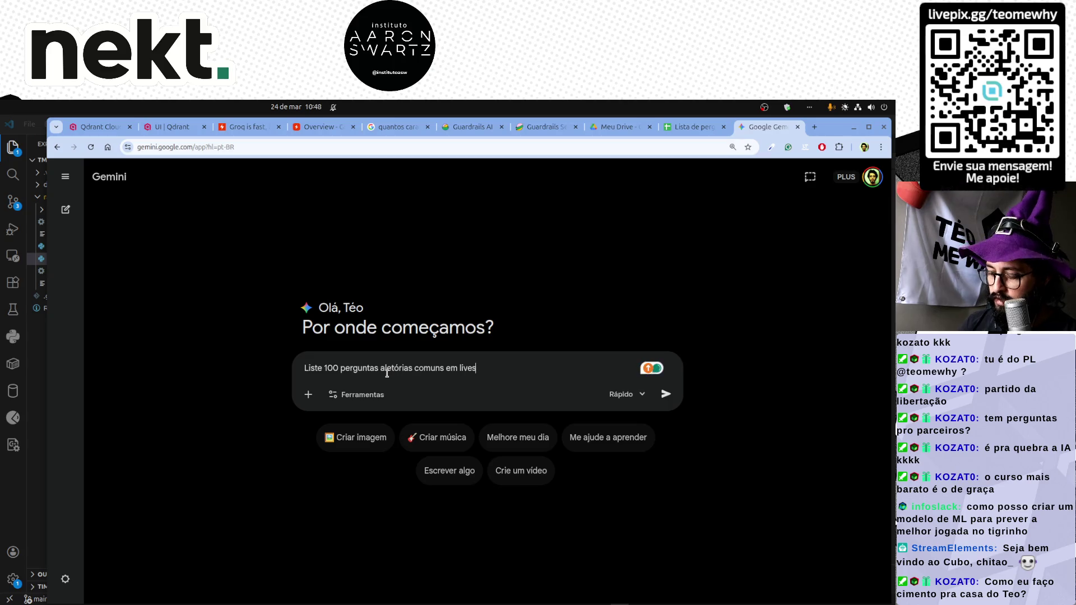
text( de streamers,)
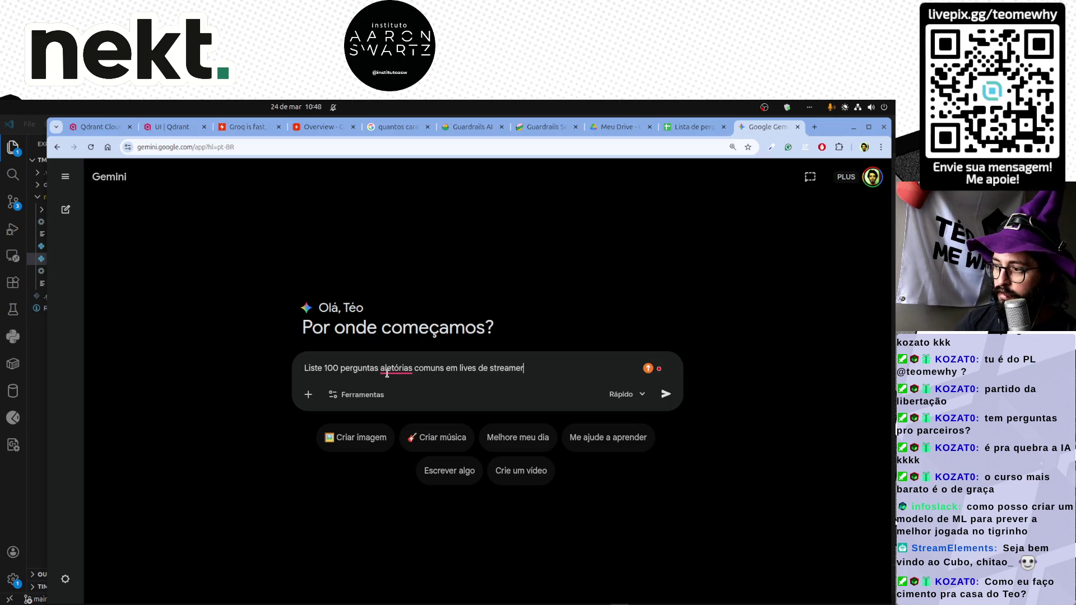
text(es)
click(388, 368)
text(a)
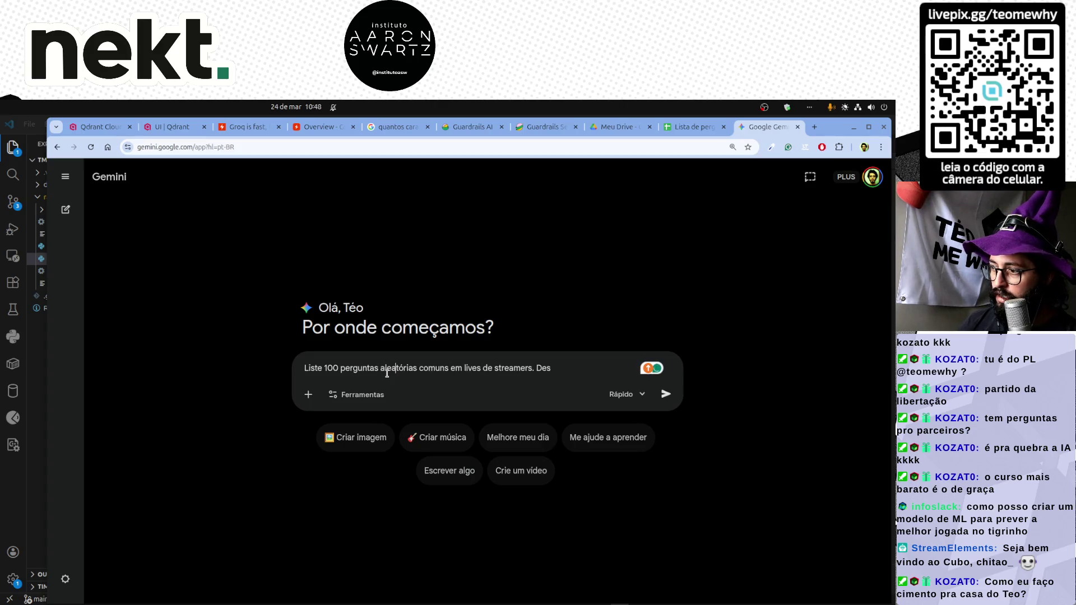
text(de bom di)
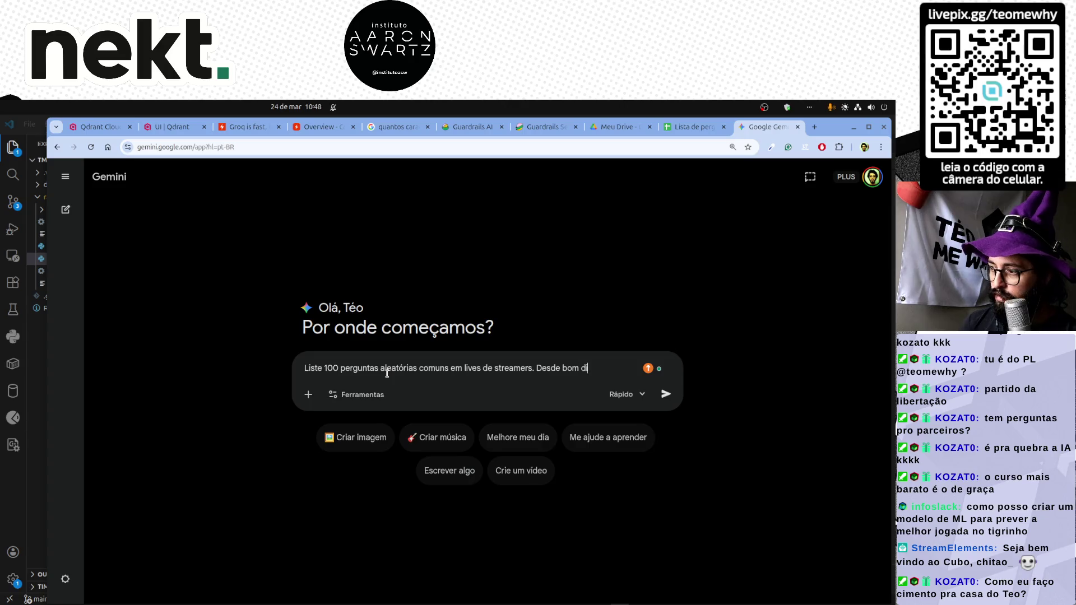
text(")
key(End)
text(" até pergu)
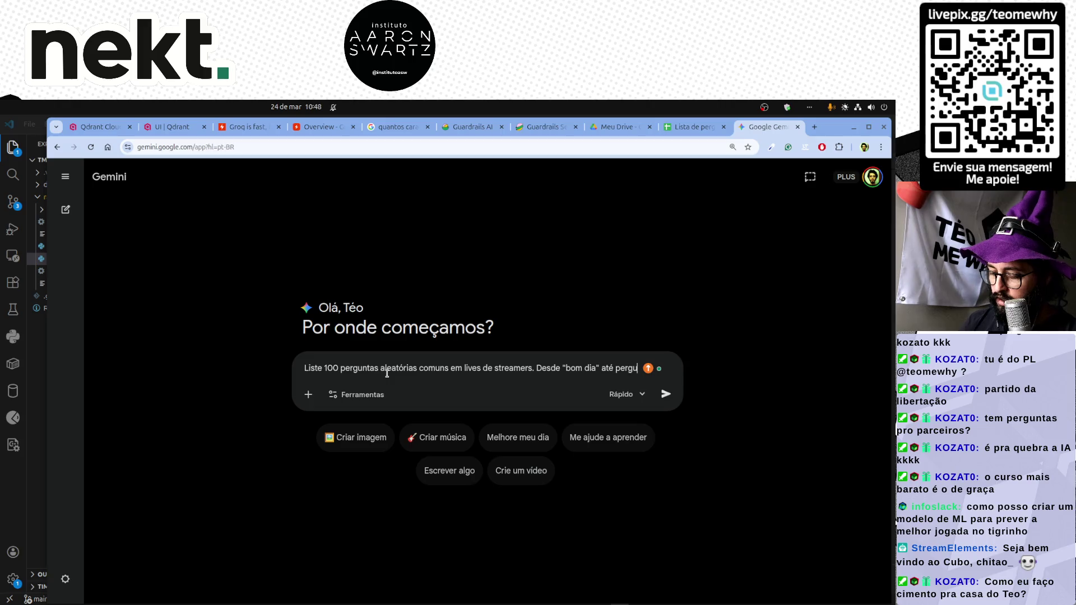
text(ntas mais profundas)
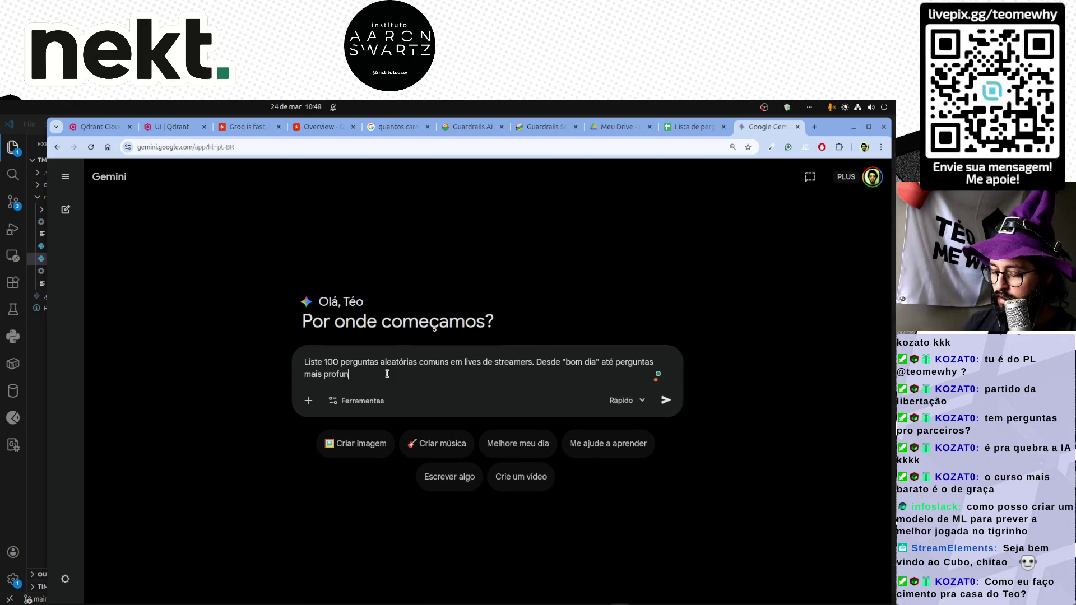
text(, como qua)
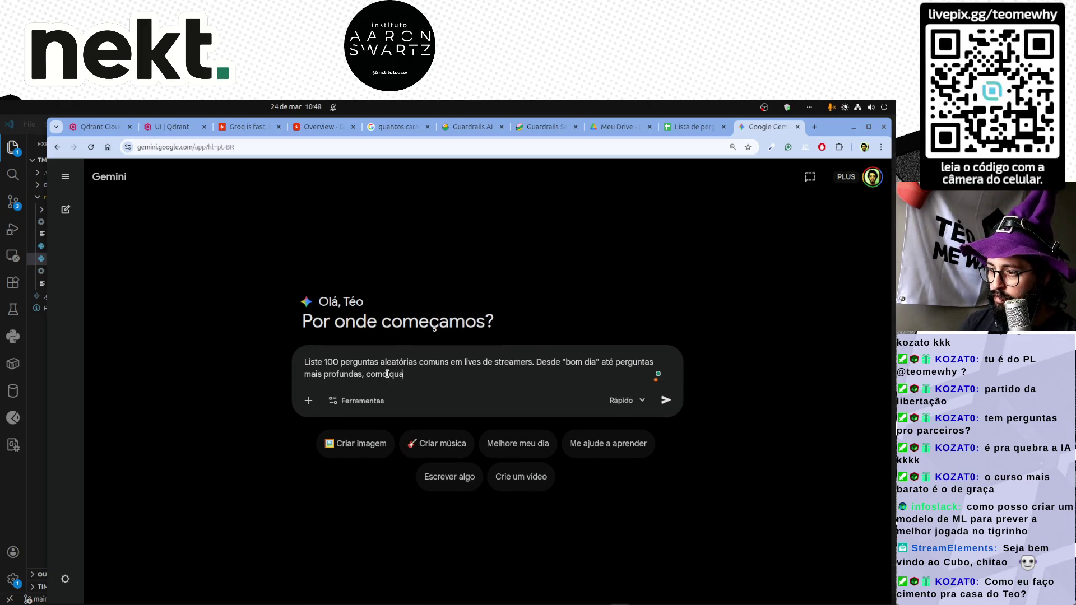
text(is cursos fazer de)
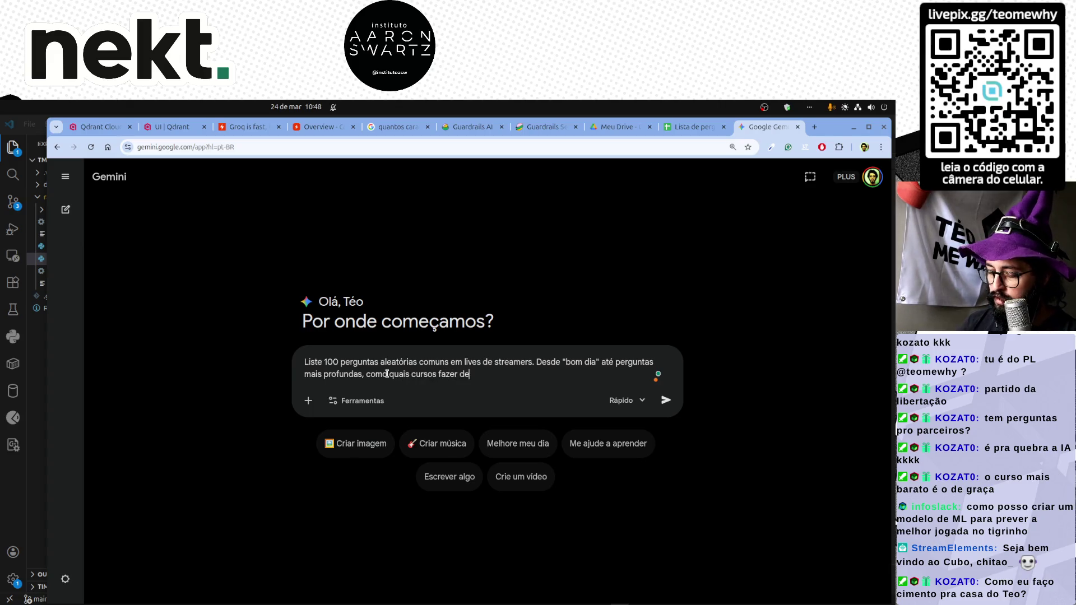
text( faculdade.)
key(Return)
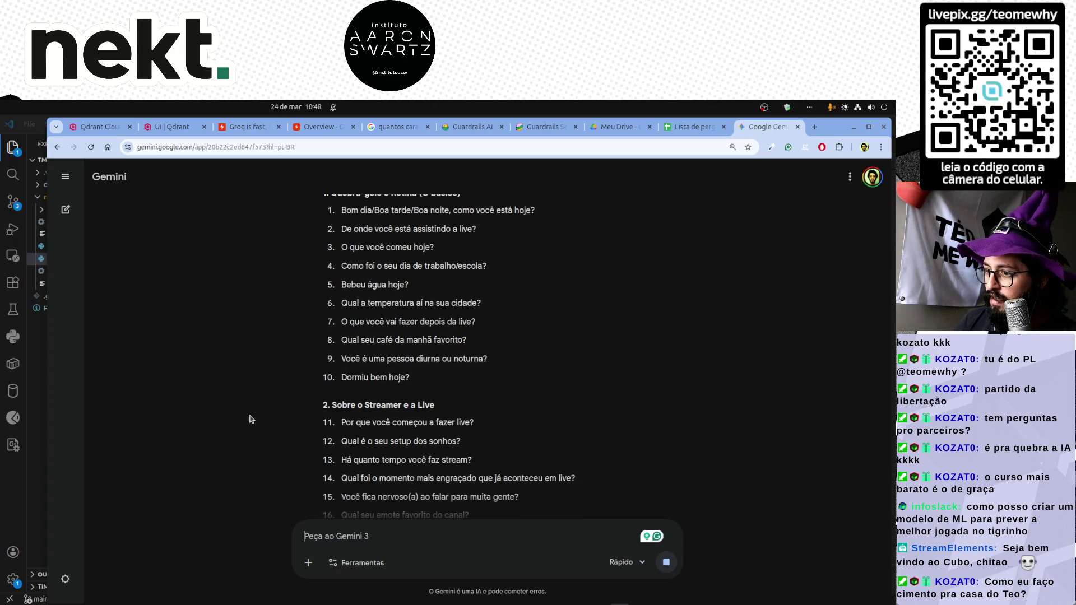
scroll(359, 407, up, 1)
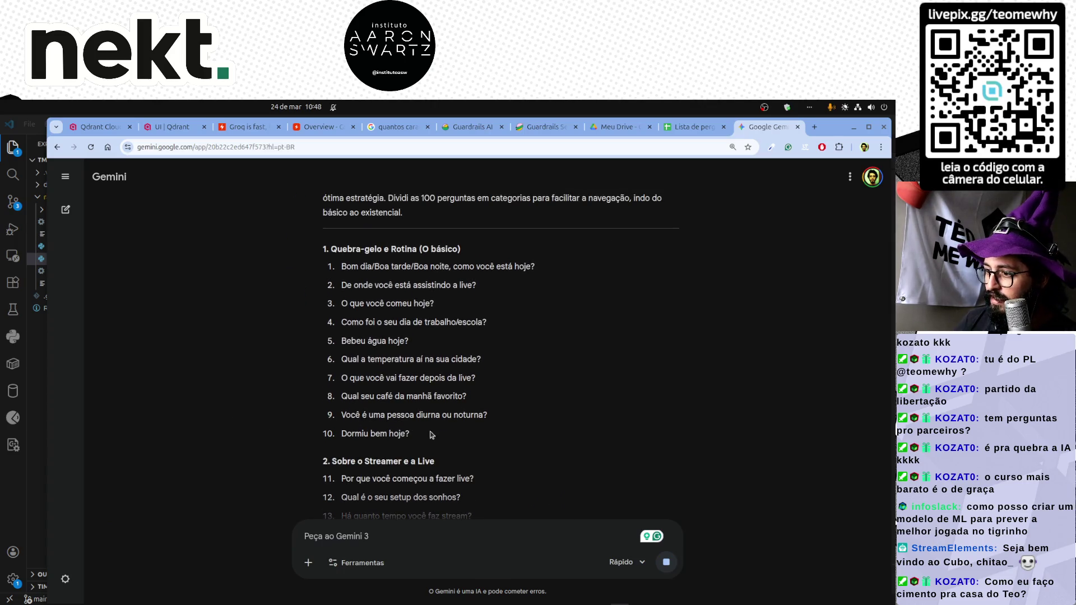
Select ice-breaker questions 1–10 in Gemini's reply and return to the spreadsheet.
drag(488, 416, 334, 269)
click(415, 402)
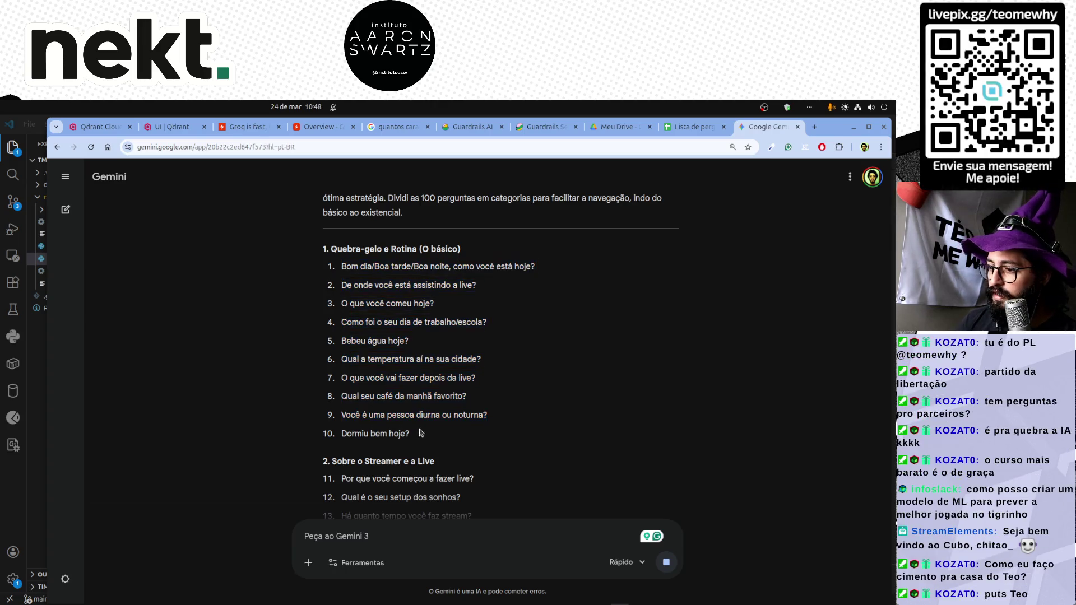
drag(410, 434, 343, 435)
click(357, 370)
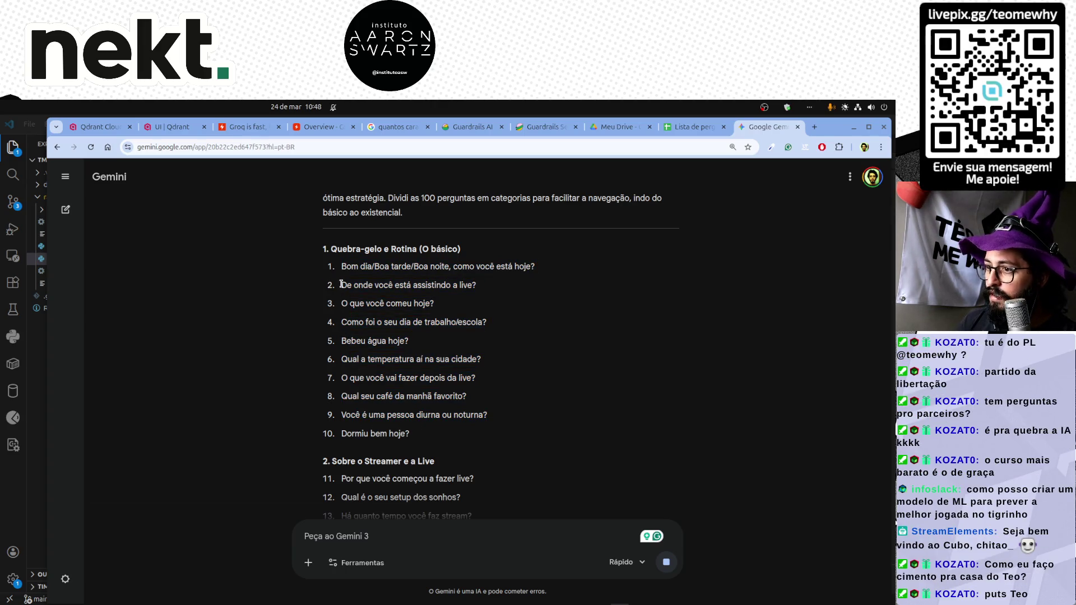
drag(342, 267, 416, 439)
key(ctrl+c)
click(266, 365)
key(ctrl+shift+Tab)
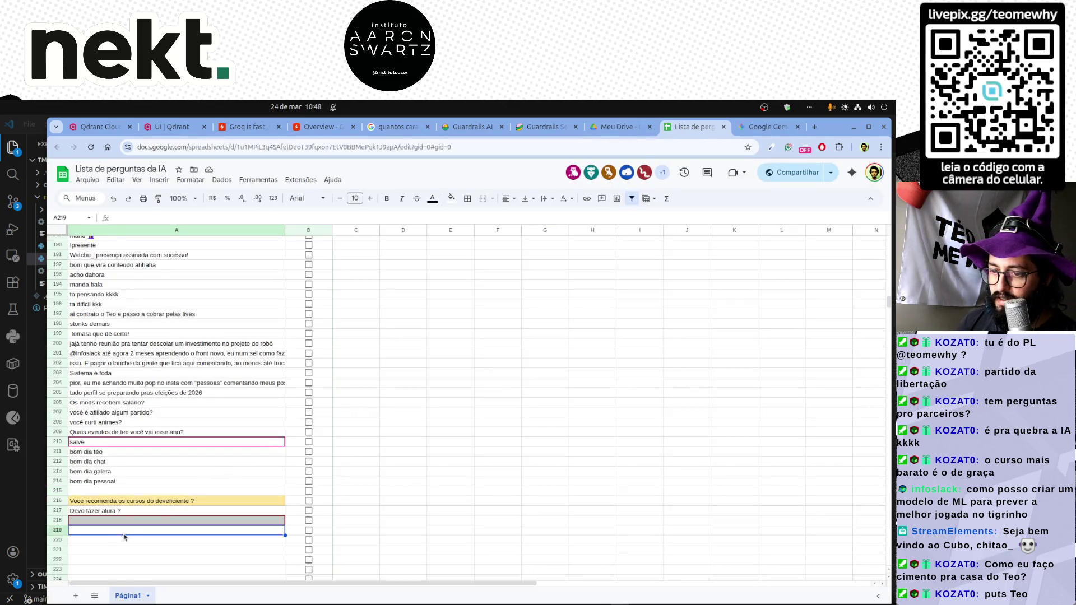
scroll(133, 448, down, 3)
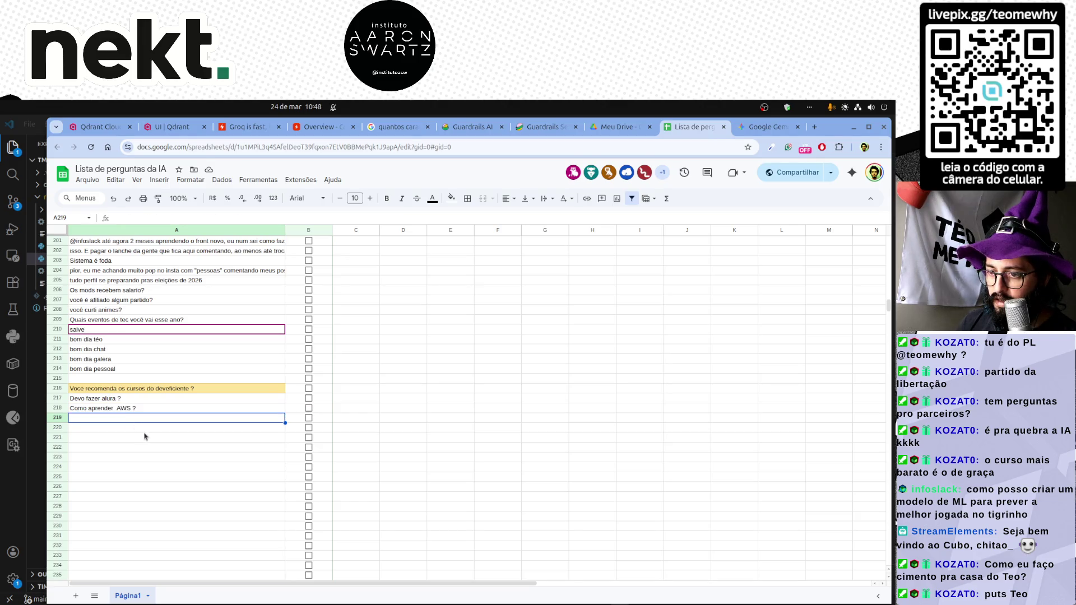
Paste the Gemini questions and select the blank rows 220–236 between them.
key(ctrl+v)
click(58, 427)
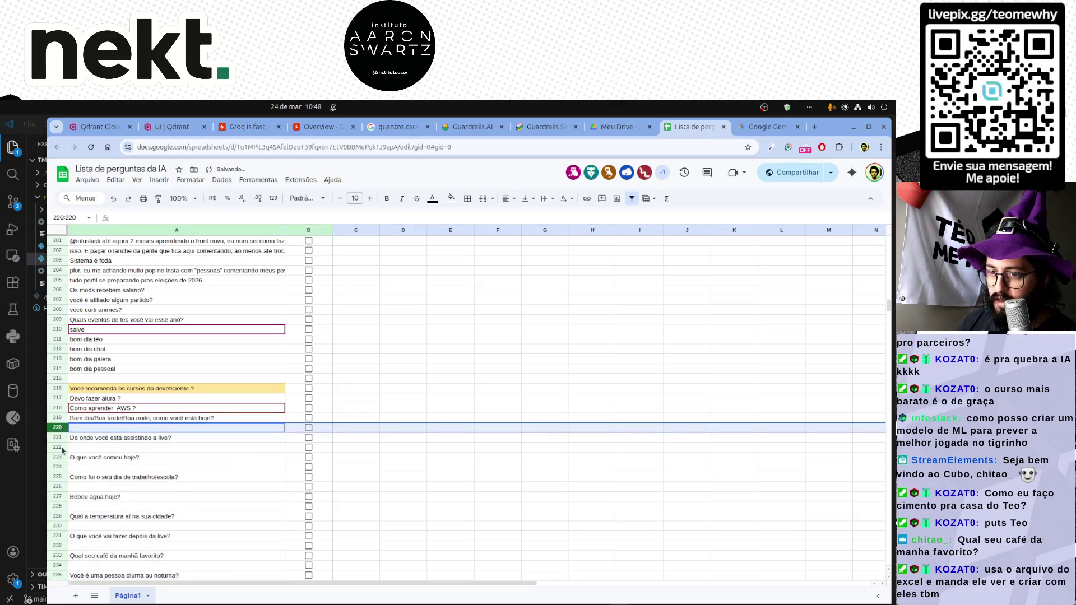
ctrl+click(58, 448)
ctrl+click(57, 467)
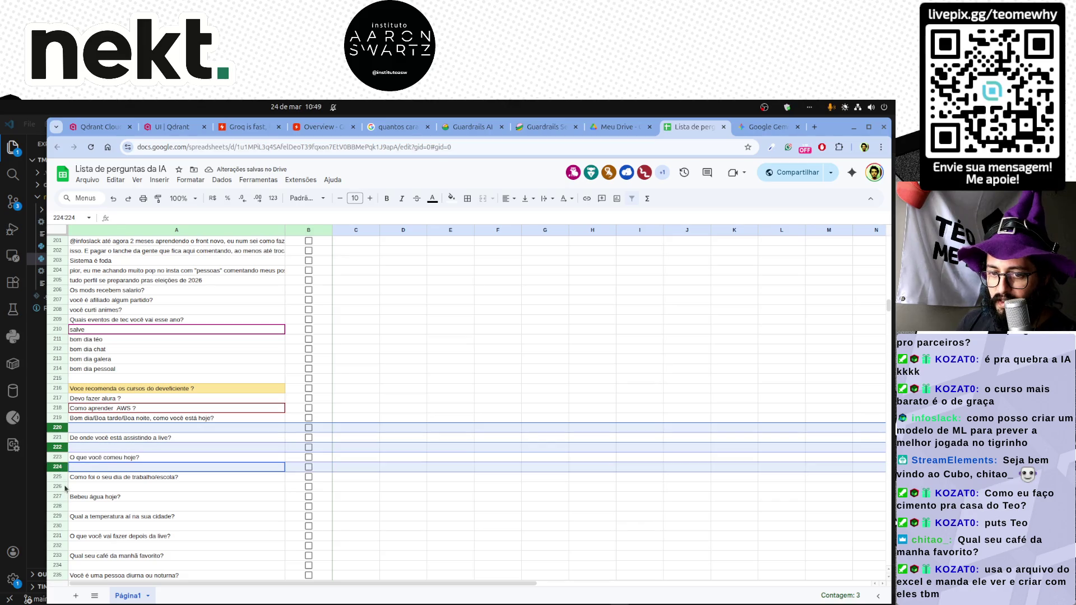
ctrl+click(57, 487)
scroll(154, 479, down, 2)
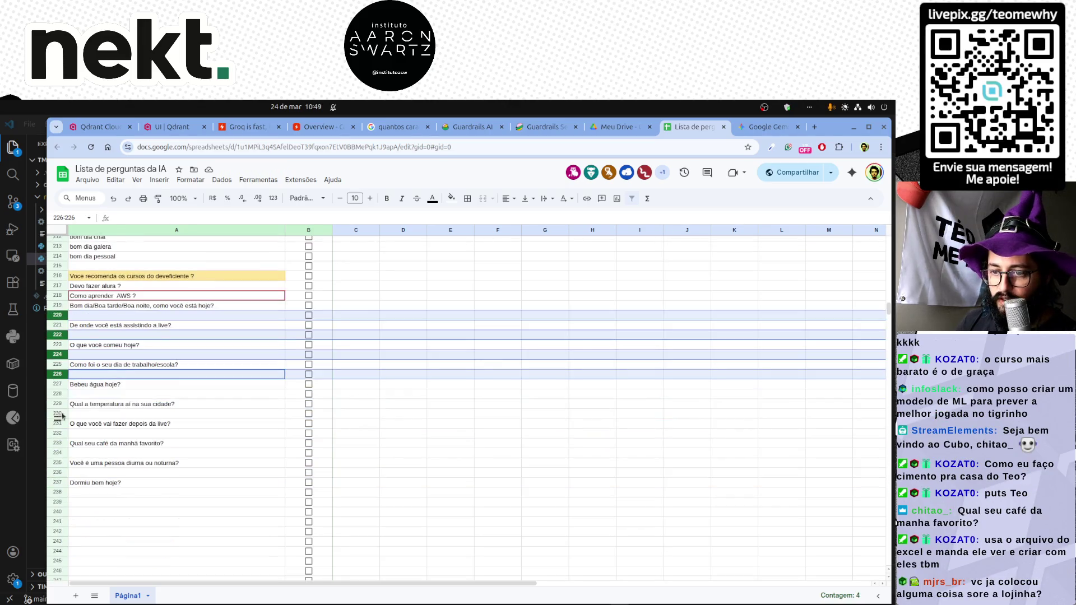
ctrl+click(58, 393)
ctrl+click(58, 413)
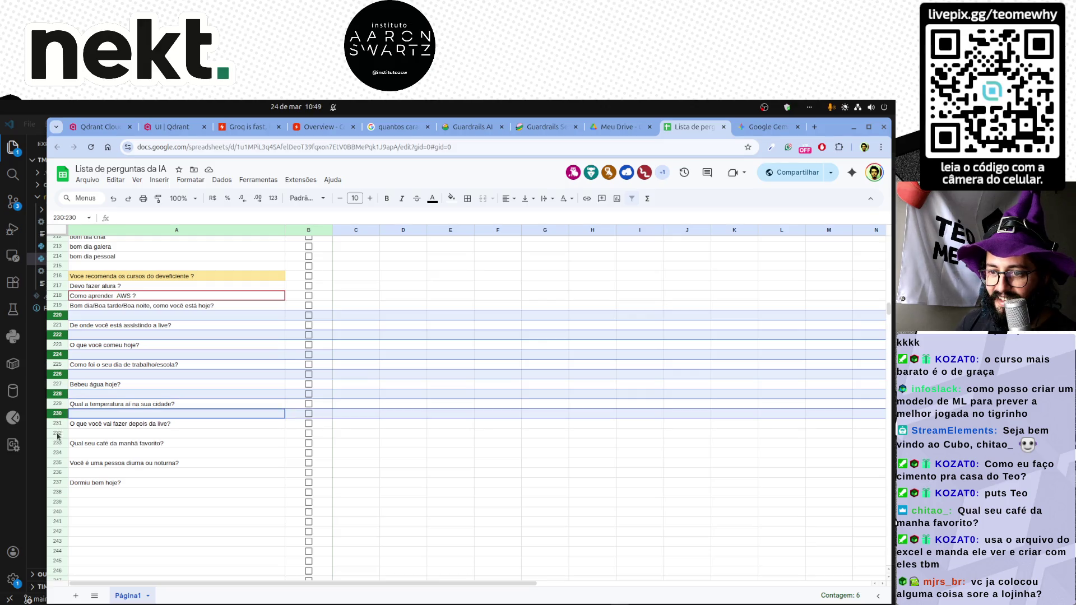
ctrl+click(57, 432)
ctrl+click(57, 452)
ctrl+click(57, 472)
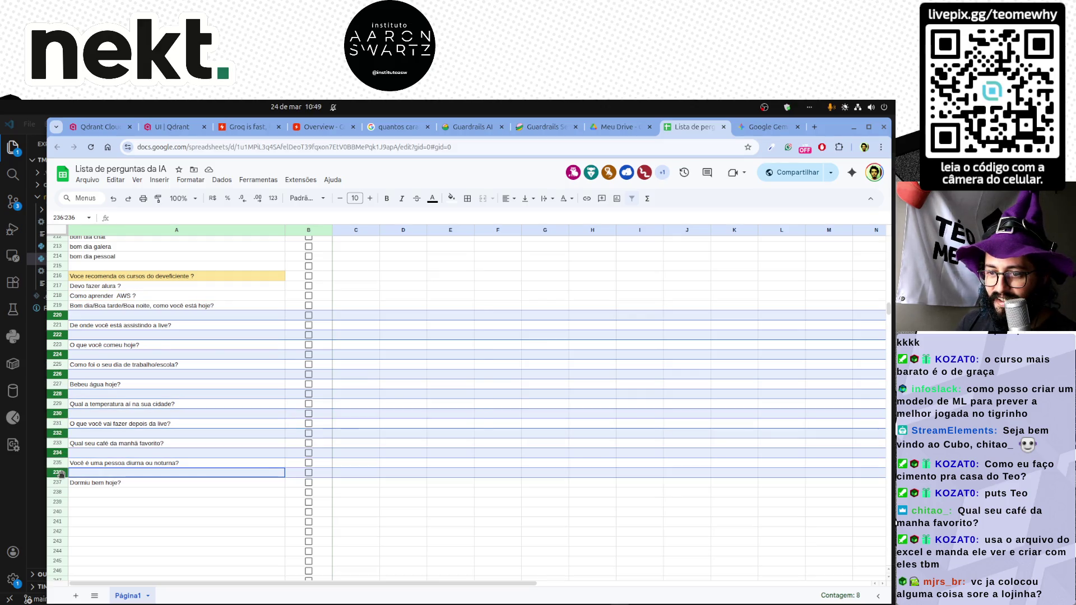
Delete the selected blank rows so the questions sit consecutively through row 228.
right_click(57, 472)
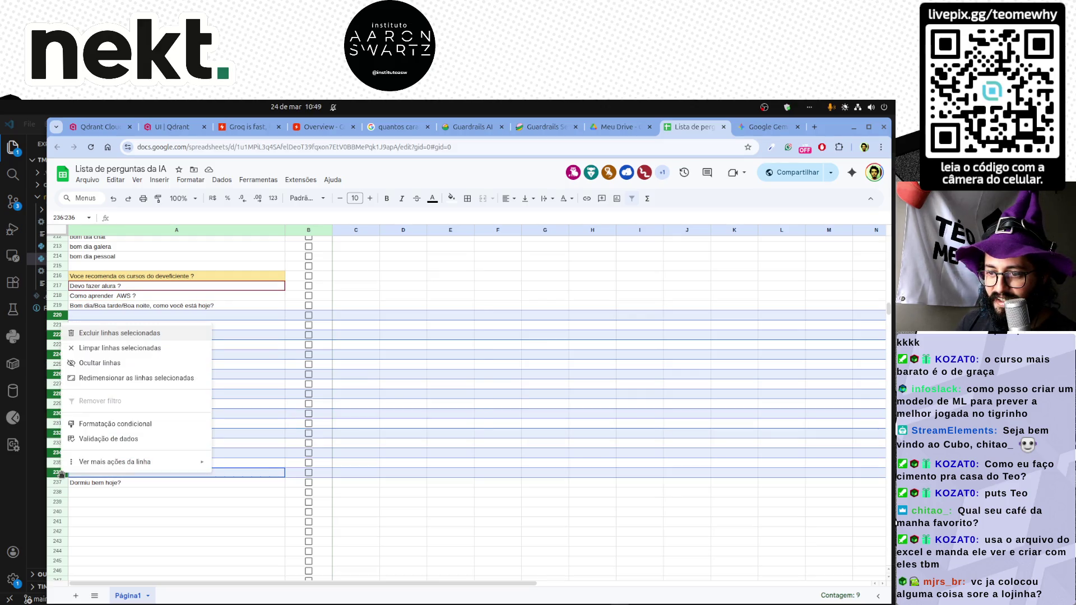
click(119, 333)
click(173, 434)
scroll(173, 436, up, 3)
click(163, 399)
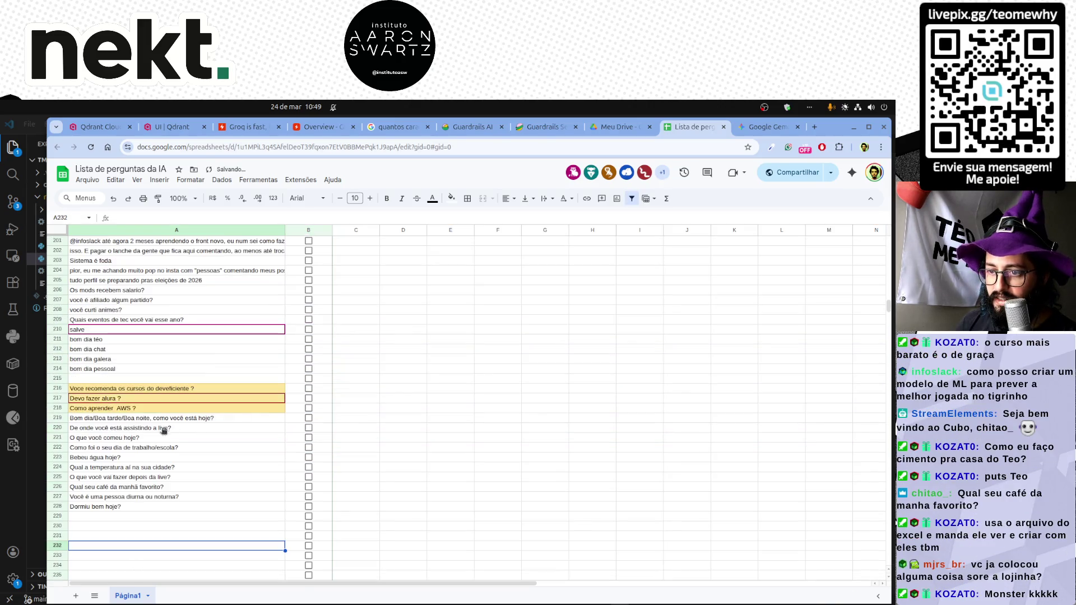
click(154, 408)
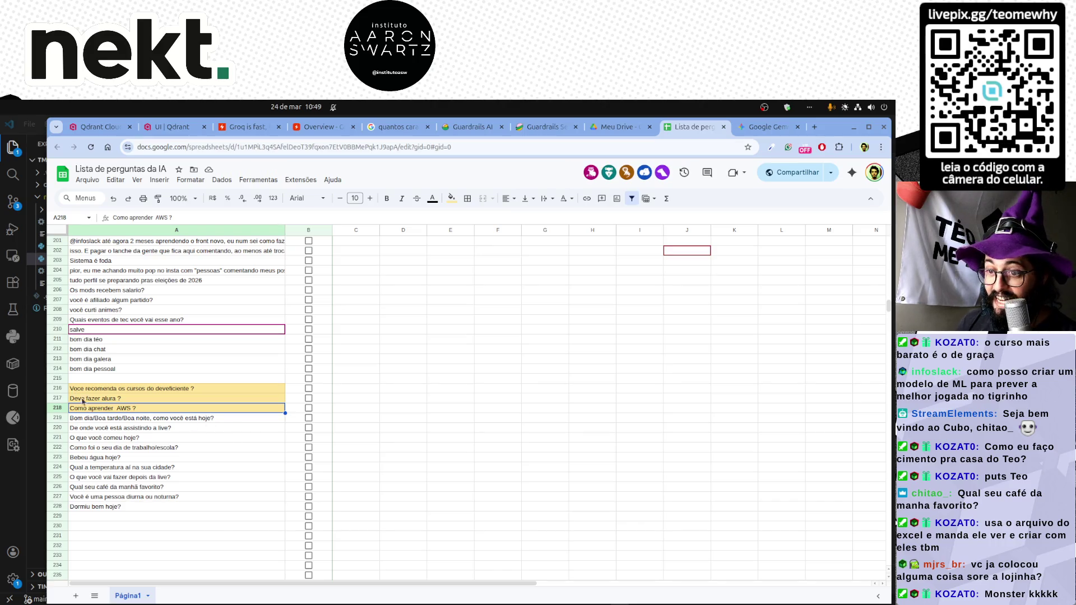
Copy questions 11–20 from the Gemini list and go back to the spreadsheet.
click(767, 126)
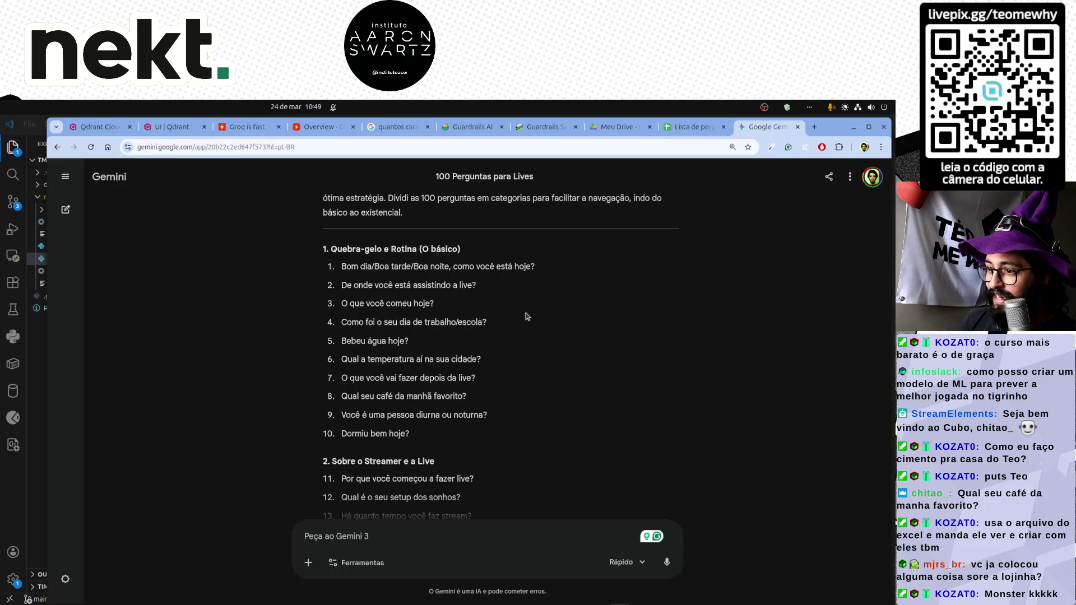
scroll(464, 395, down, 2)
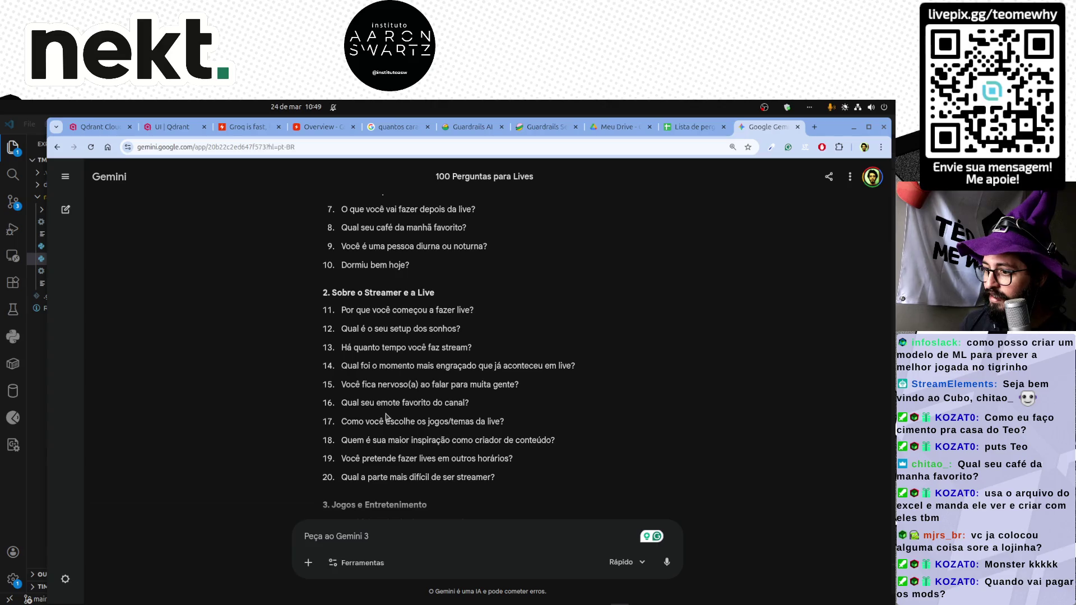
drag(341, 309, 500, 366)
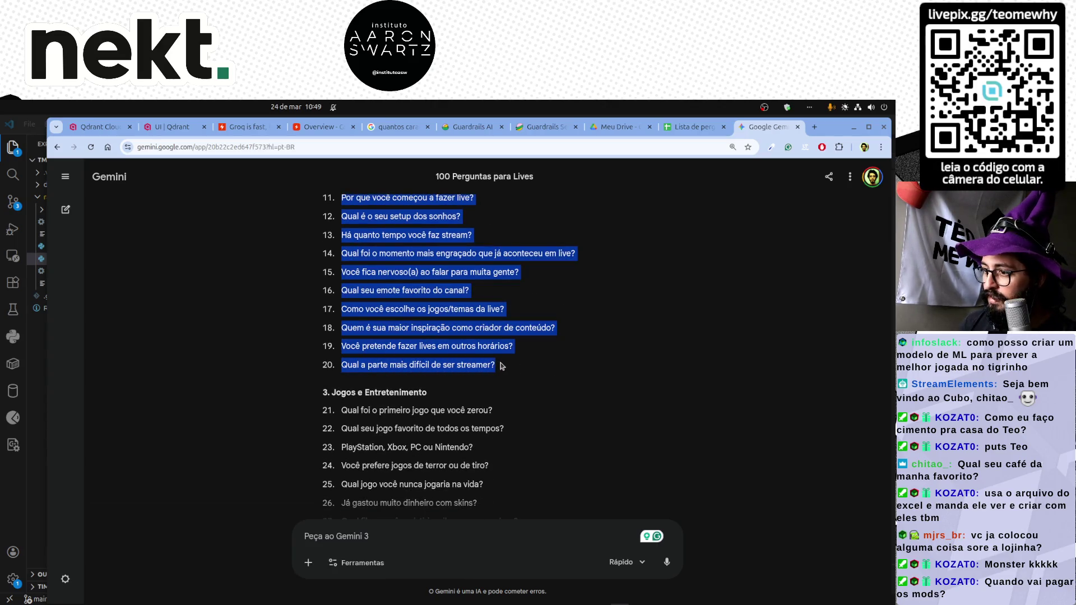
key(ctrl+c)
key(alt+Tab)
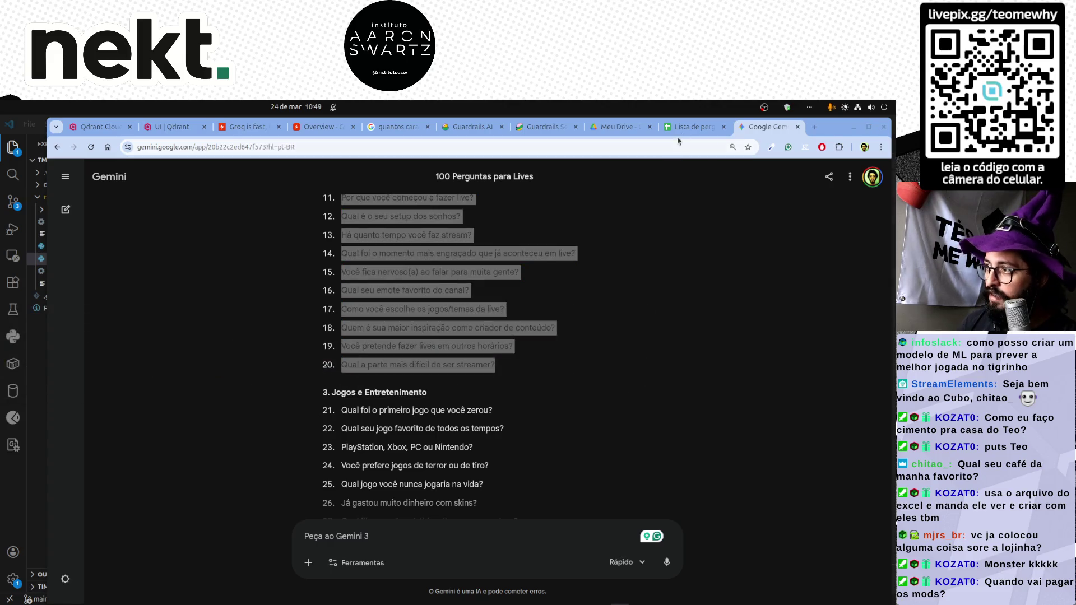
key(ctrl+Page_Up)
scroll(187, 505, down, 3)
Select empty cell A234 below the questions and switch to the VS Code scratch file.
click(125, 430)
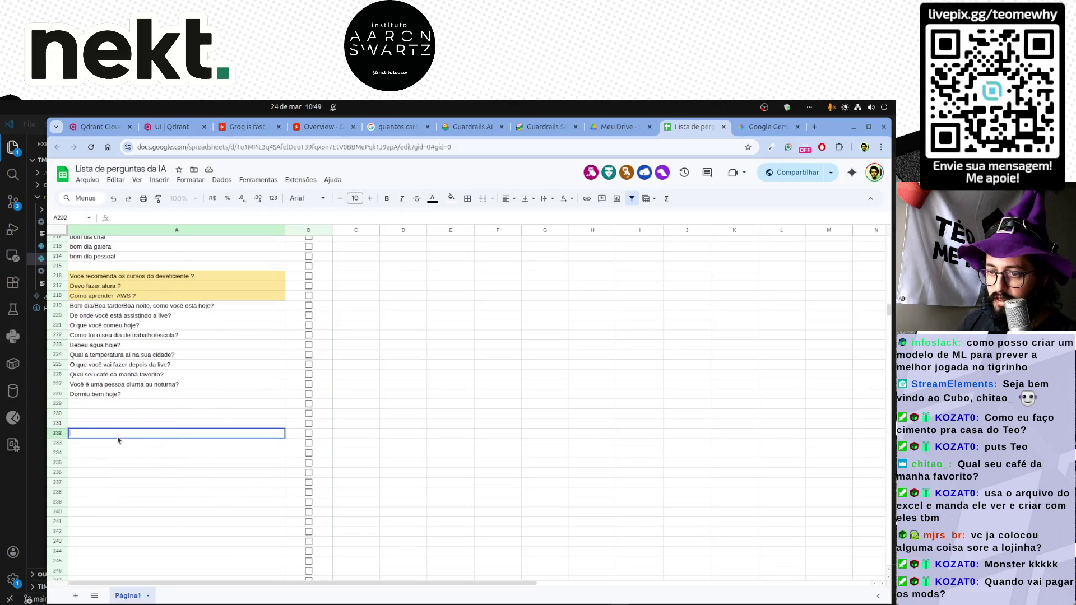
click(174, 453)
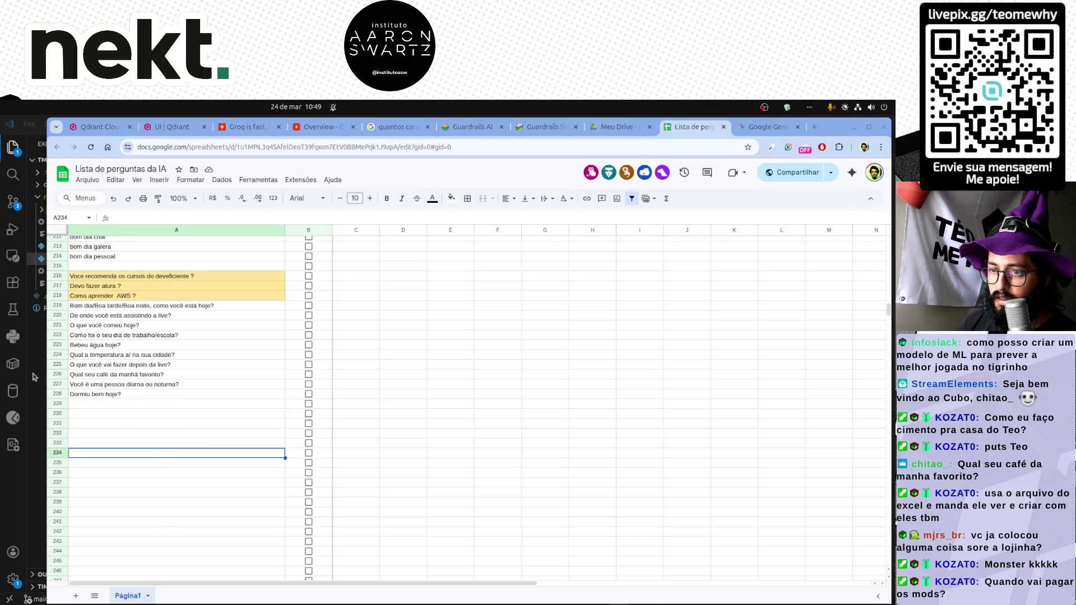
key(alt+Tab)
key(ctrl+Tab)
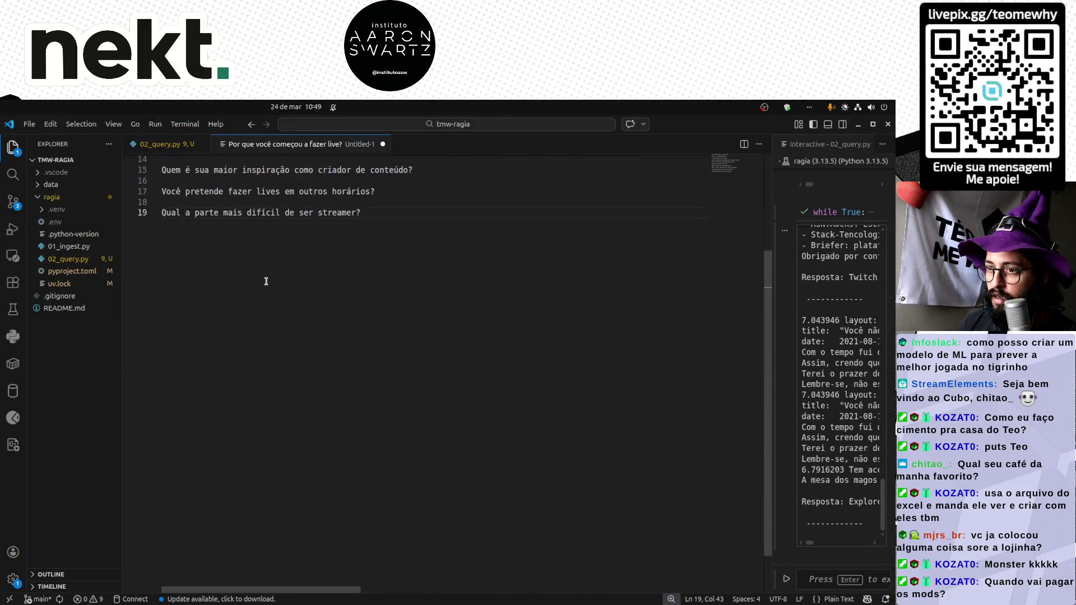
scroll(265, 281, up, 3)
drag(238, 275, 161, 284)
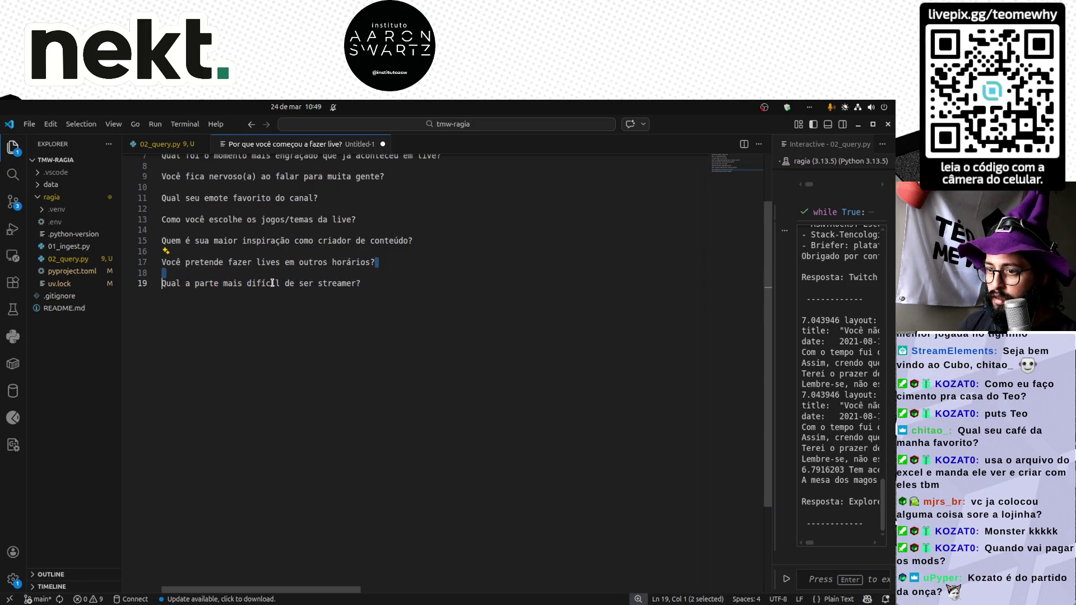
Remove the blank lines between the ten questions in VS Code and copy the cleaned list.
key(ctrl+shift+l)
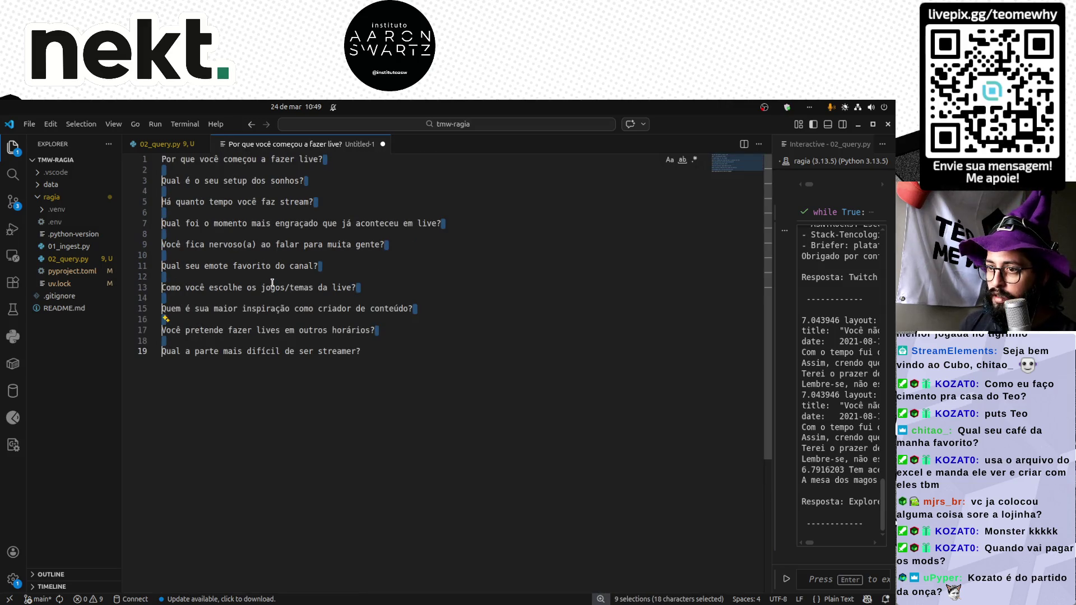
key(BackSpace)
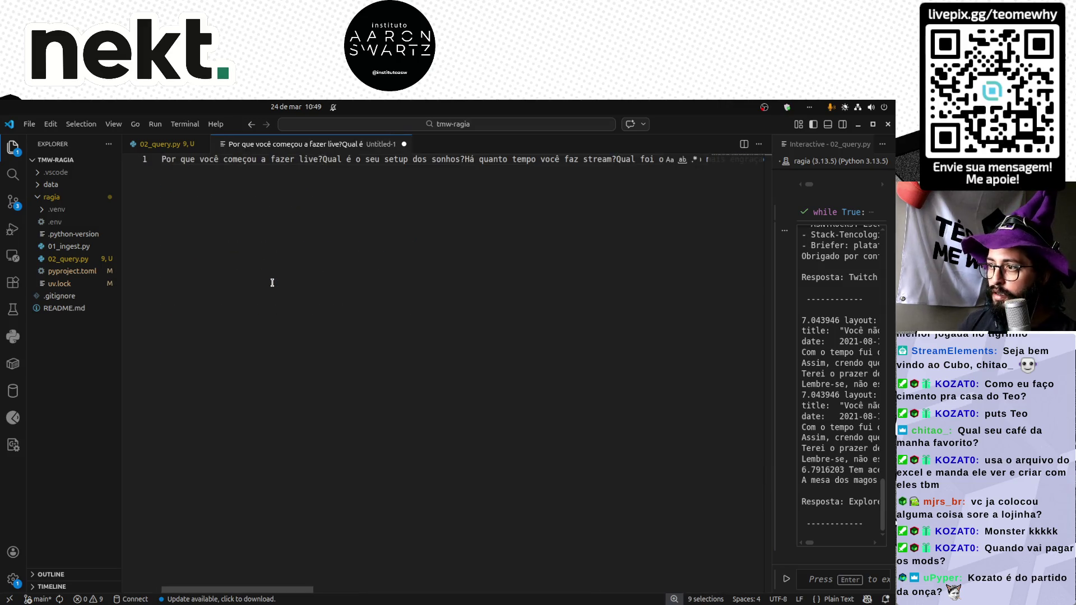
key(Return)
key(ctrl+a)
key(ctrl+c)
Paste the ten cleaned questions into the sheet starting at A229.
key(alt+Tab)
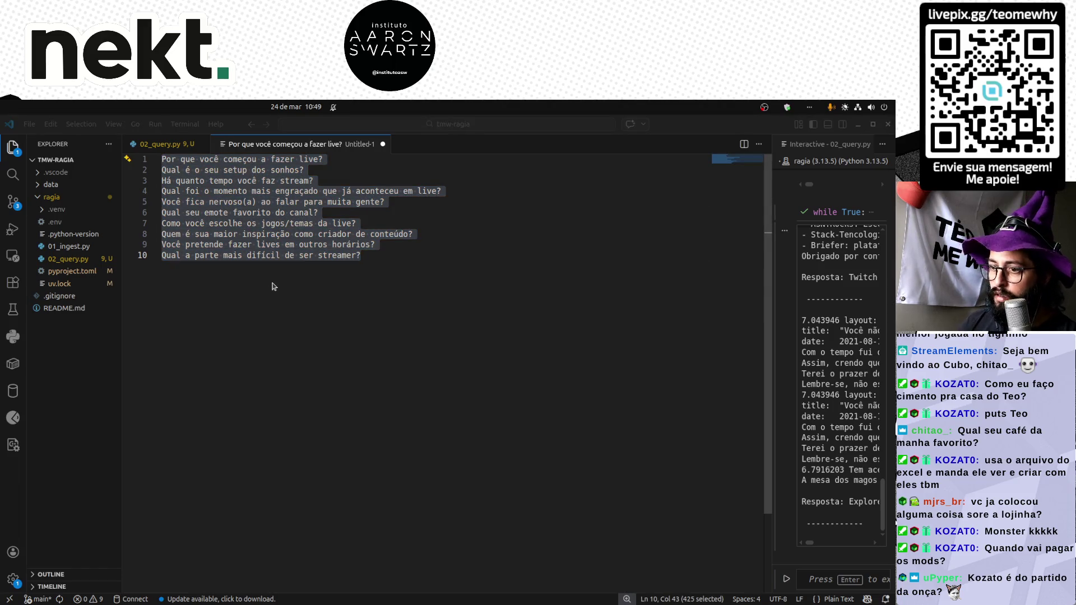
click(177, 404)
key(ctrl+v)
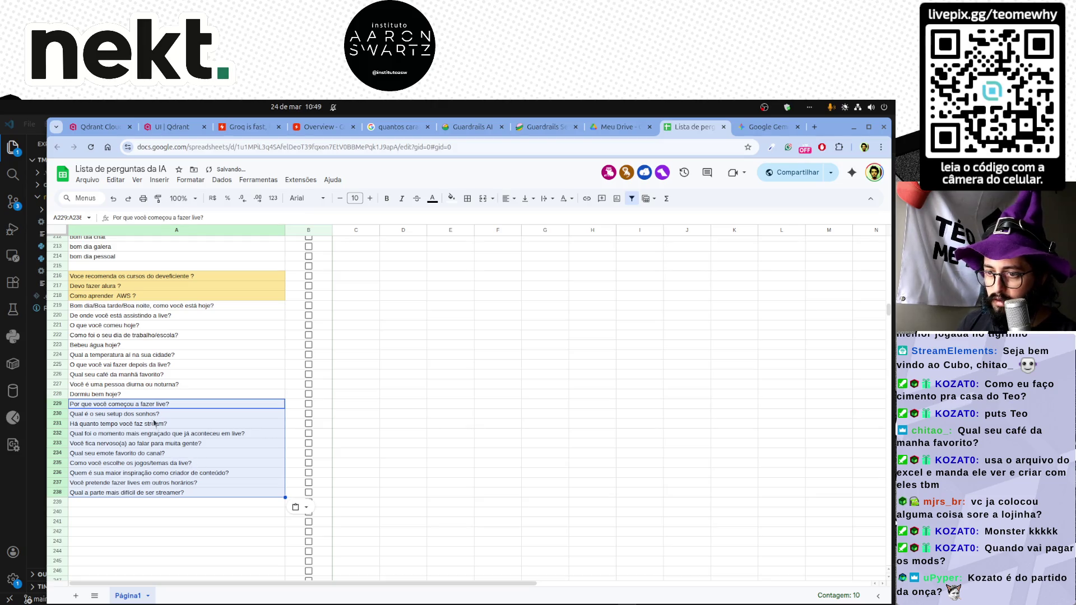
Tick rows 229 and 231 as answered.
click(204, 406)
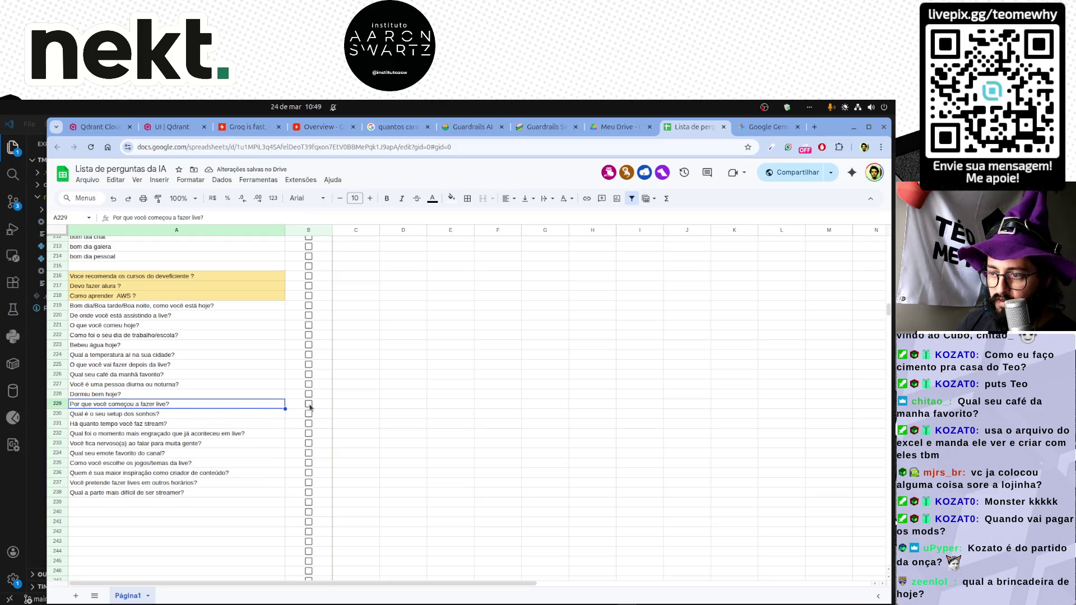
key(Right)
key(space)
click(117, 414)
click(164, 425)
key(Right)
key(space)
Replace jogos/temas with cursos in the row 235 question.
click(119, 436)
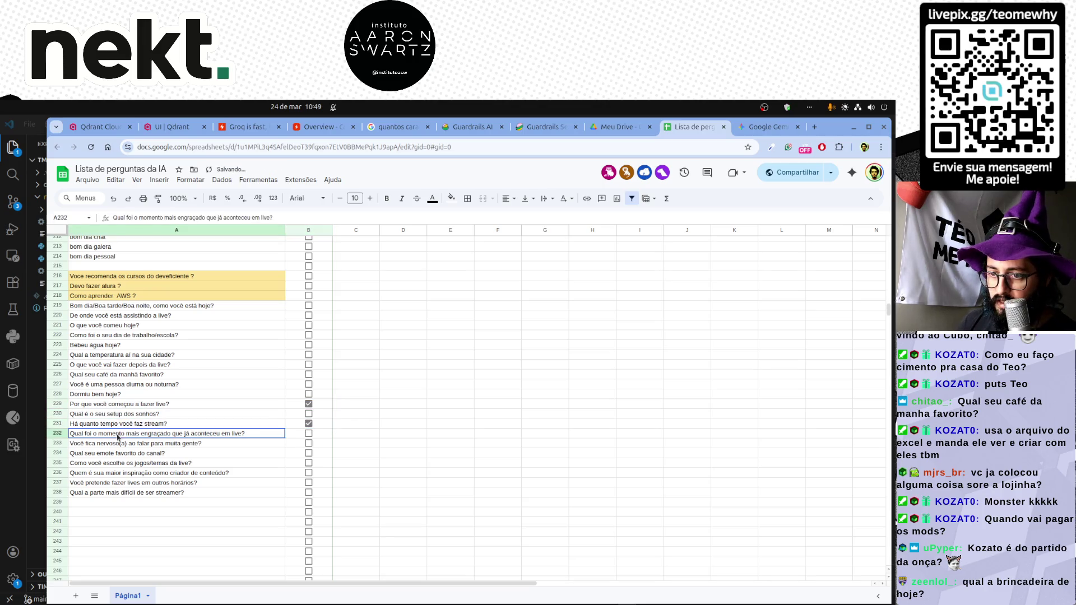
click(110, 445)
click(139, 454)
click(126, 464)
double_click(151, 465)
drag(134, 463, 163, 463)
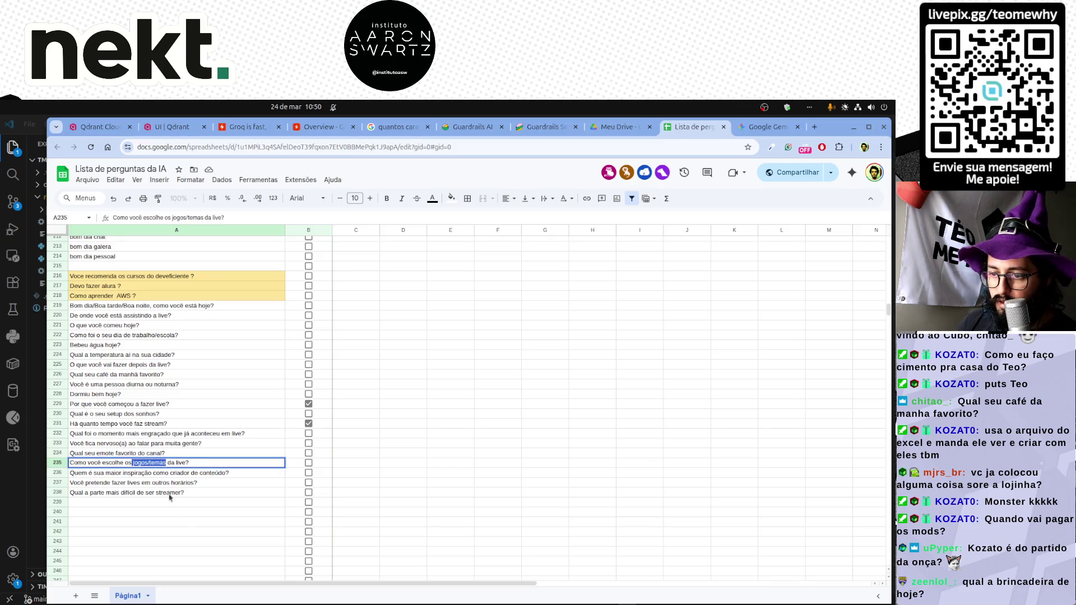
text(curs)
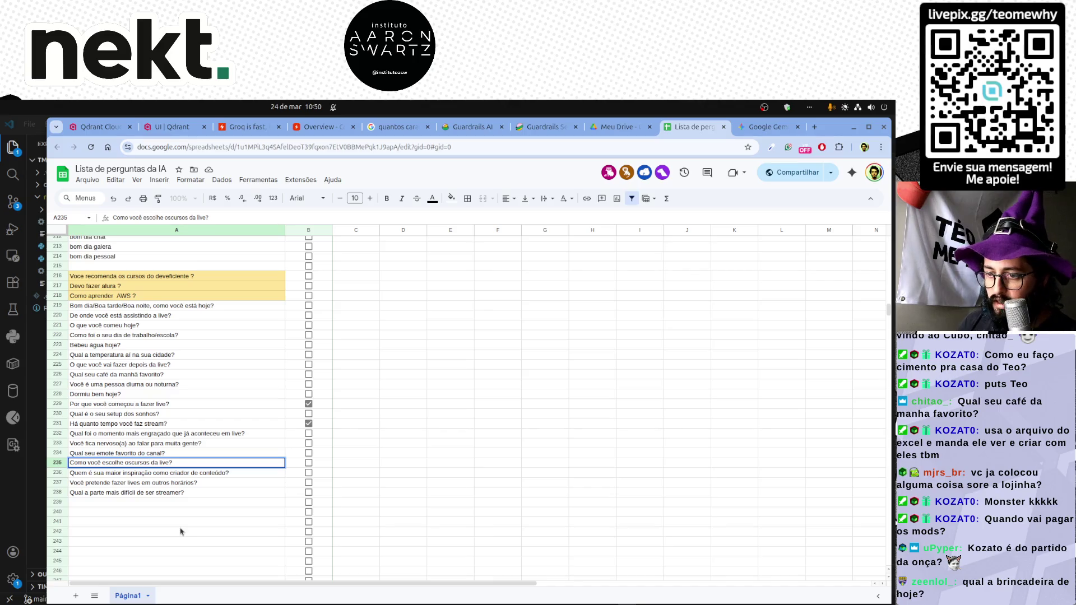
key(Return)
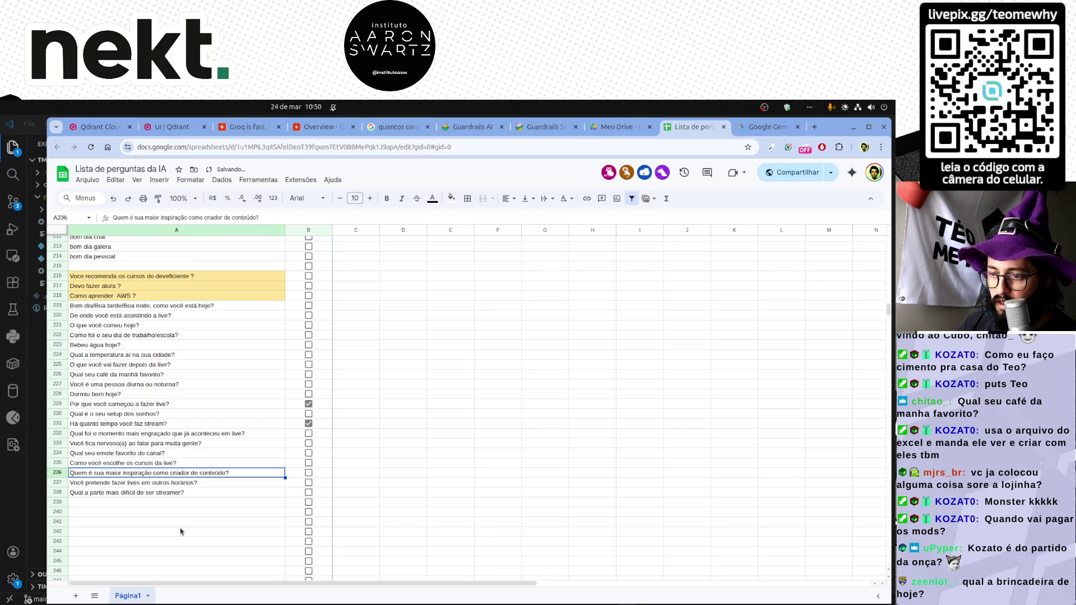
Tick rows 237 and 238 as answered and jump to the top of the sheet.
click(135, 484)
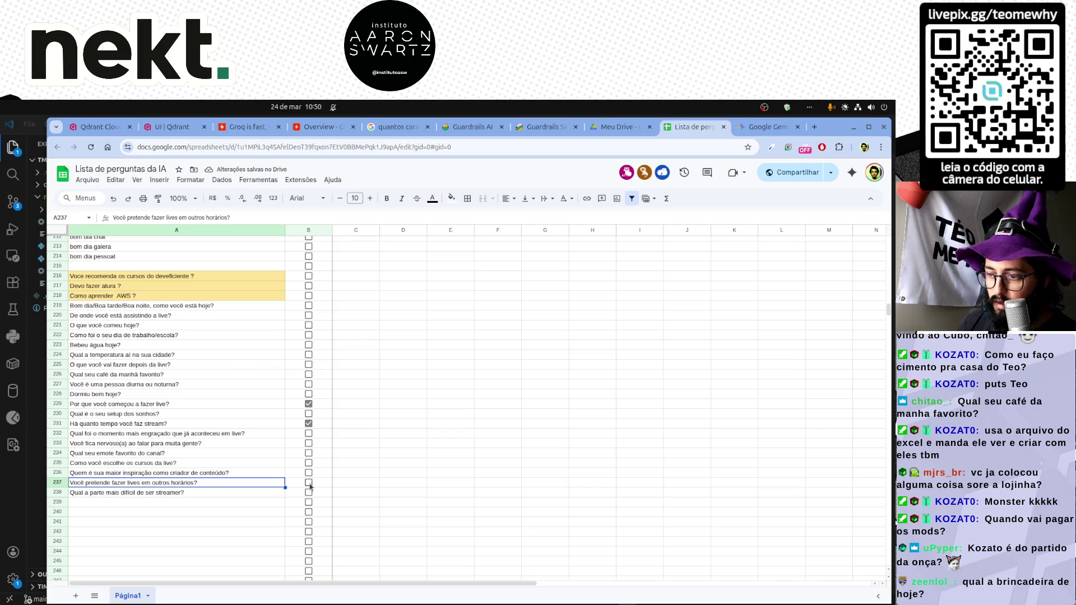
click(308, 484)
click(202, 494)
click(308, 493)
key(ctrl+Up)
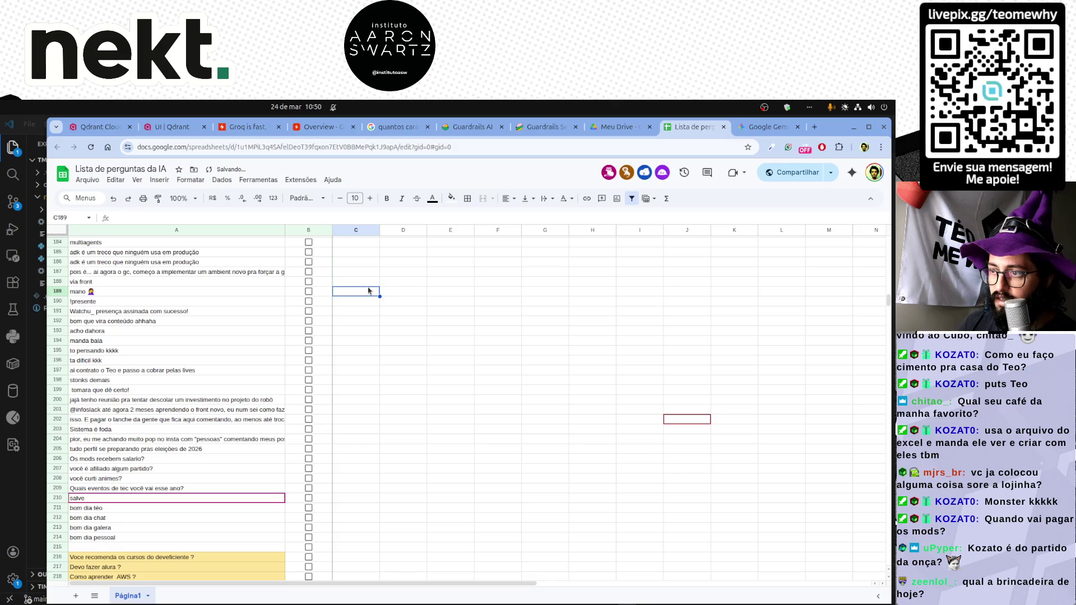
Filter the Resposta column to hide TRUE rows, leaving only unanswered questions visible.
key(ctrl+Up)
click(326, 242)
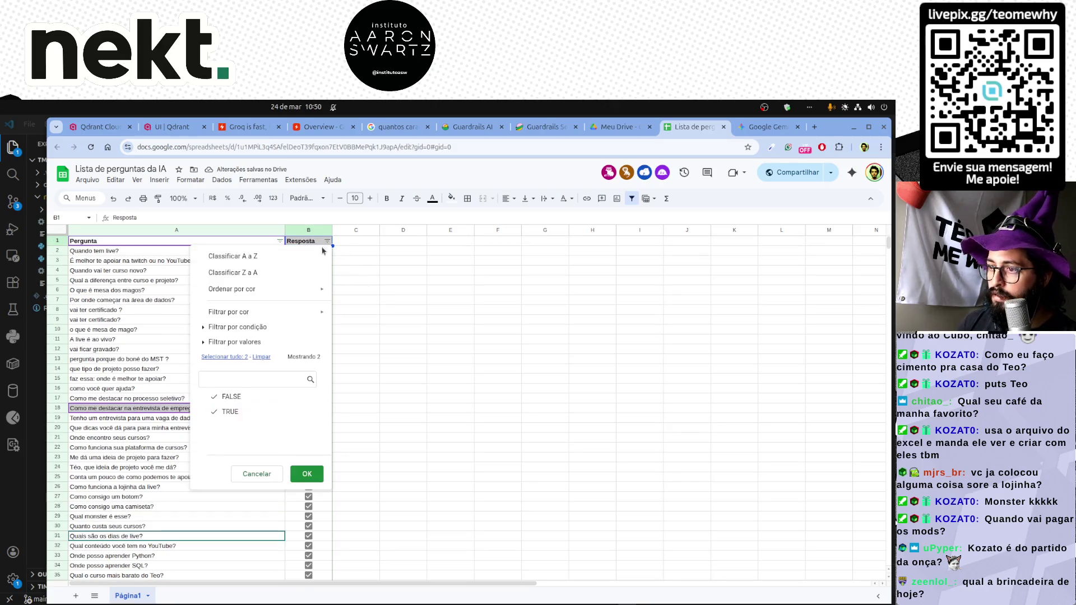
click(277, 273)
scroll(353, 479, down, 10)
scroll(354, 480, down, 10)
scroll(354, 480, down, 10)
scroll(354, 479, down, 10)
scroll(355, 480, down, 8)
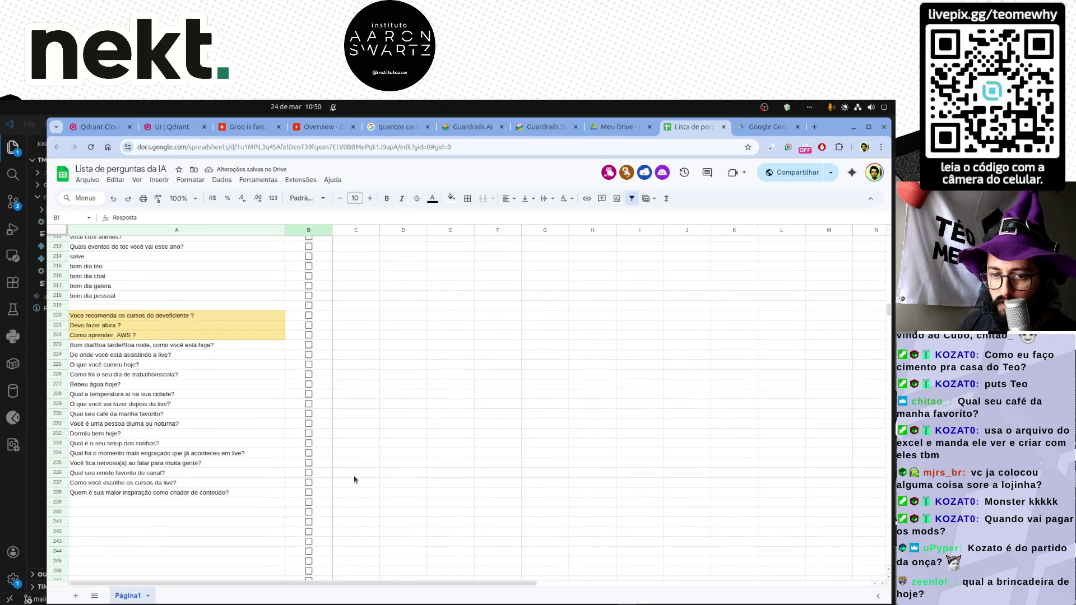
scroll(354, 479, down, 5)
click(179, 455)
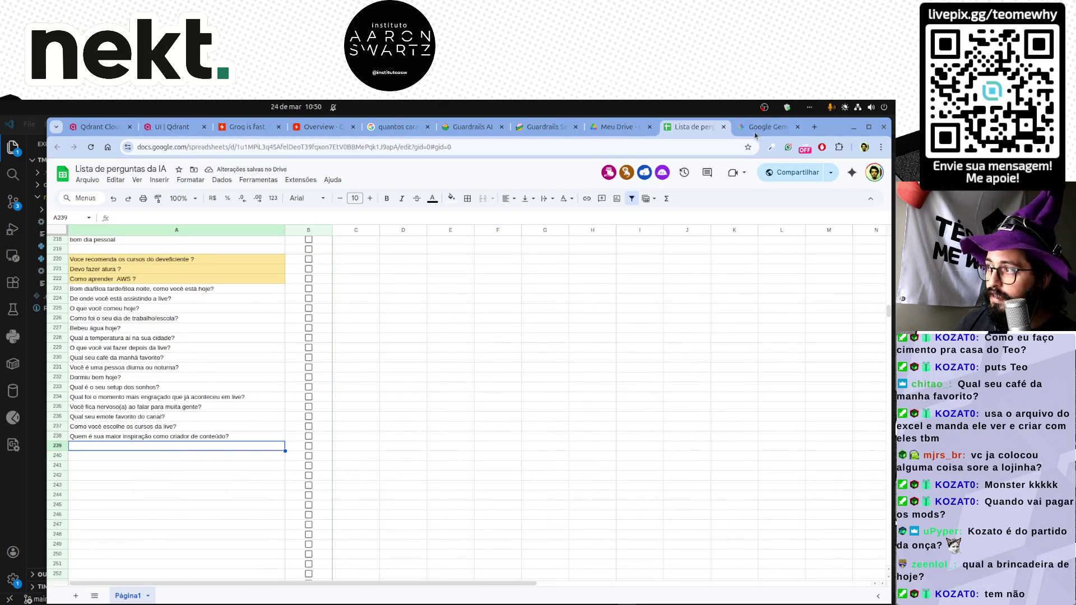
key(ctrl+Tab)
scroll(357, 443, down, 3)
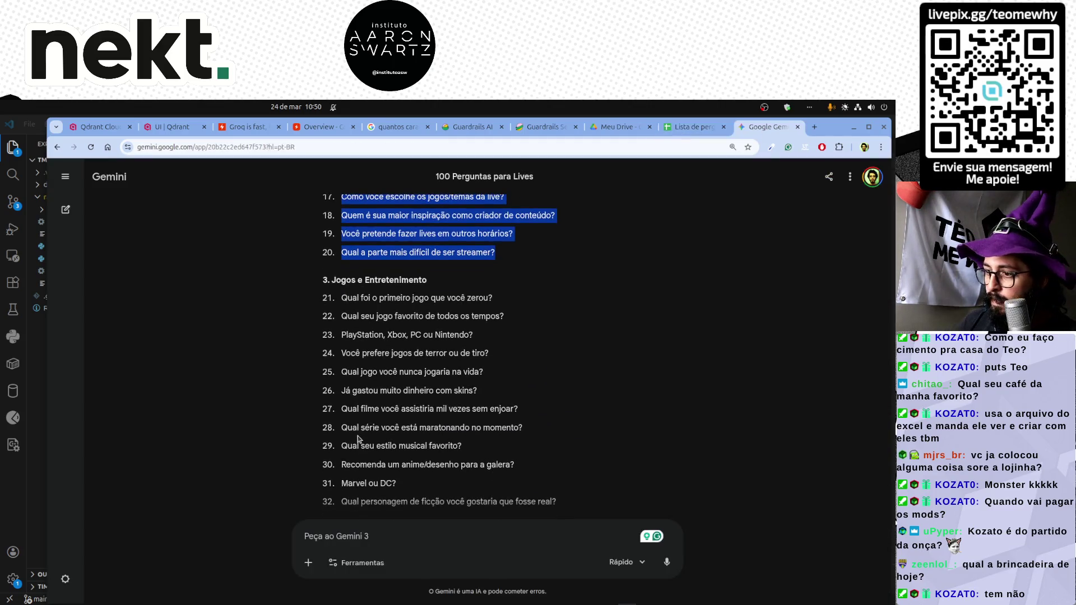
scroll(382, 412, down, 3)
scroll(375, 446, down, 3)
scroll(374, 447, down, 2)
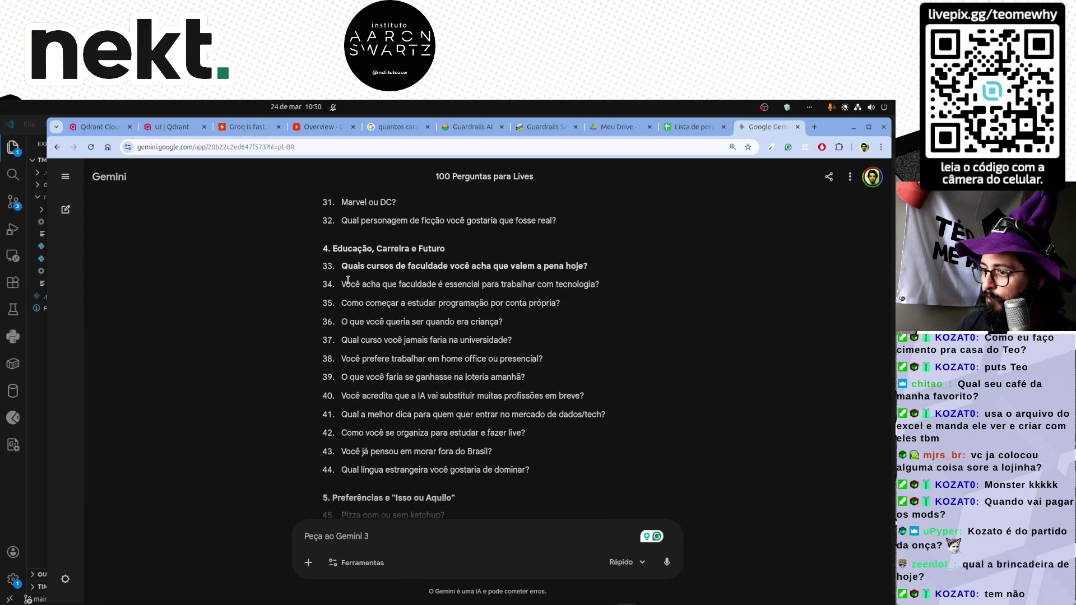
Select education and career questions 33–44 in Gemini and return to the spreadsheet.
drag(341, 266, 540, 473)
key(ctrl+c)
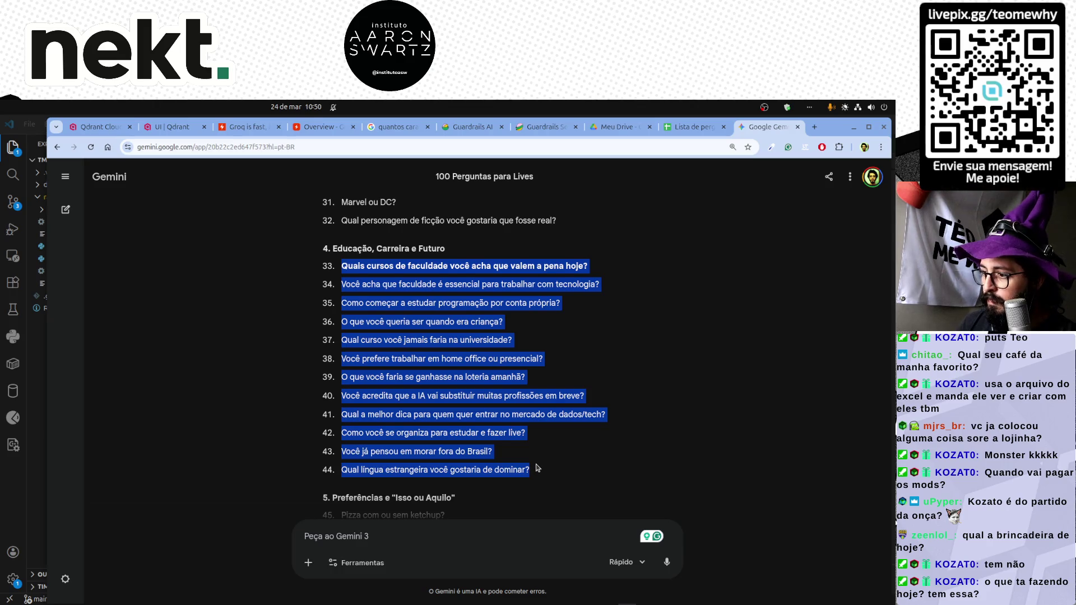
scroll(541, 474, down, 2)
scroll(539, 470, down, 3)
scroll(536, 468, down, 1)
scroll(537, 468, down, 2)
scroll(536, 468, down, 1)
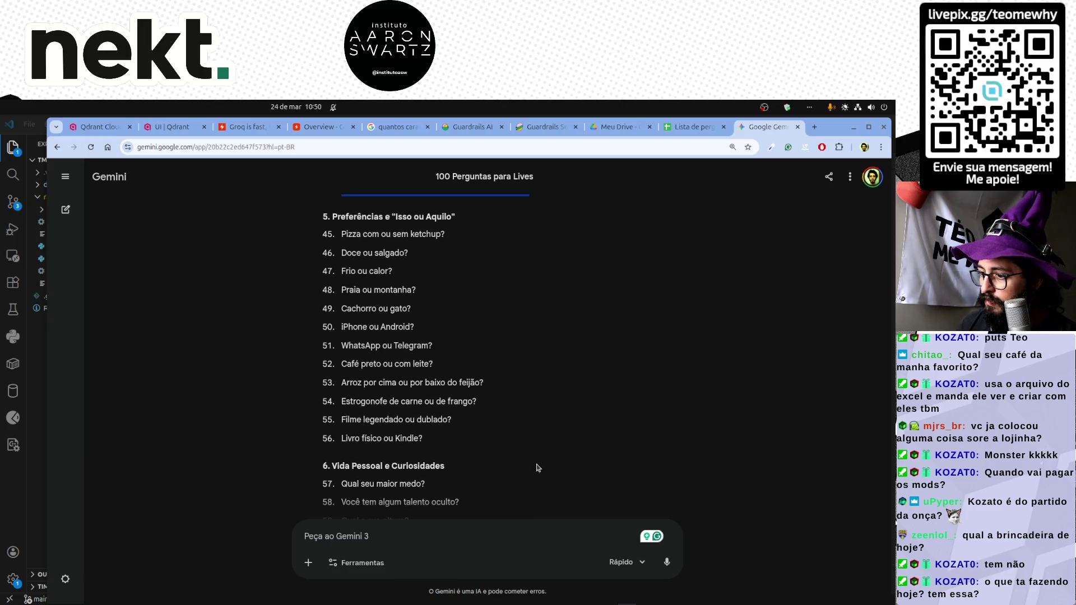
click(692, 126)
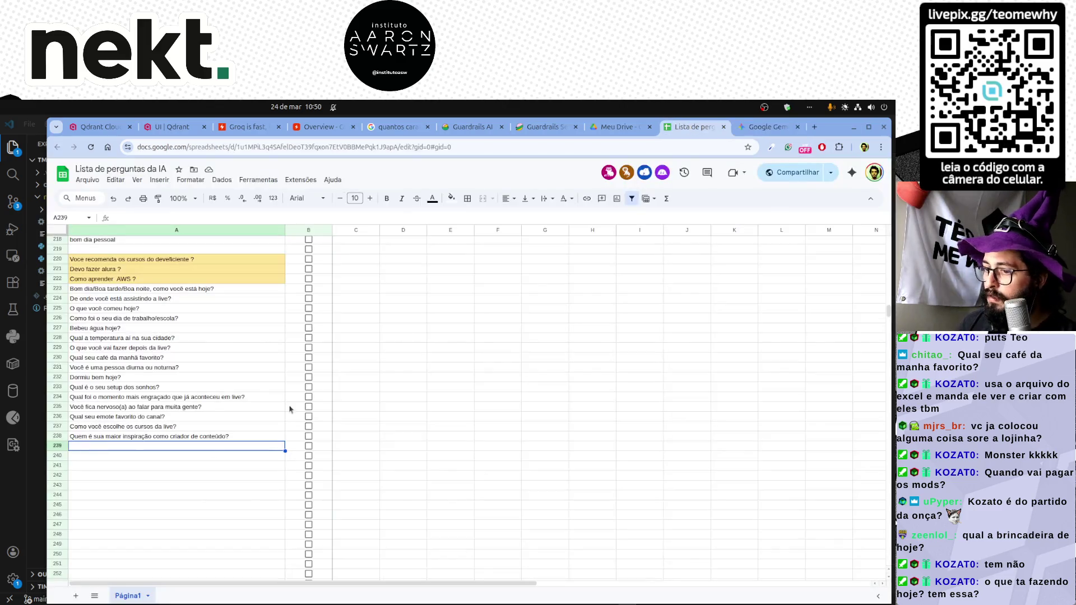
Try pasting at row 241, undo it, and put the new question batch into the editor instead.
click(153, 466)
key(ctrl+v)
key(ctrl+z)
key(alt+Tab)
key(ctrl+a)
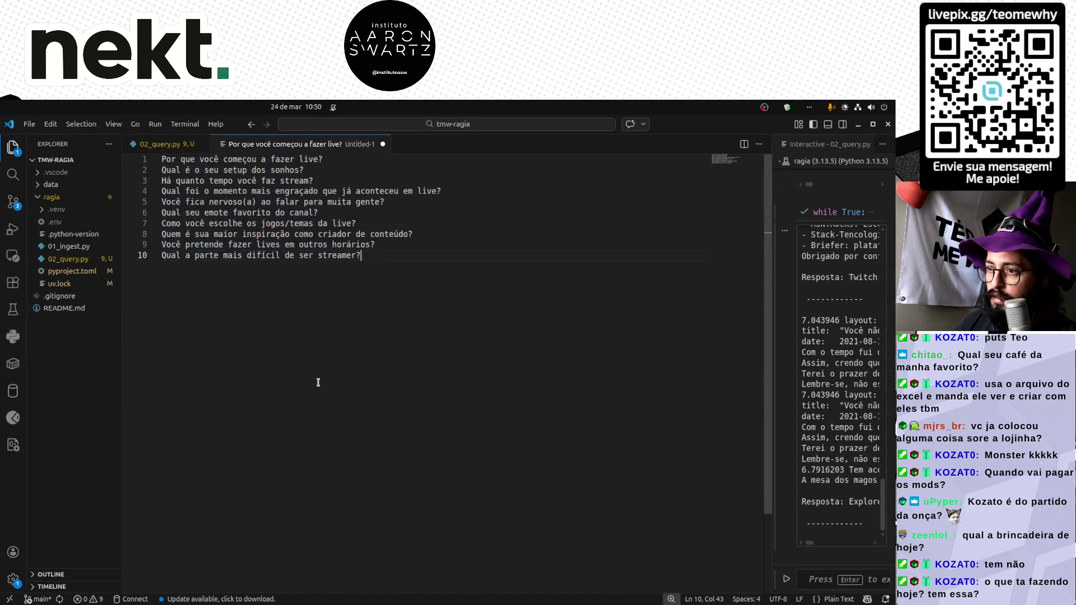
key(ctrl+v)
Delete all blank-line gaps, copy the twelve questions and paste them into rows 241–252.
drag(359, 376, 156, 400)
key(ctrl+shift+l)
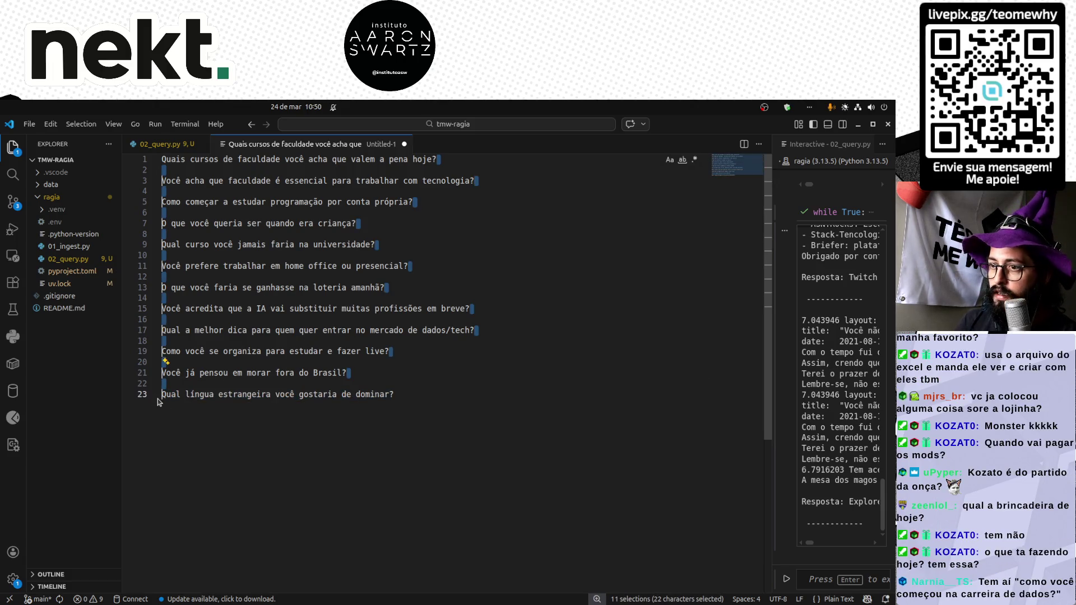
key(BackSpace)
key(ctrl+a)
key(ctrl+c)
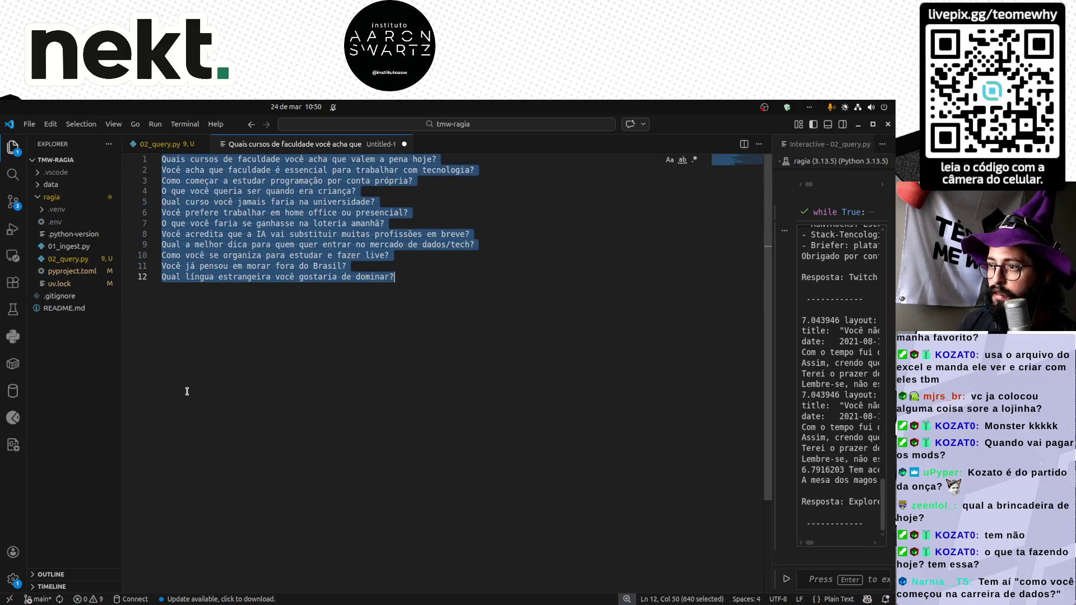
key(alt+Tab)
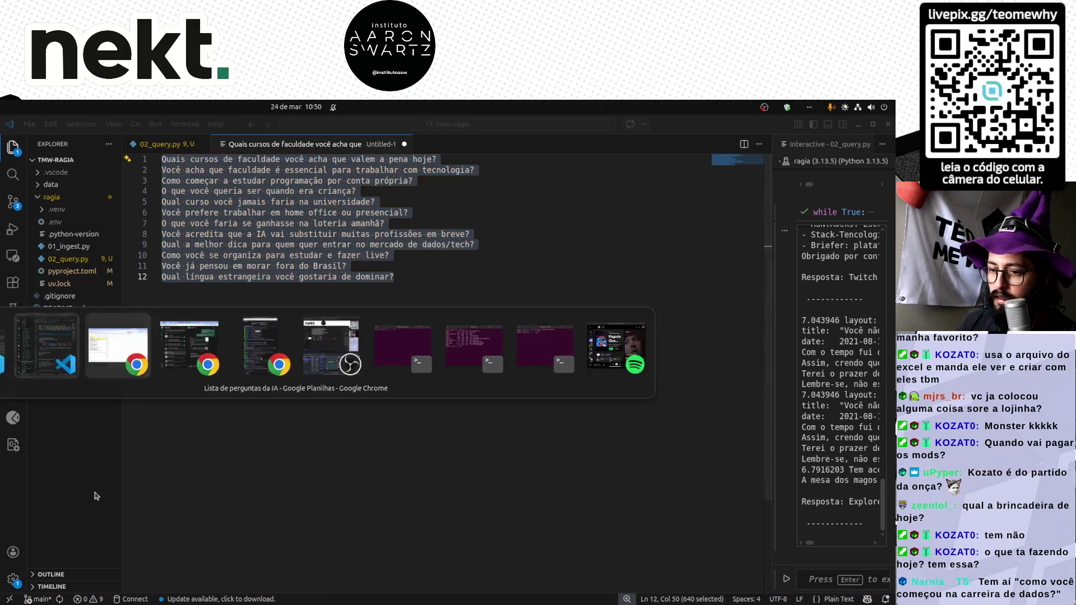
key(ctrl+v)
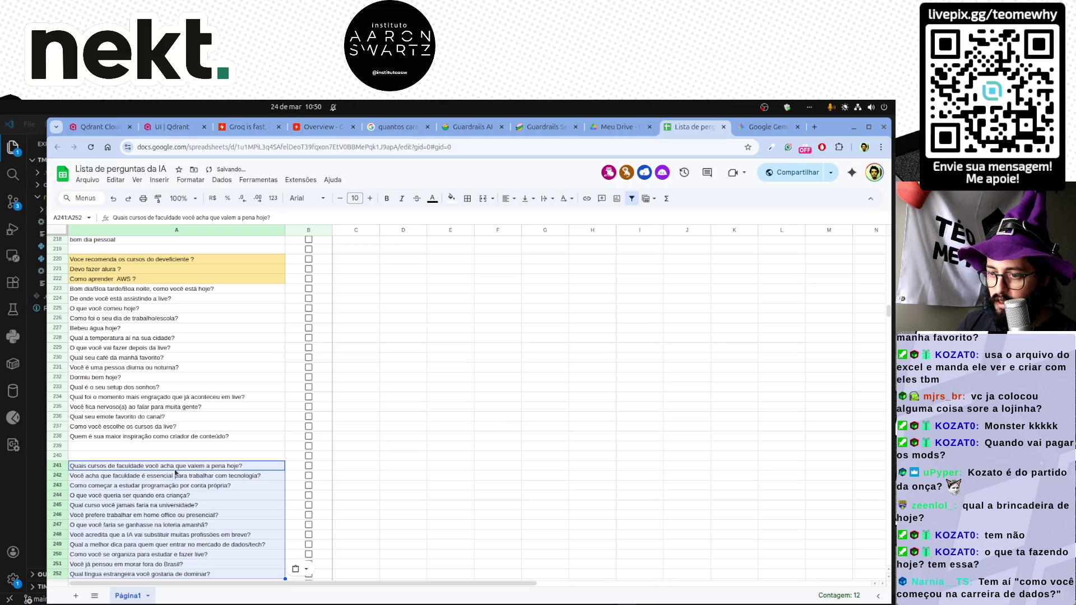
Tick five answered questions in the batch, including tech degree, self-taught programming and AI replacing jobs.
click(308, 466)
click(131, 476)
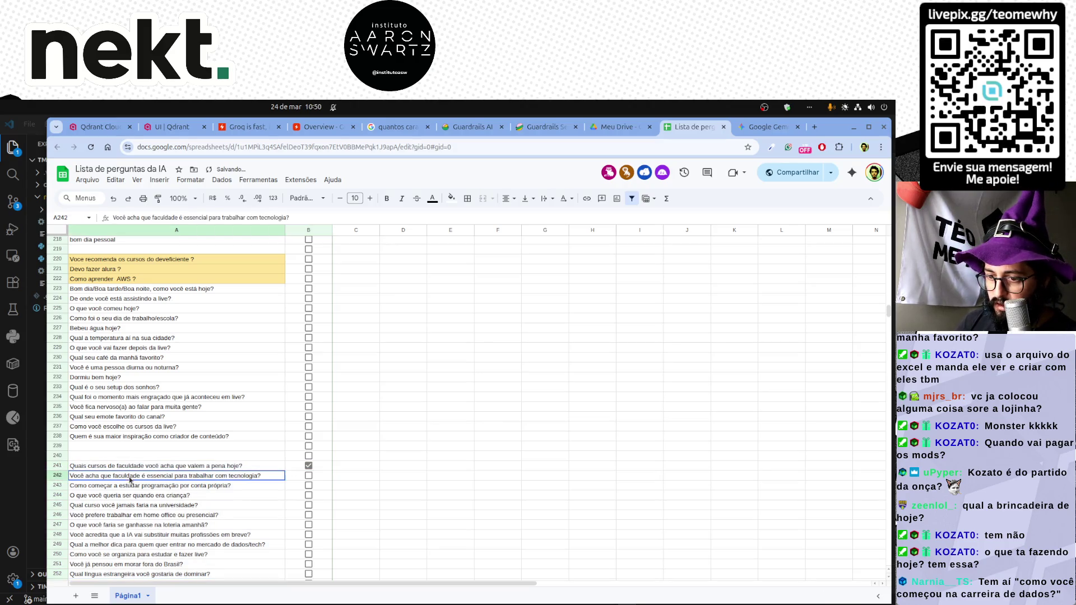
click(308, 476)
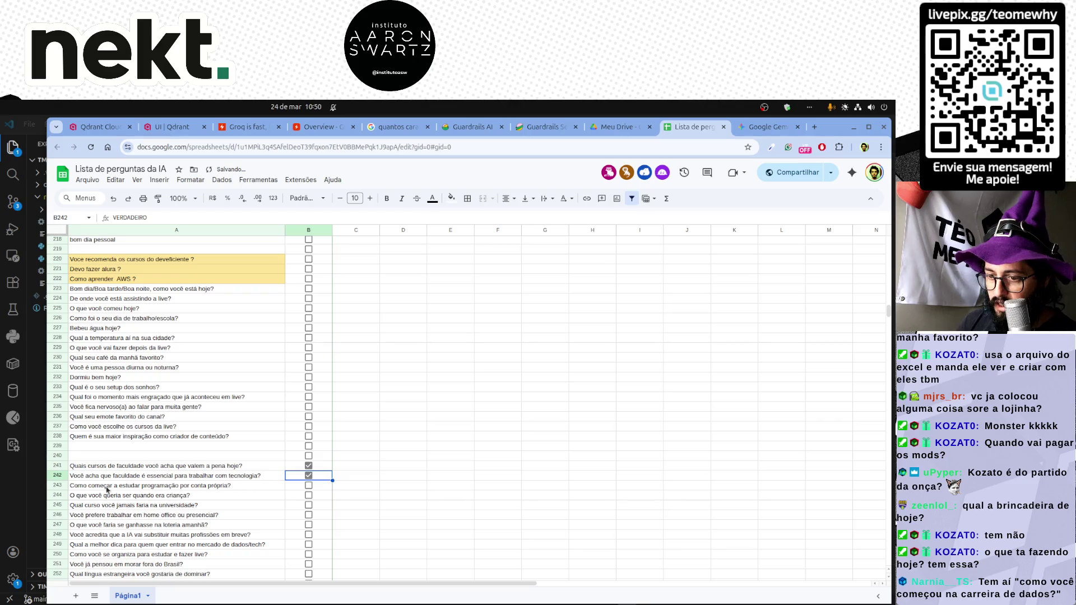
click(309, 486)
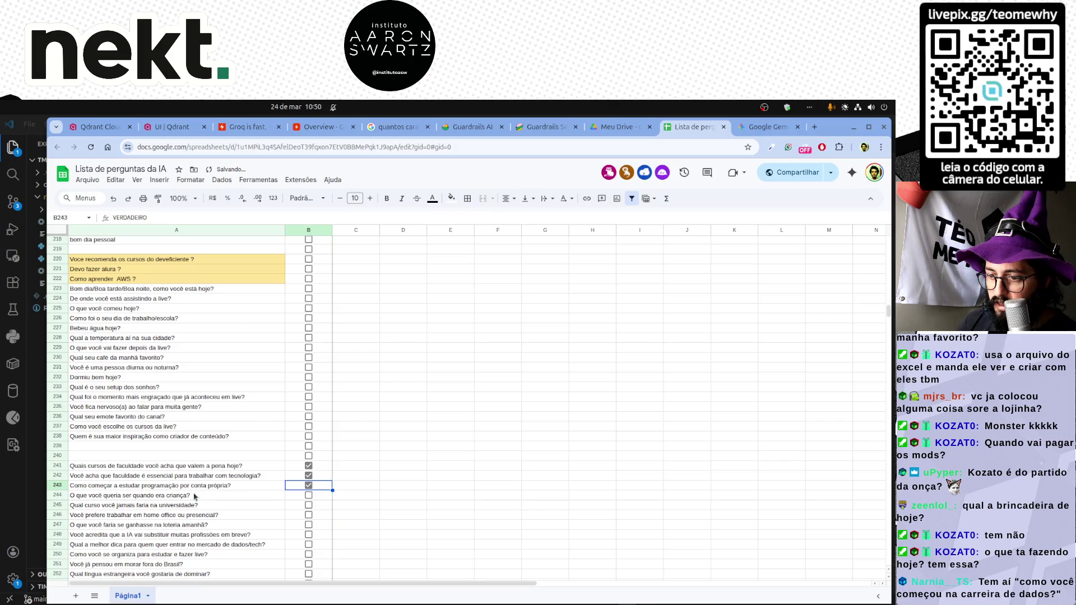
scroll(194, 496, down, 2)
click(112, 451)
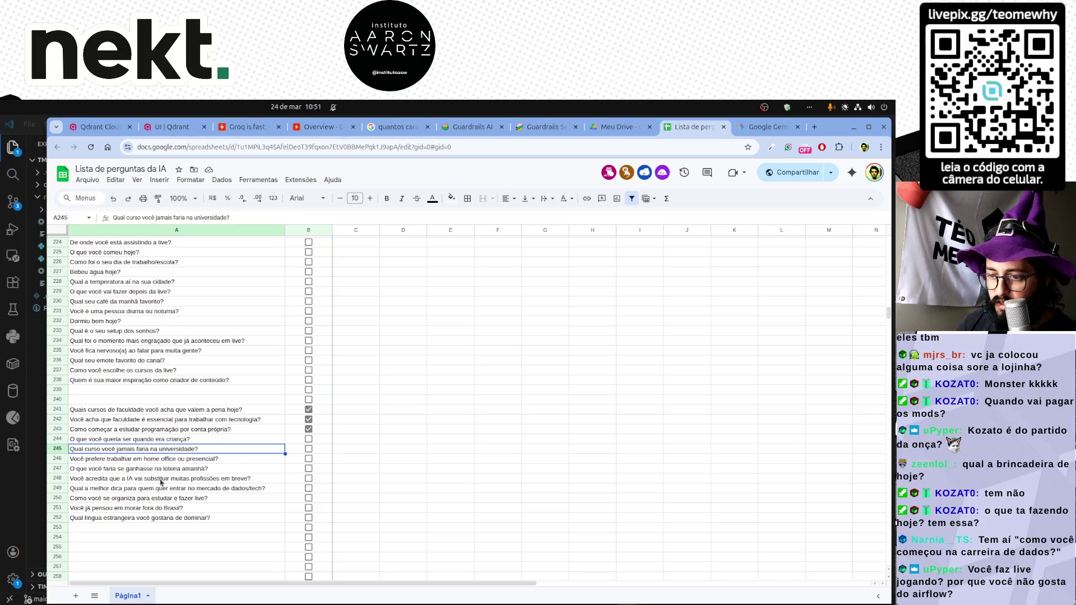
click(309, 479)
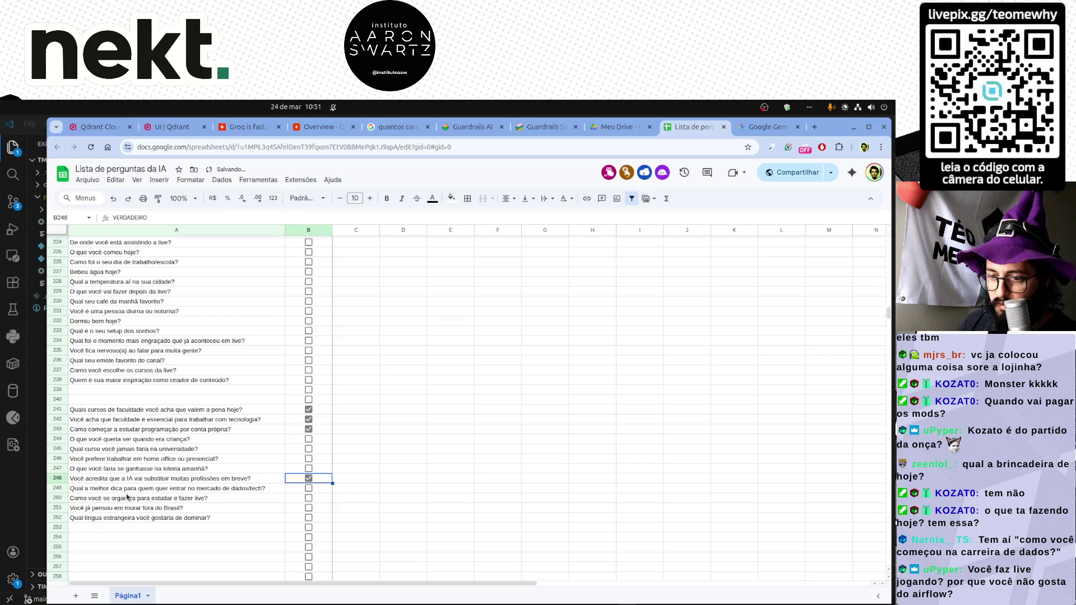
click(308, 489)
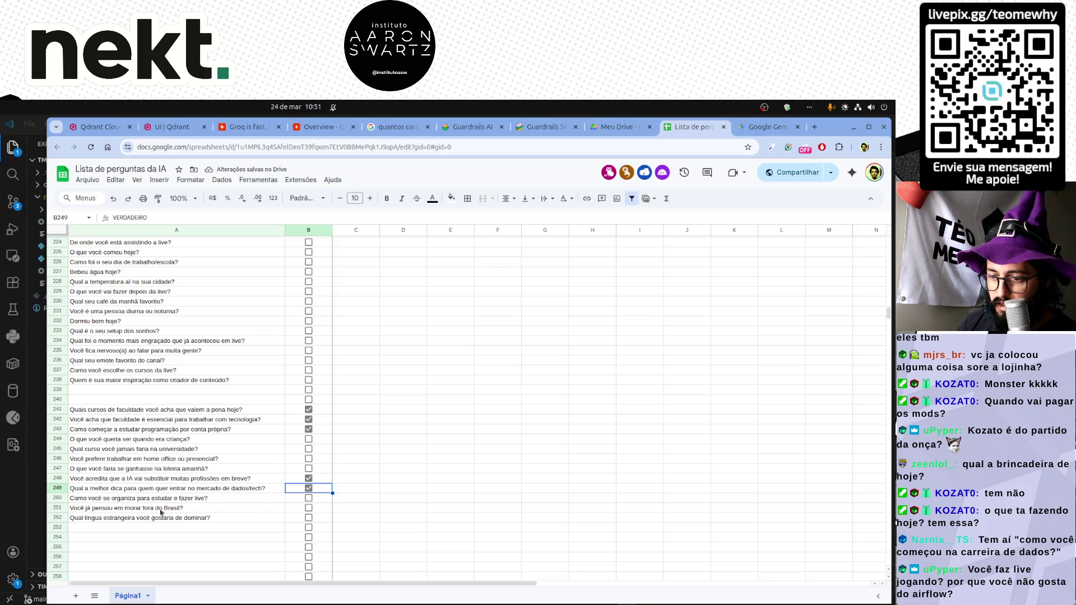
Delete the empty rows 239–240 and jump back to the top of the sheet.
drag(56, 390, 55, 399)
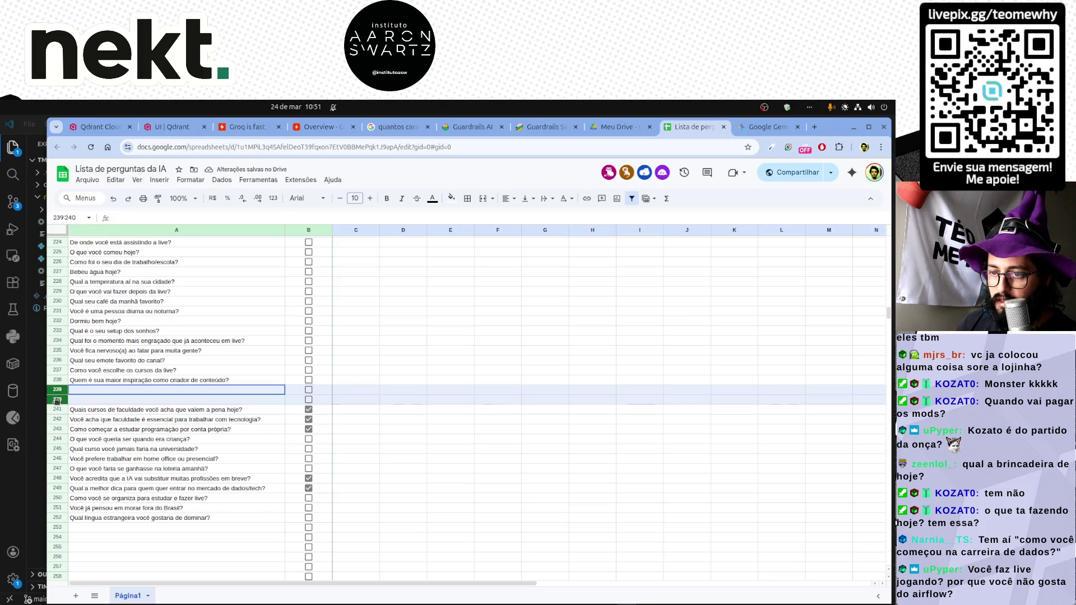
right_click(56, 395)
click(127, 463)
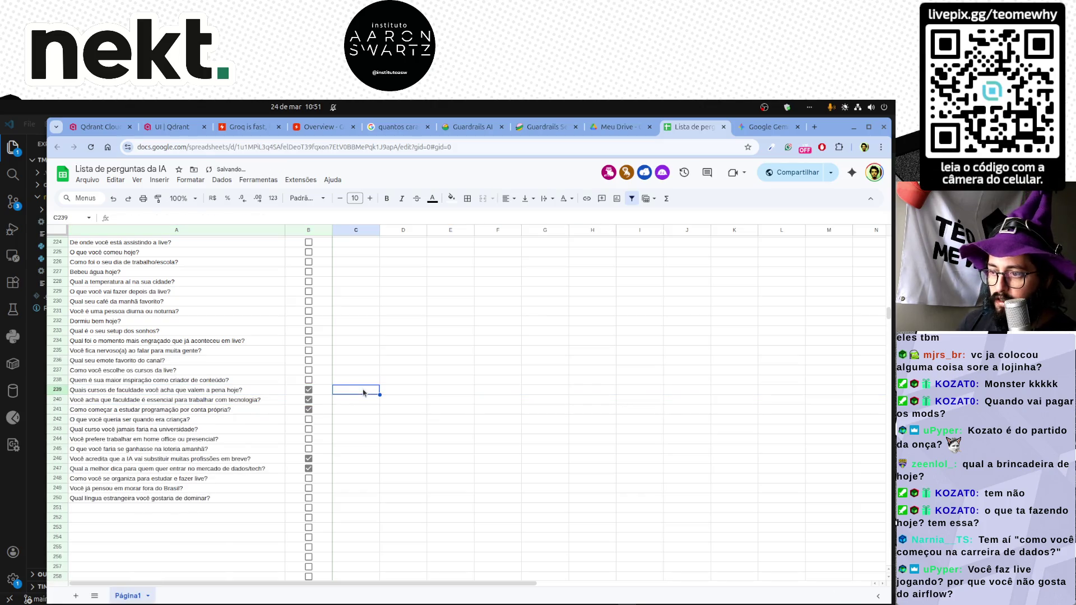
key(ctrl+Home)
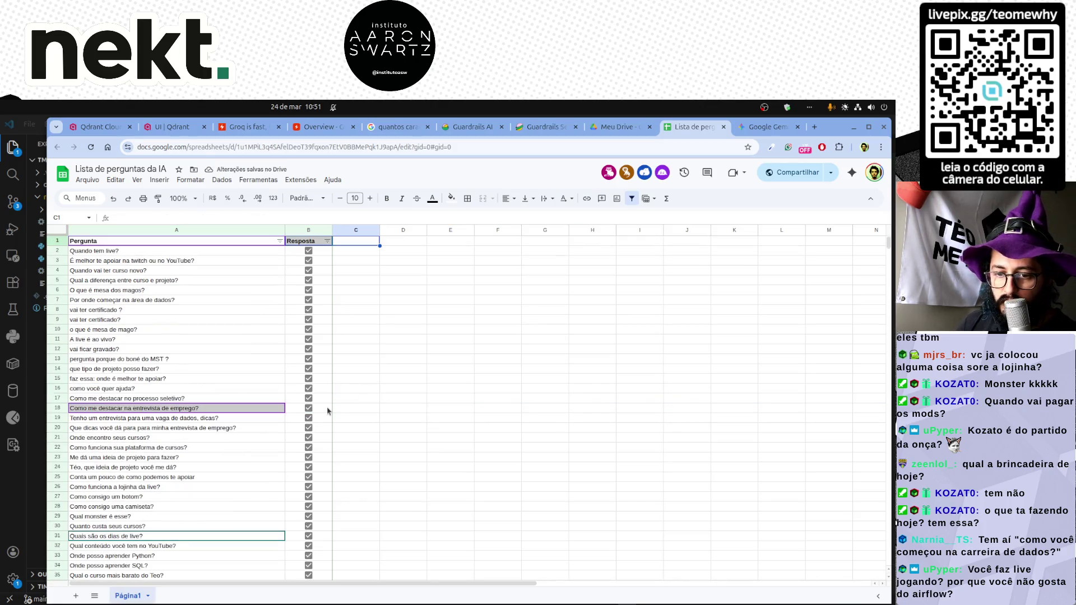
Sort the Resposta column Z→A so answered questions come first.
click(327, 241)
click(309, 474)
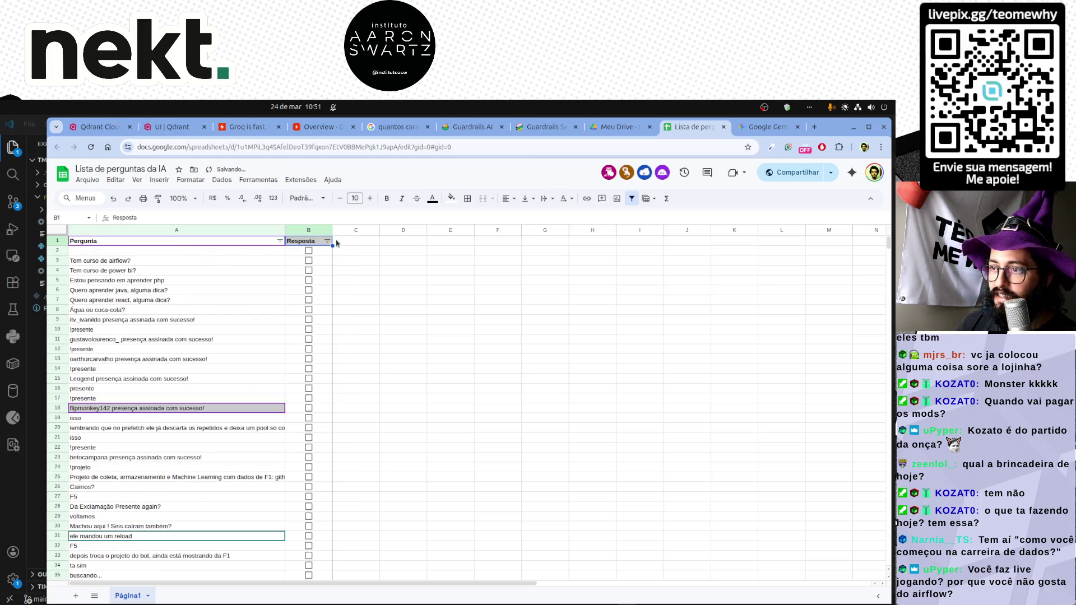
click(326, 241)
click(285, 276)
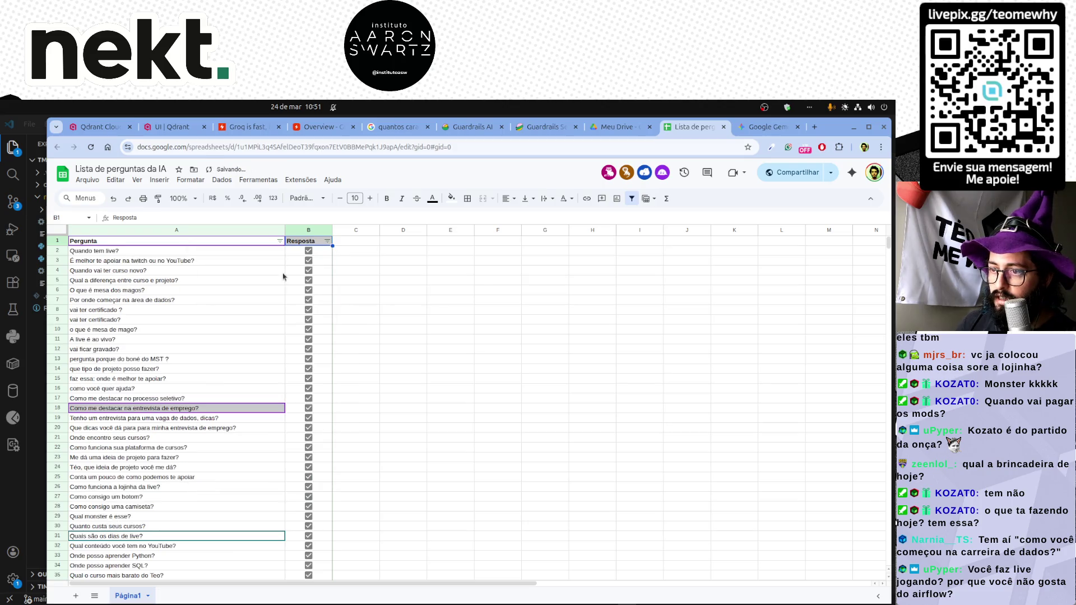
scroll(215, 349, down, 8)
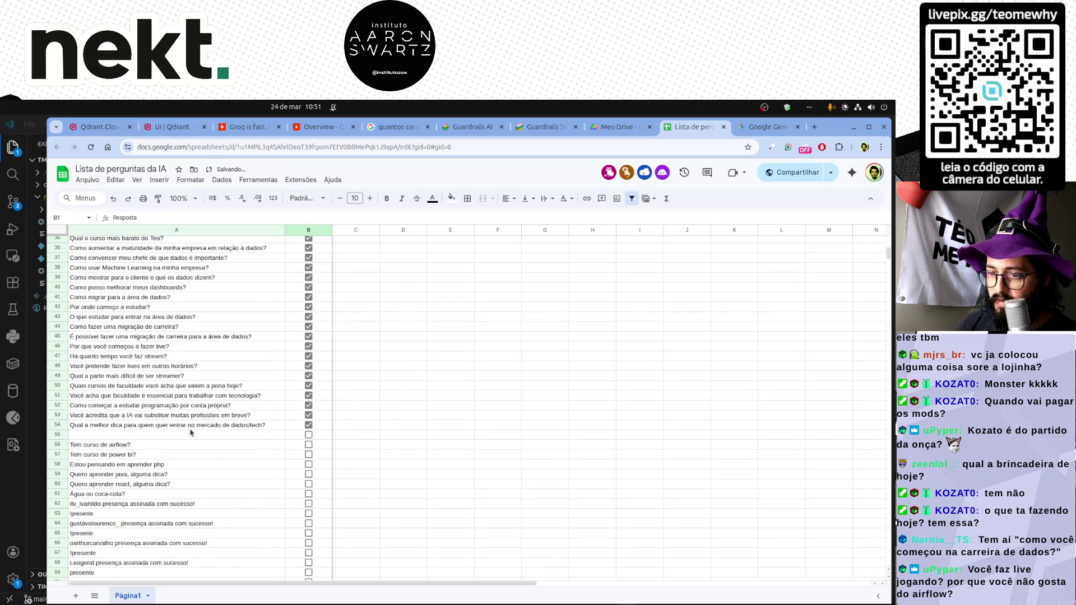
Delete the empty row 55 between answered and unanswered questions.
click(57, 435)
right_click(57, 434)
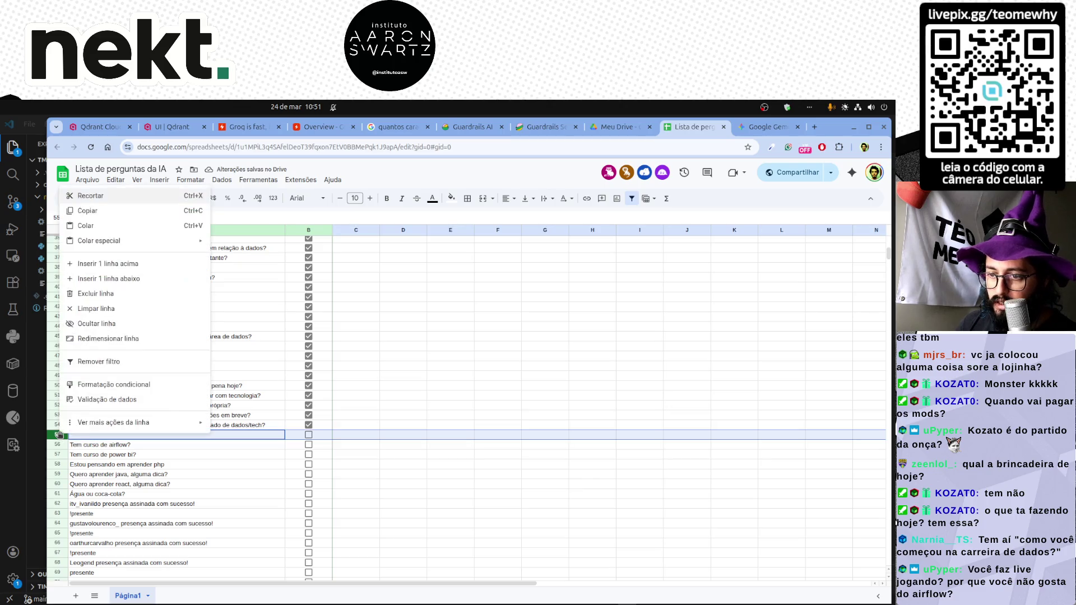
click(96, 293)
click(143, 474)
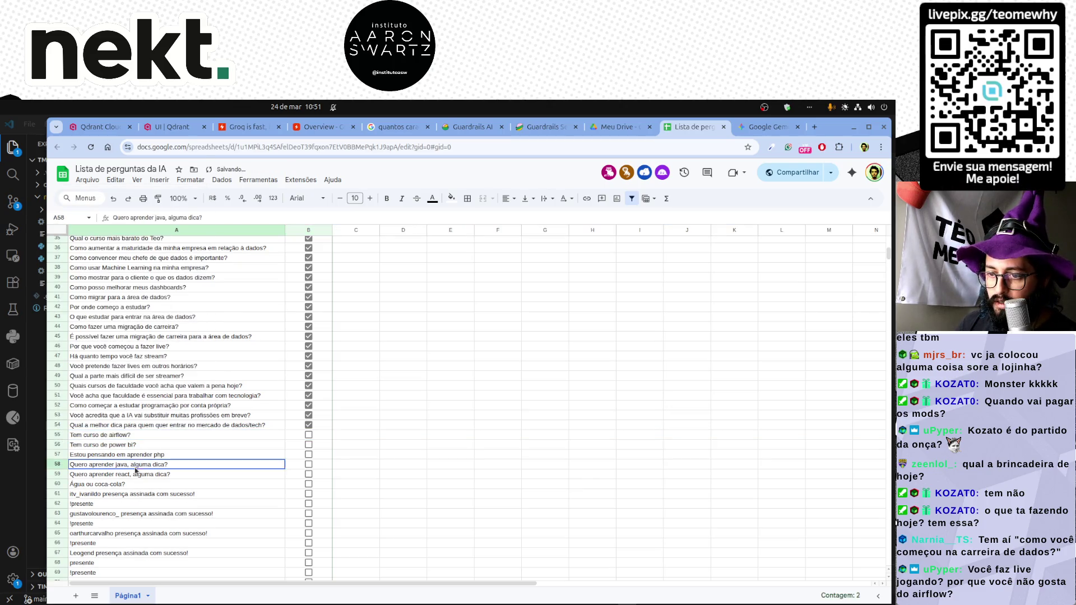
scroll(313, 443, down, 10)
scroll(313, 442, down, 10)
scroll(314, 443, down, 10)
scroll(313, 443, down, 10)
scroll(313, 442, down, 10)
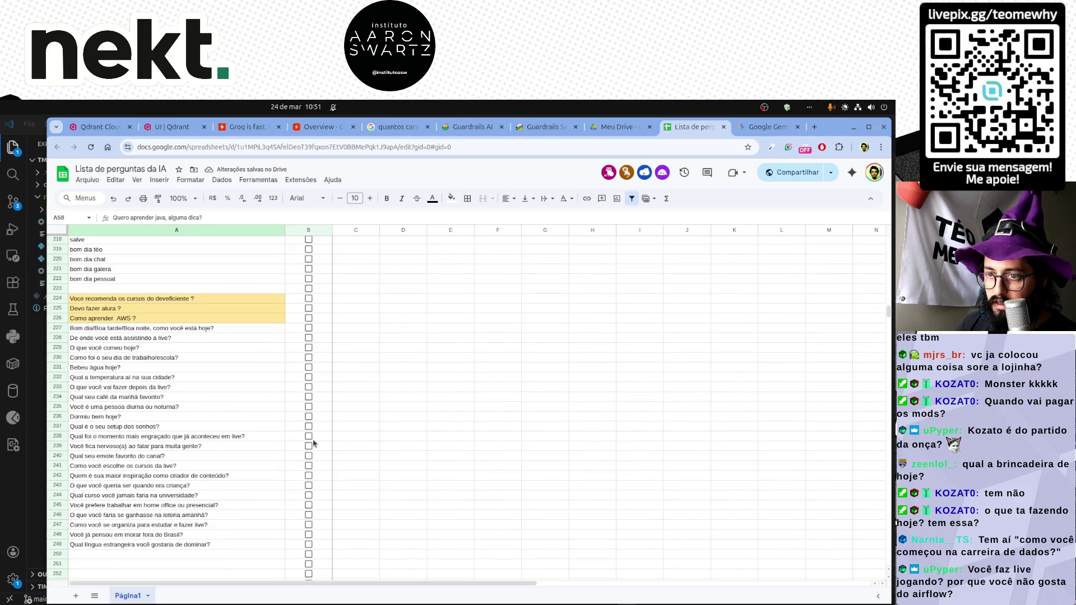
Delete the empty row 223 above the yellow question block.
click(185, 329)
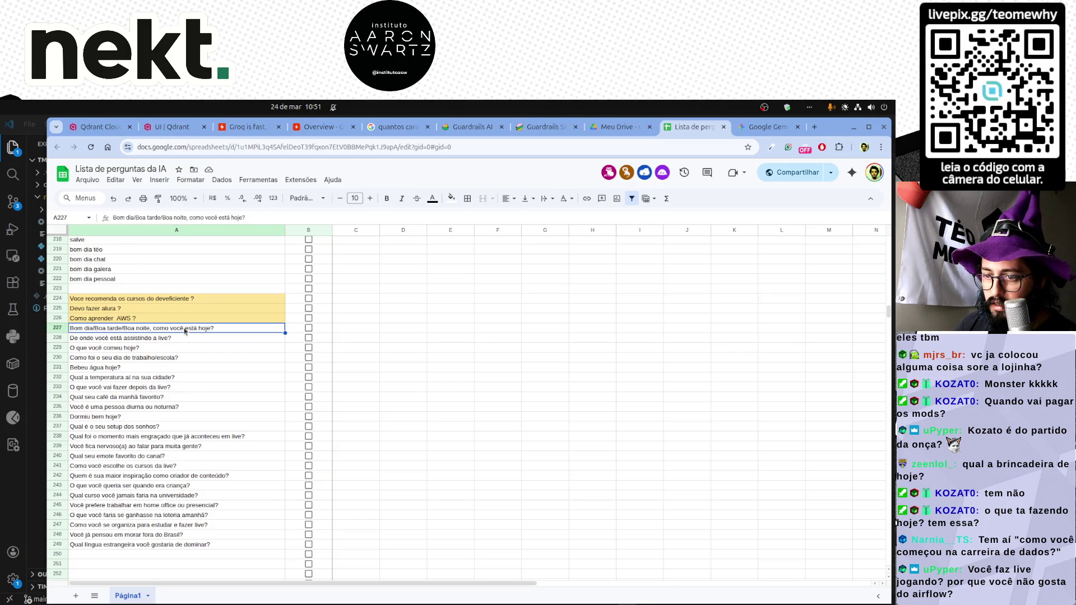
shift+click(192, 544)
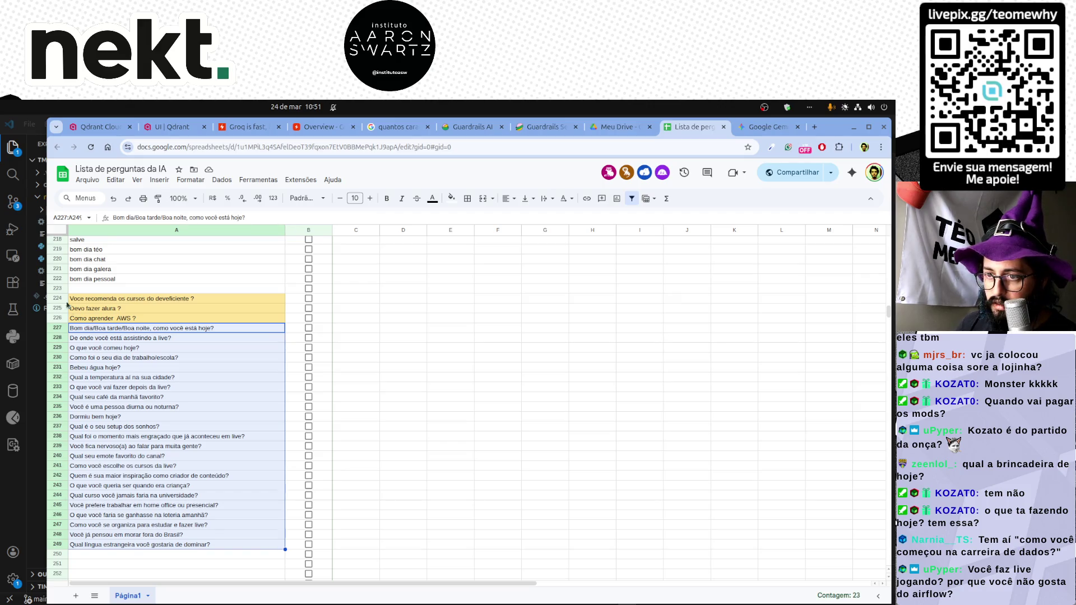
right_click(60, 289)
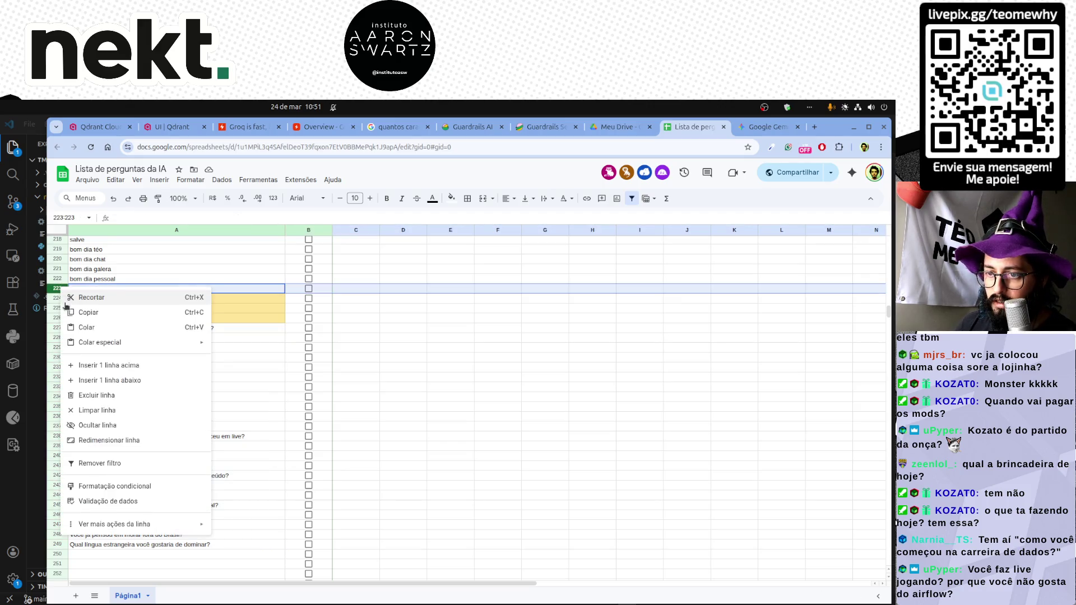
click(104, 399)
Tick the AWS question in row 225 as answered and return to Gemini.
click(172, 327)
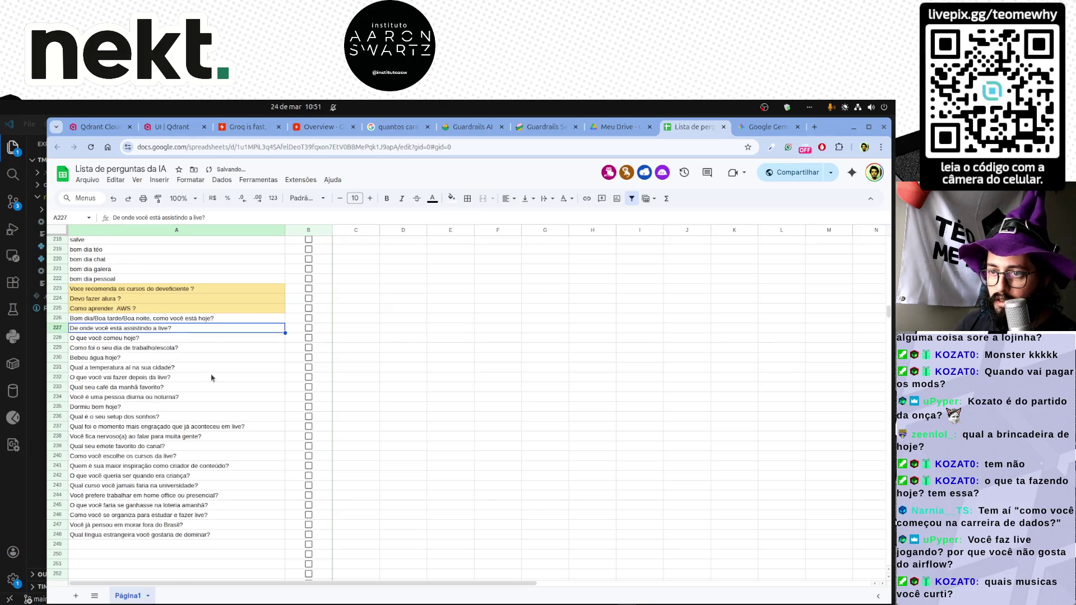
scroll(211, 377, up, 3)
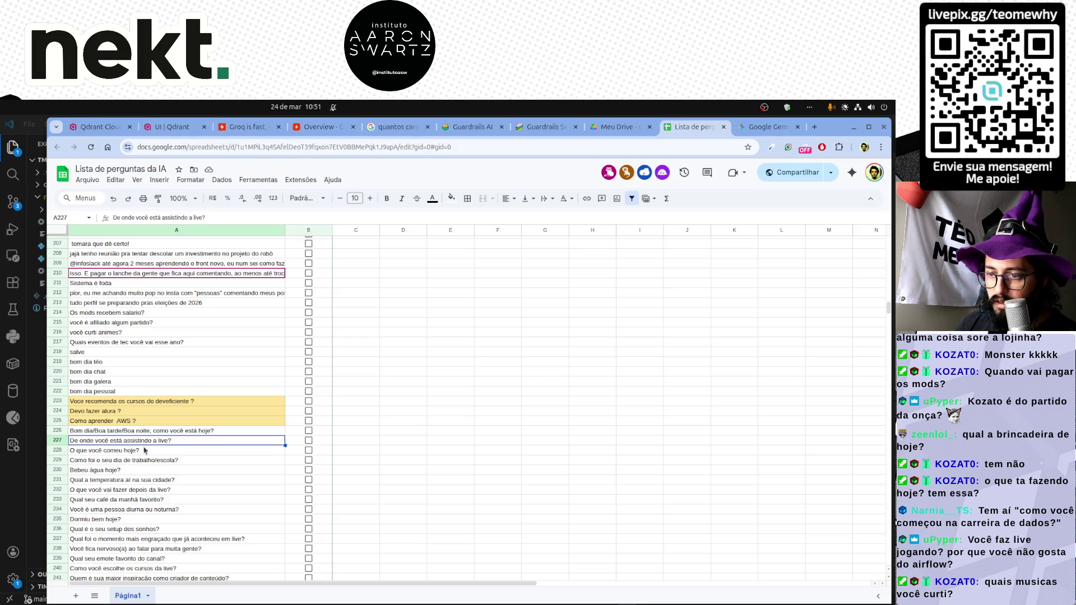
click(308, 421)
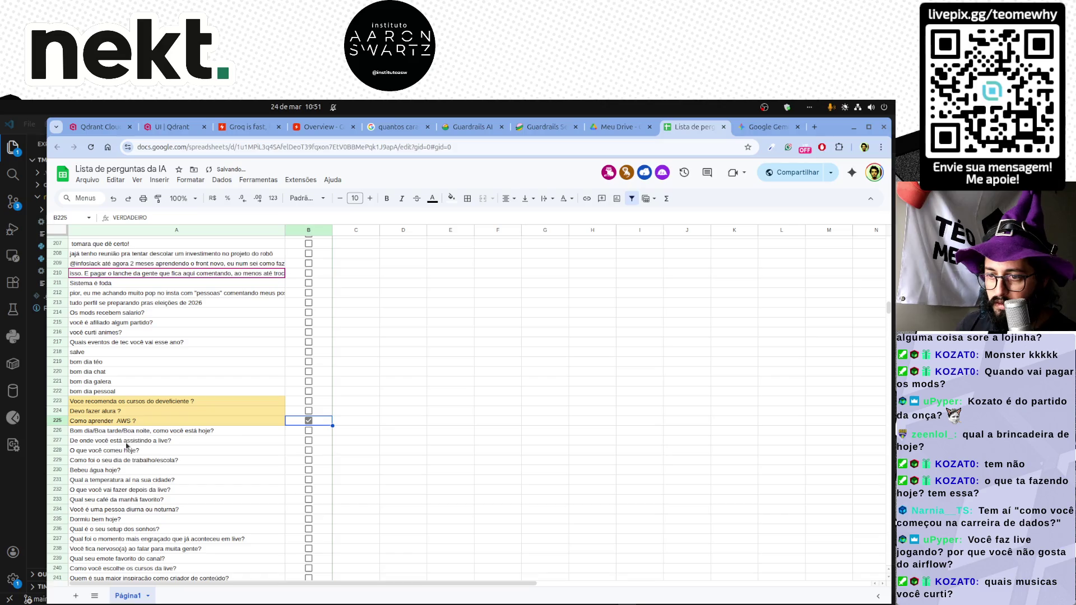
scroll(128, 448, down, 3)
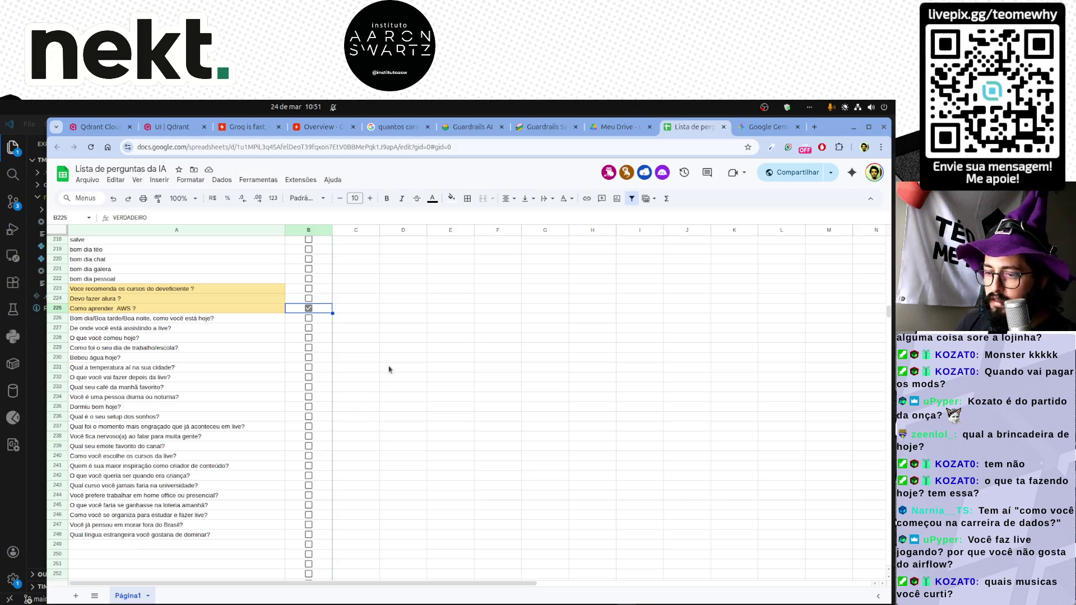
key(ctrl+Tab)
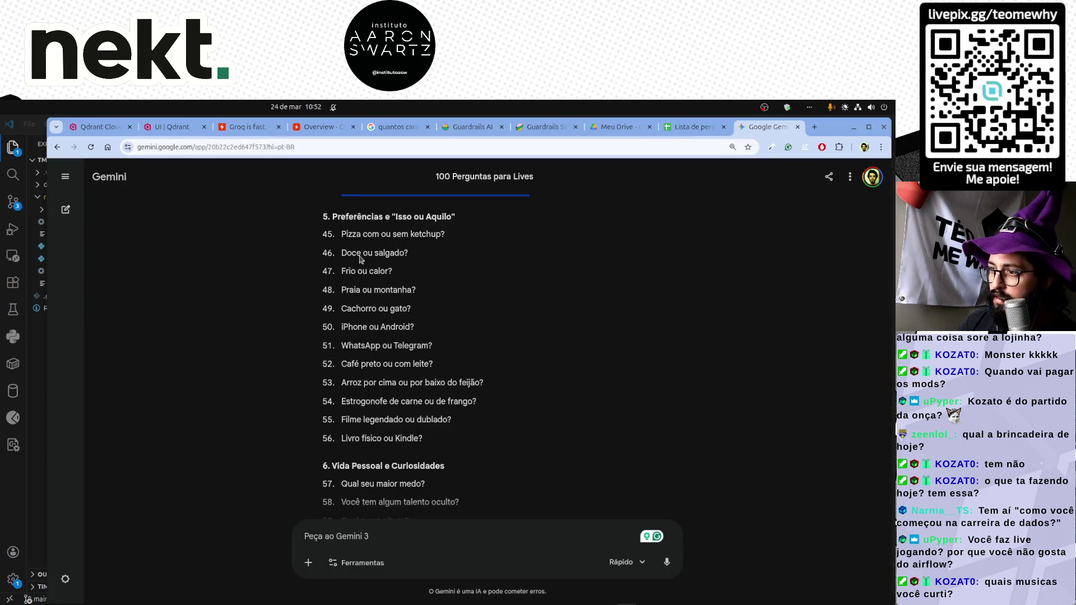
Copy preference questions 45–56 from Gemini's list and move to the editor.
drag(341, 234, 440, 440)
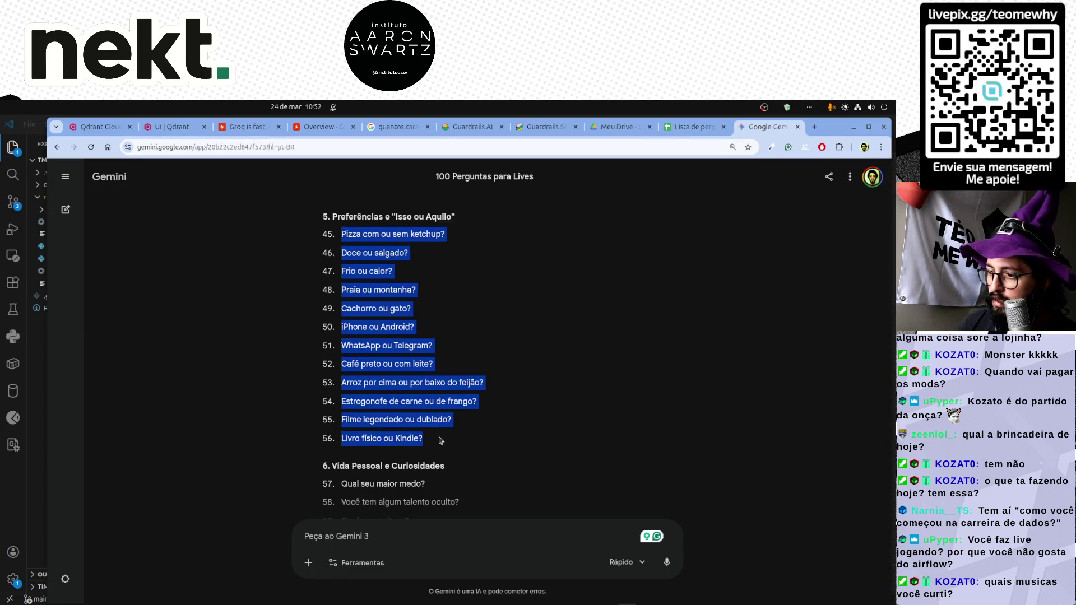
key(ctrl+c)
scroll(440, 440, down, 5)
scroll(442, 429, down, 3)
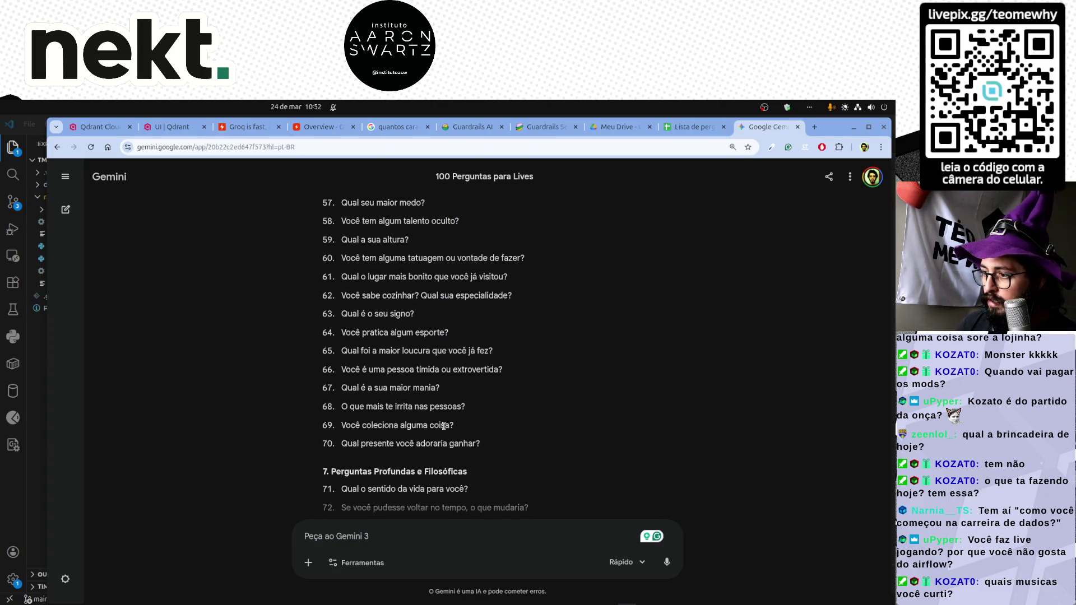
scroll(443, 426, up, 2)
key(alt+Tab)
key(alt+Tab)
key(alt+Tab)
Collapse the blank lines between the twelve preference questions, copy them and return to the sheet.
click(267, 408)
drag(251, 266, 171, 288)
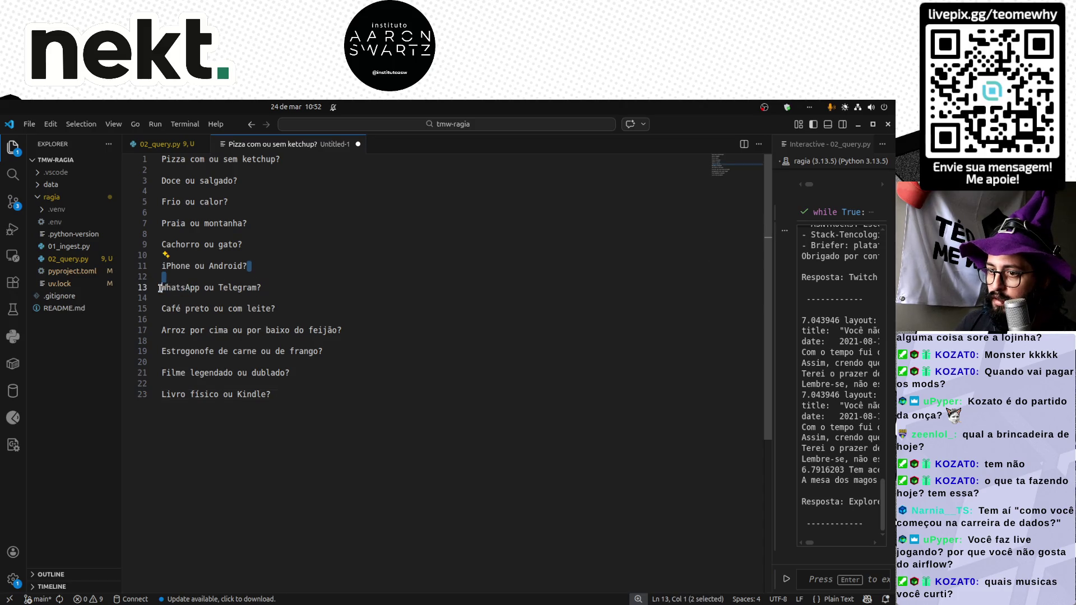
key(ctrl+shift+l)
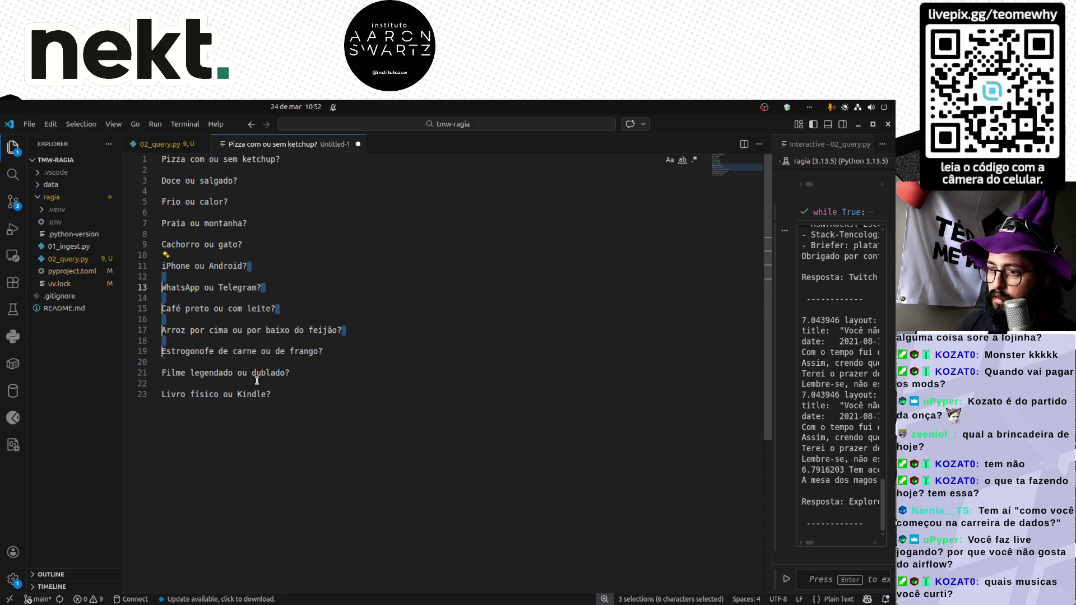
key(BackSpace)
key(Return)
key(ctrl+a)
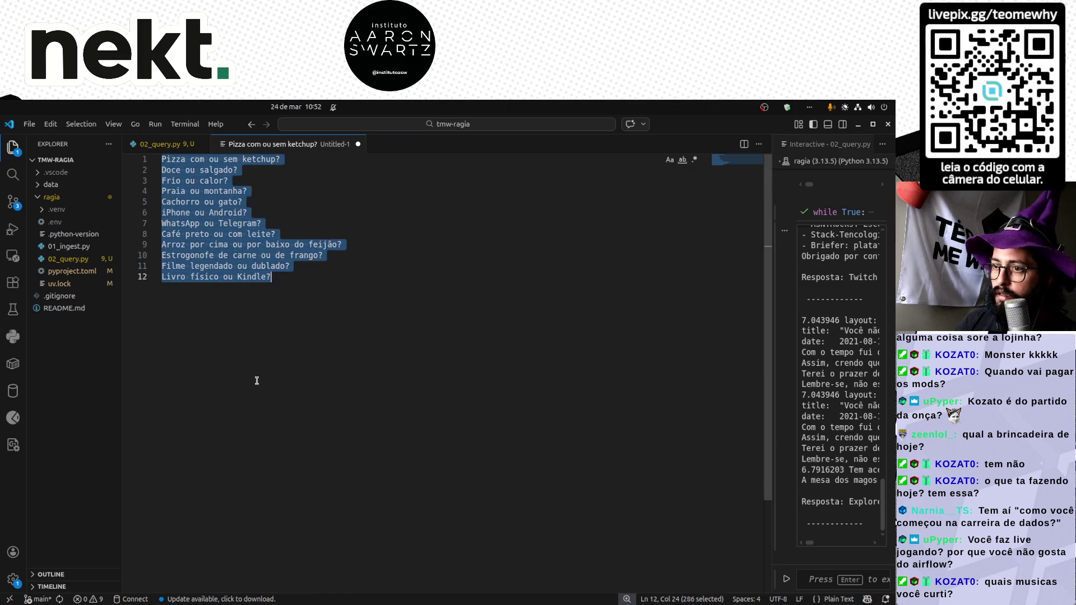
key(alt+Tab)
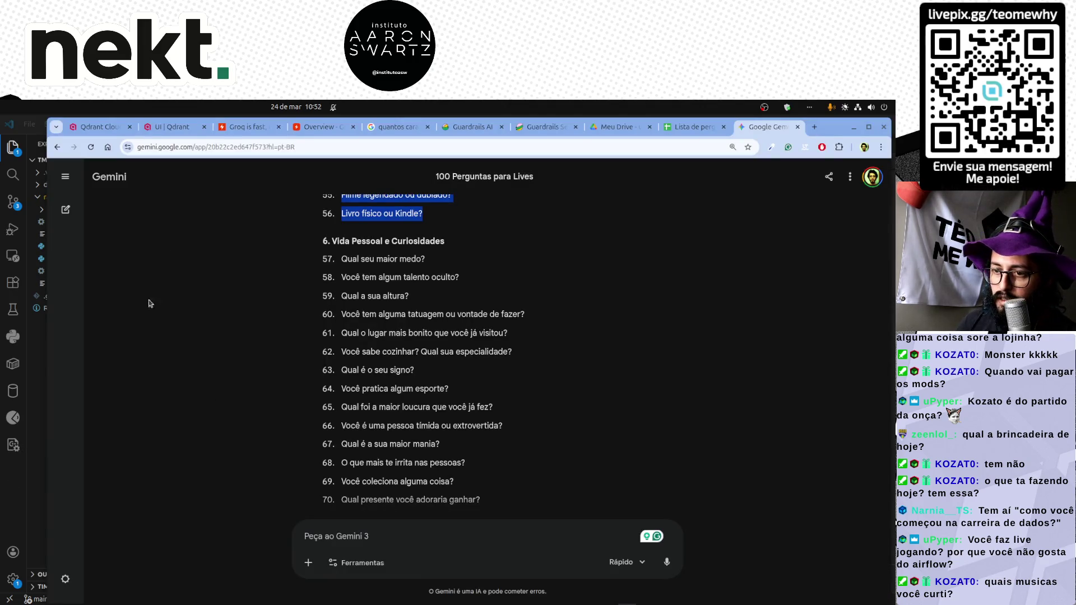
click(691, 127)
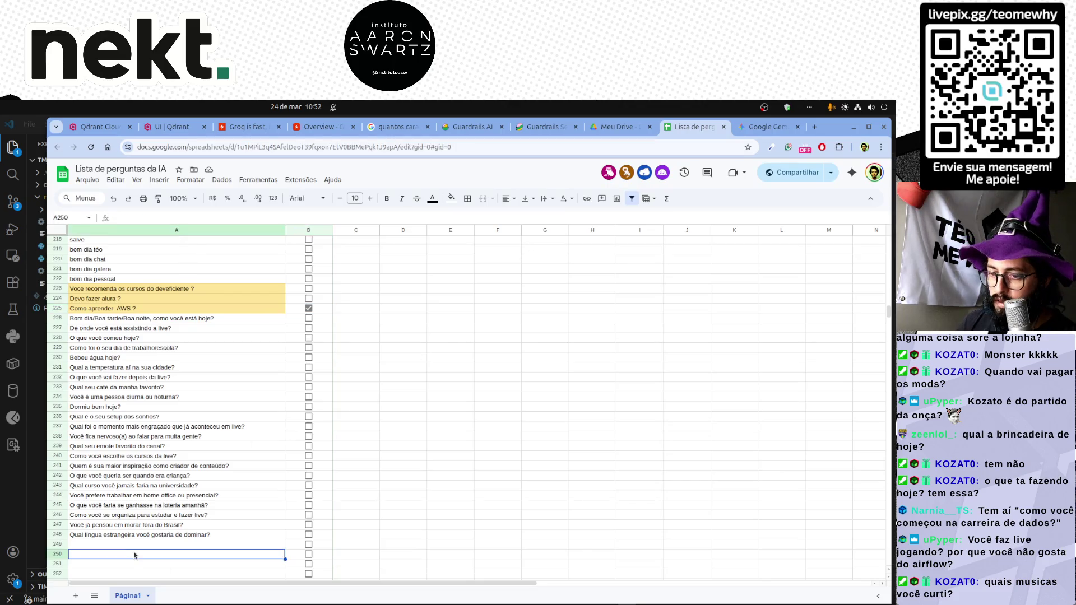
Paste the twelve preference questions below the list and delete the empty row 249.
click(176, 386)
key(ctrl+v)
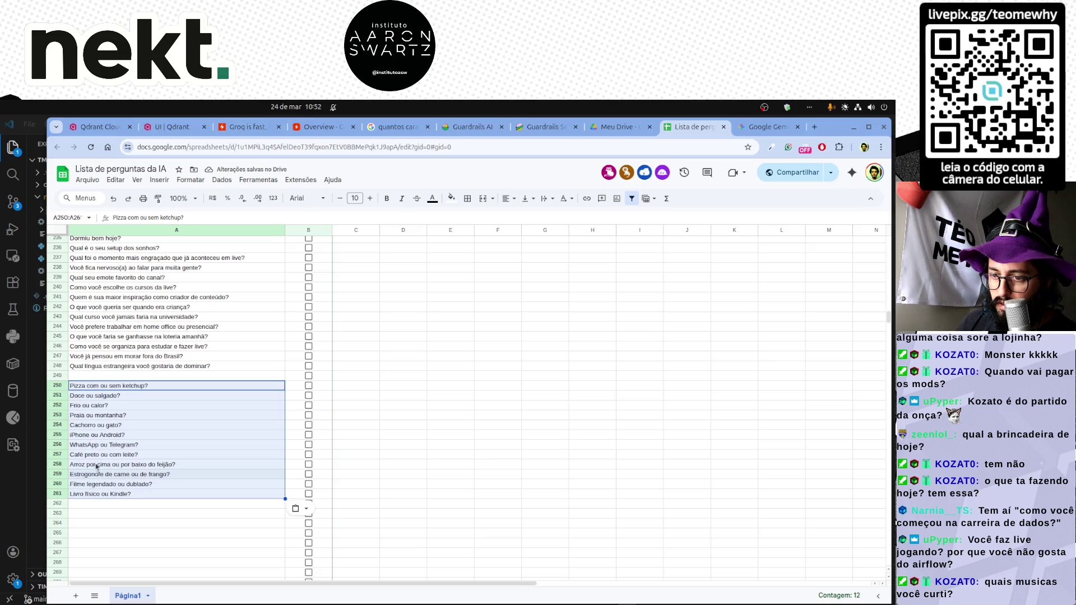
click(58, 376)
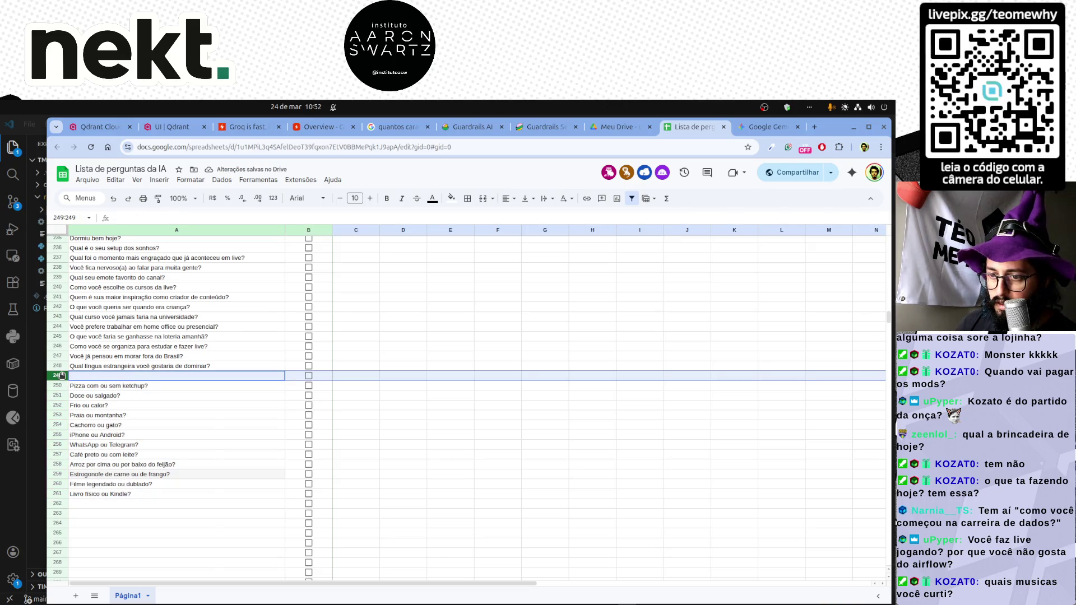
right_click(61, 376)
click(118, 466)
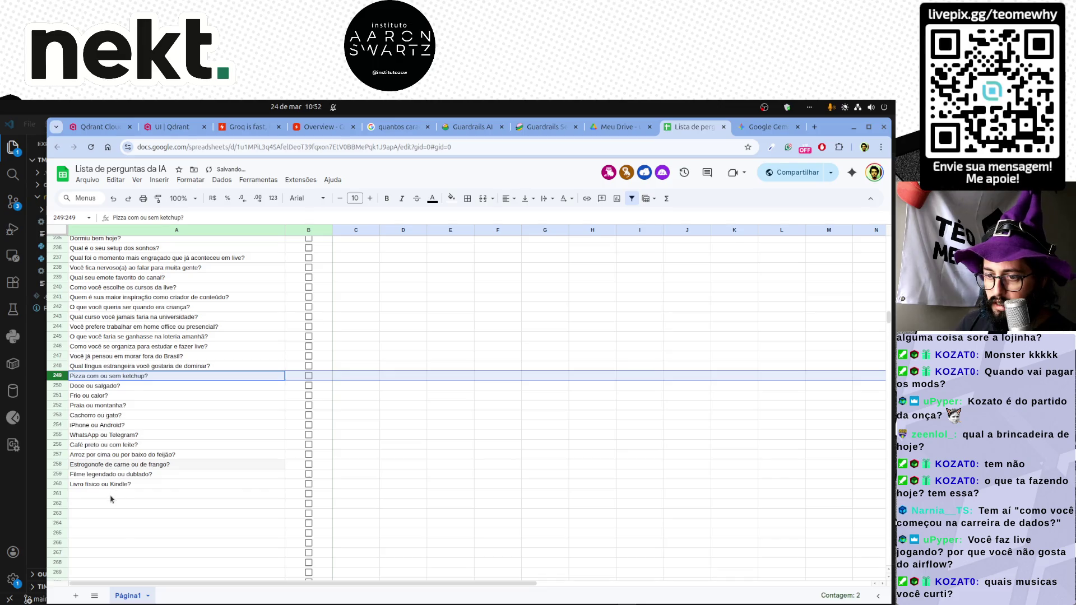
Copy personal-life questions 57–70 from Gemini and paste them over the editor list.
key(alt+Tab)
key(alt+Tab)
key(alt+Tab)
key(ctrl+Tab)
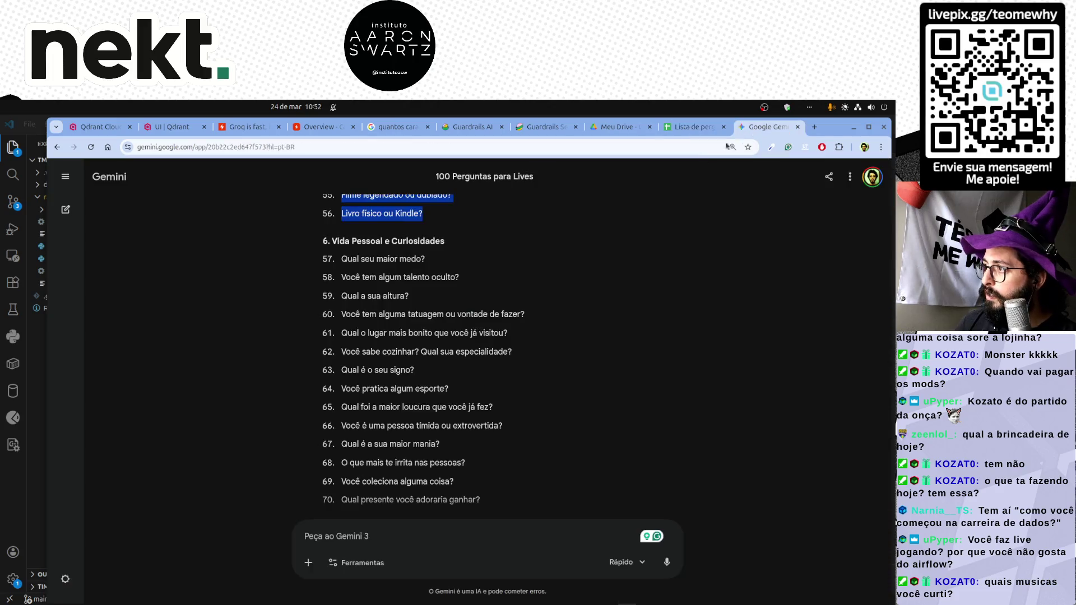
mouse_move(341, 258)
mouse_down()
mouse_move(467, 441)
mouse_move(481, 440)
mouse_up()
scroll(467, 441, down, 1)
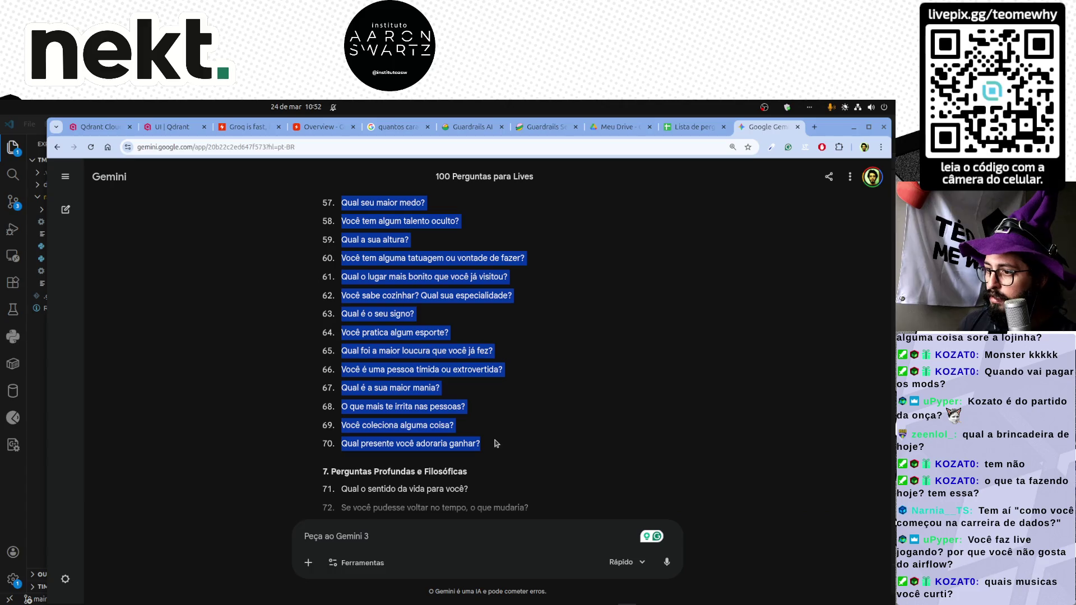
key(ctrl+c)
key(alt+Tab)
key(alt+Tab)
key(ctrl+a)
key(ctrl+v)
Remove the blank gaps so the fourteen questions sit on consecutive lines, copy them and bring the sheet forward.
drag(255, 286, 163, 308)
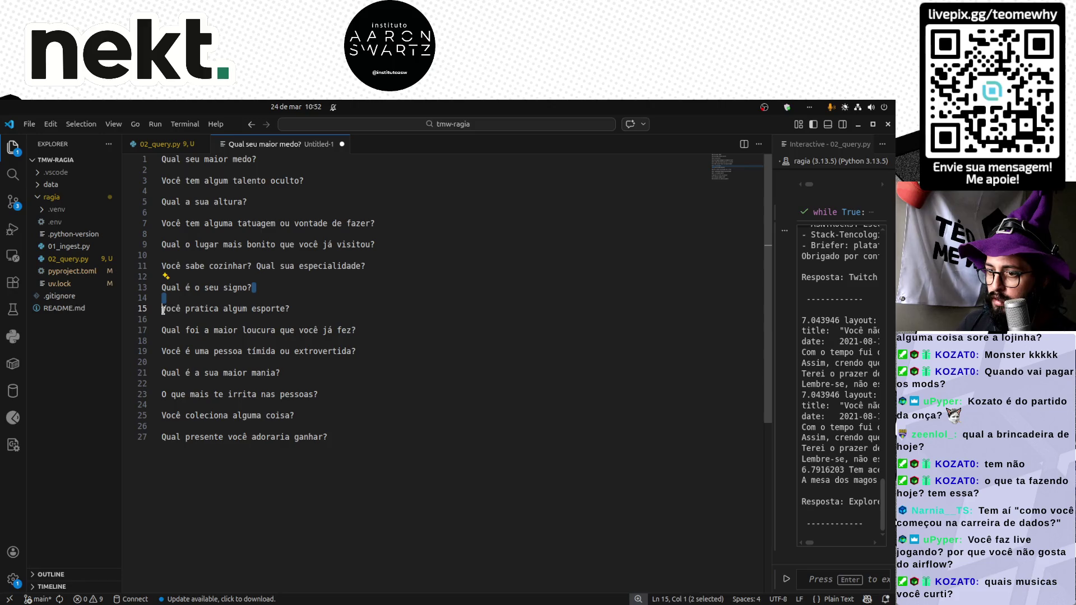
key(ctrl+shift+l)
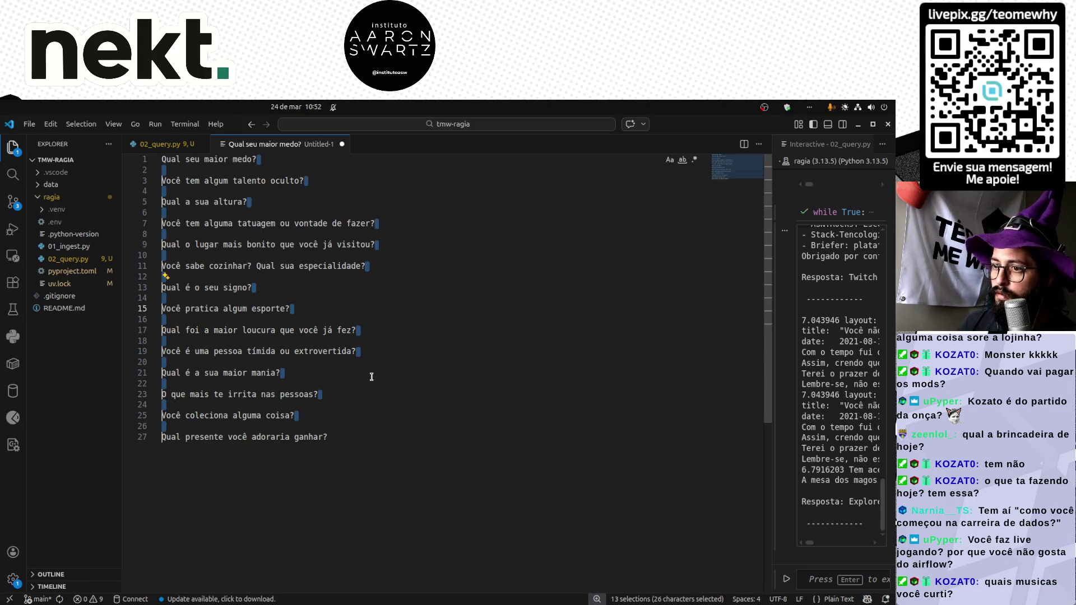
key(BackSpace)
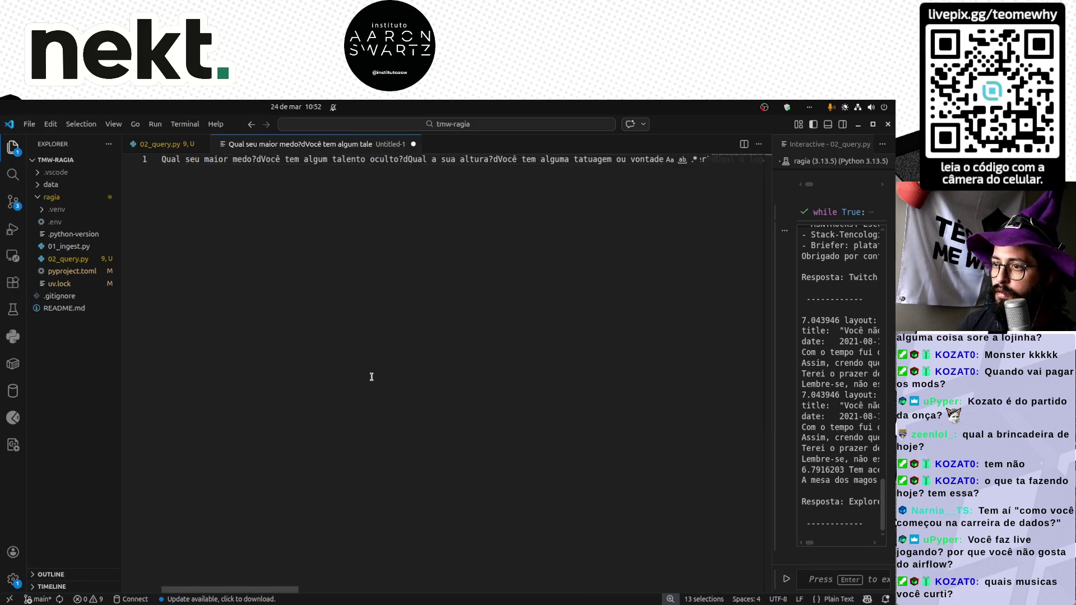
key(ctrl+z)
key(BackSpace)
key(Return)
key(Escape)
key(ctrl+a)
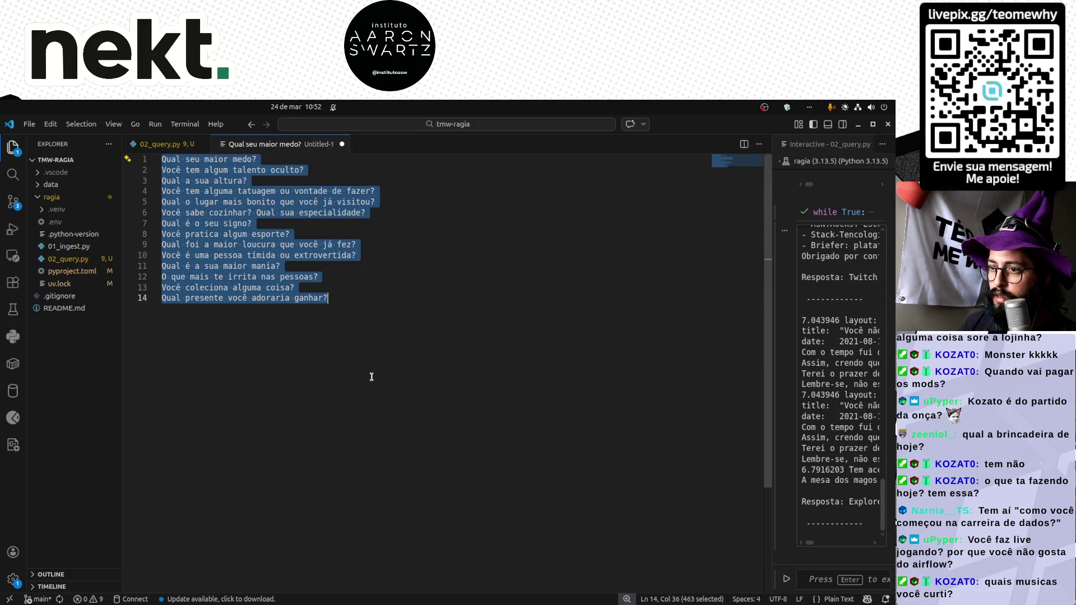
key(alt+Tab)
key(ctrl+Tab)
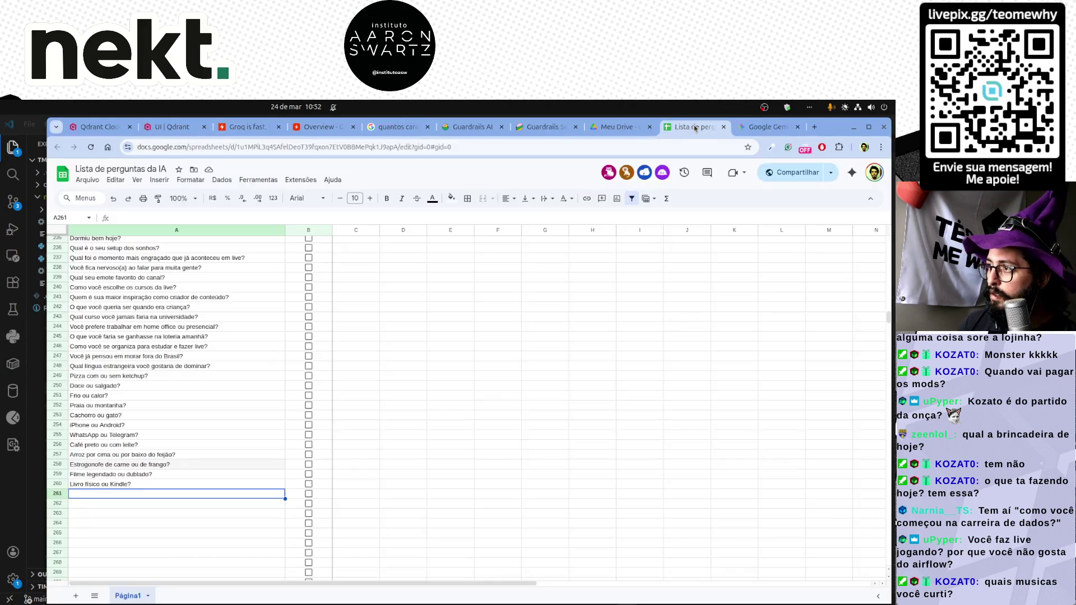
Paste the fourteen personal-life questions into rows 261–274 and select empty A275.
key(ctrl+v)
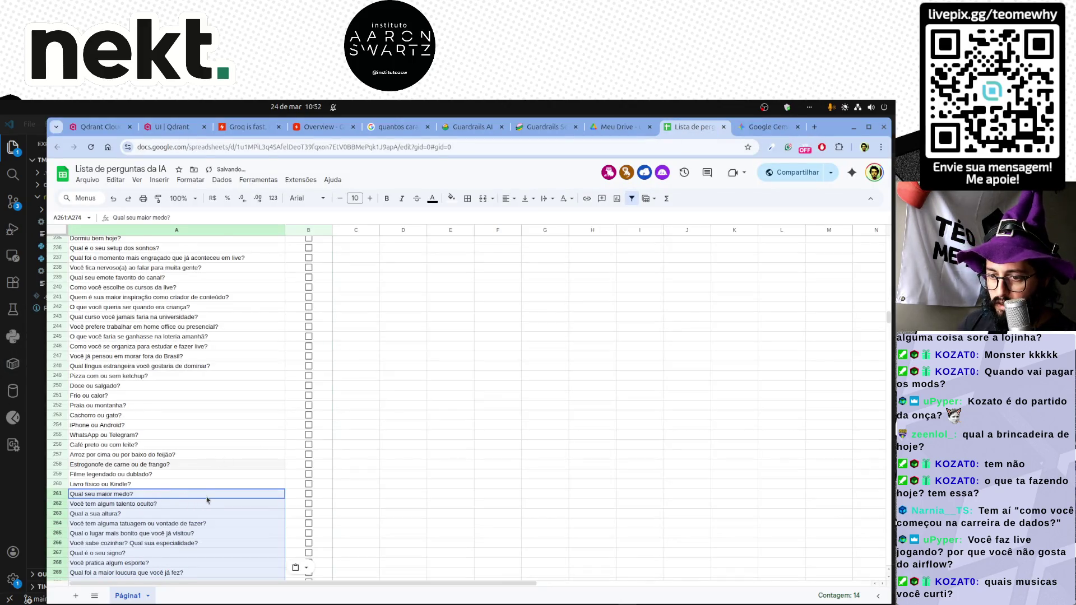
scroll(192, 499, down, 2)
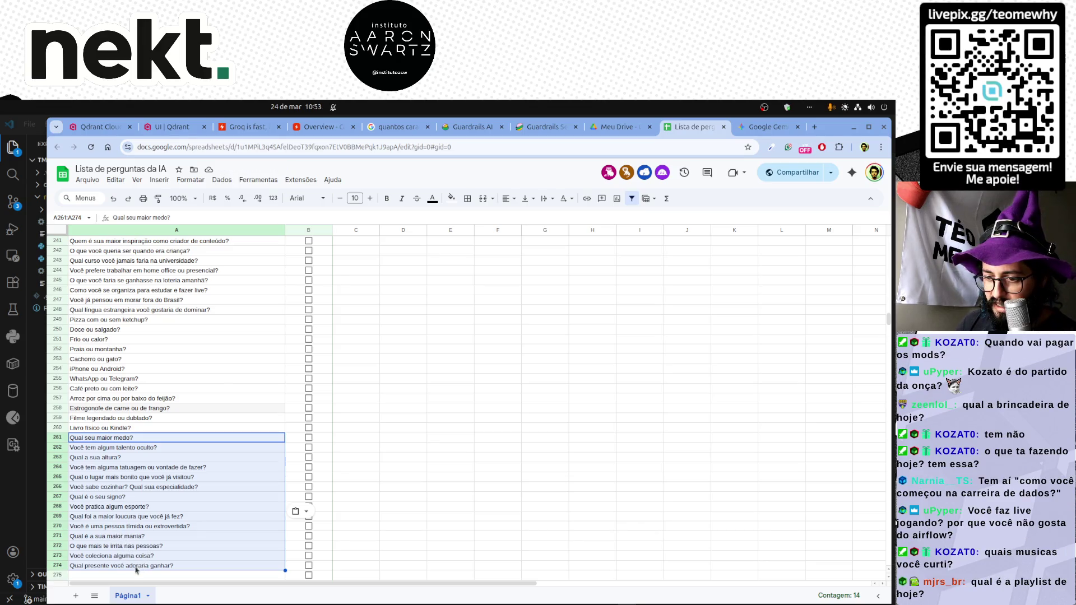
click(125, 576)
scroll(168, 421, down, 5)
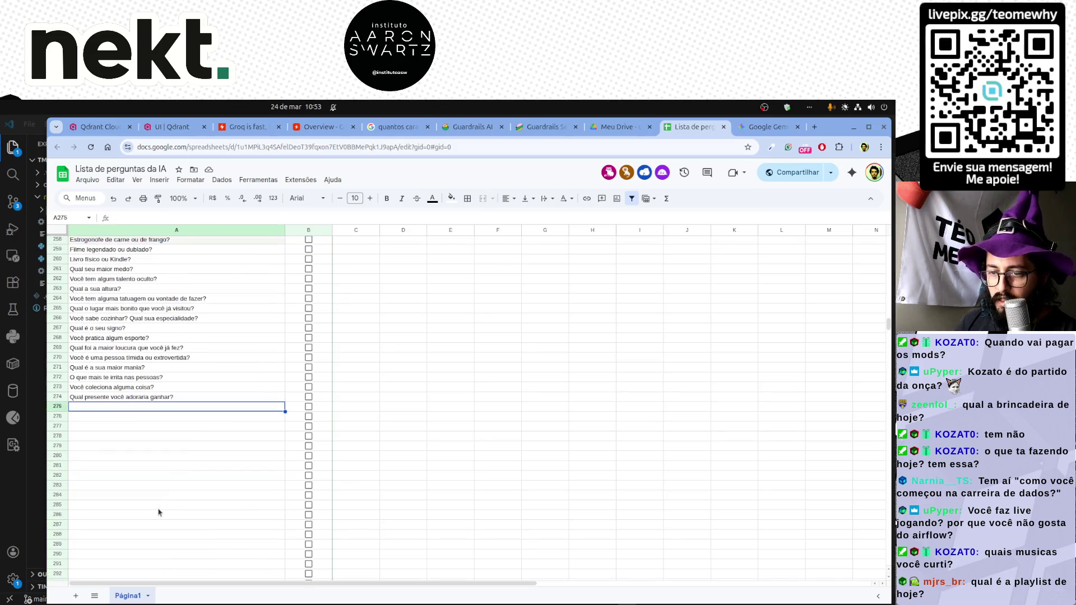
key(alt+Tab)
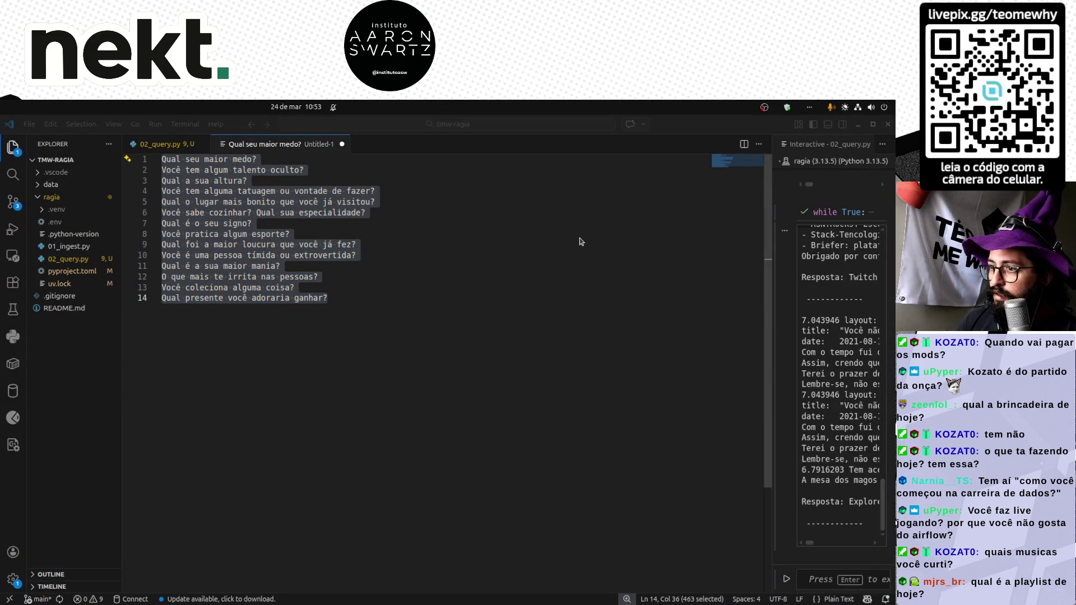
Copy philosophical questions 71–82 from Gemini and paste them over the editor list.
key(alt+Tab)
click(766, 128)
scroll(403, 345, down, 3)
scroll(404, 345, down, 3)
drag(341, 264, 522, 471)
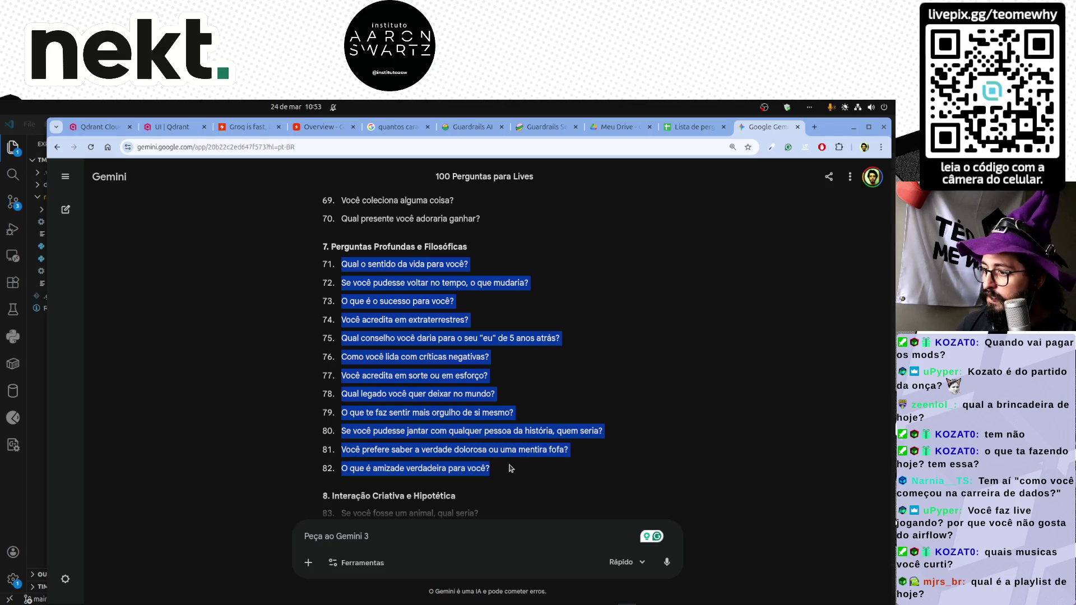
key(alt+Tab)
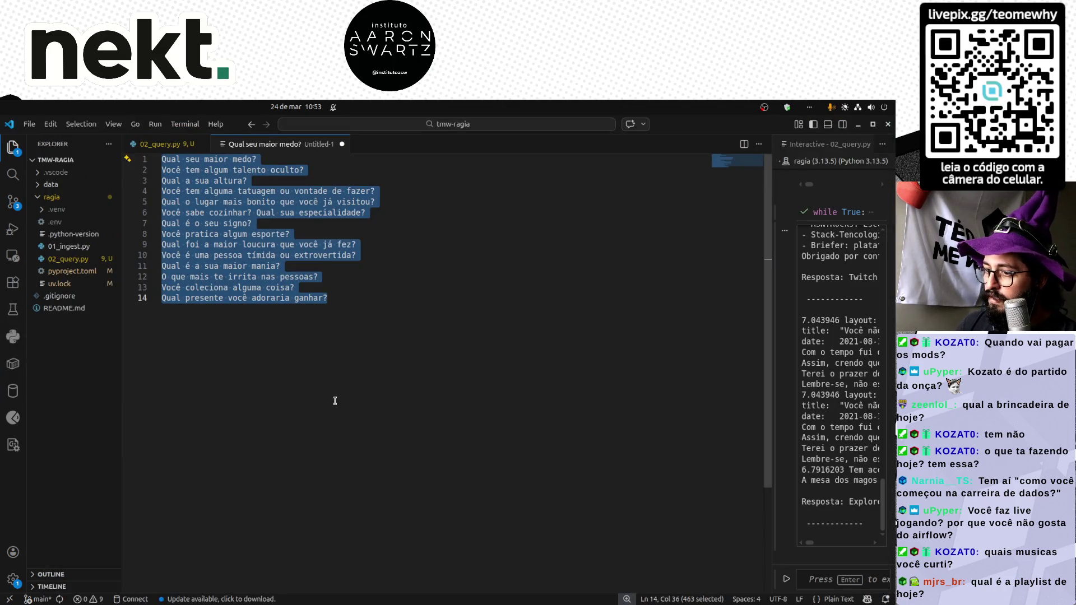
key(alt+Tab)
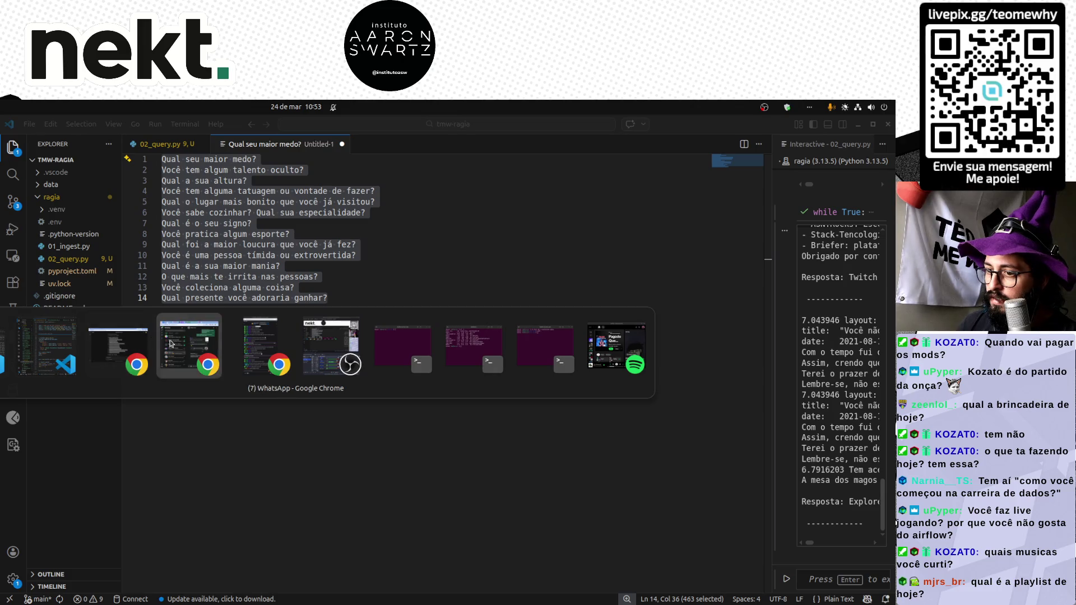
click(108, 342)
key(alt+Tab)
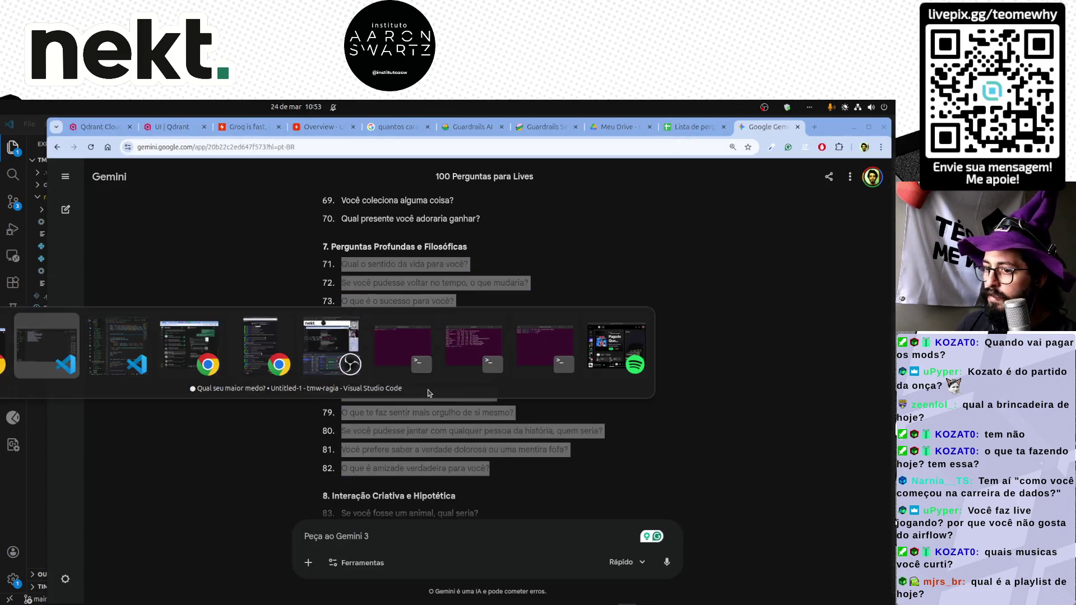
key(alt+Tab)
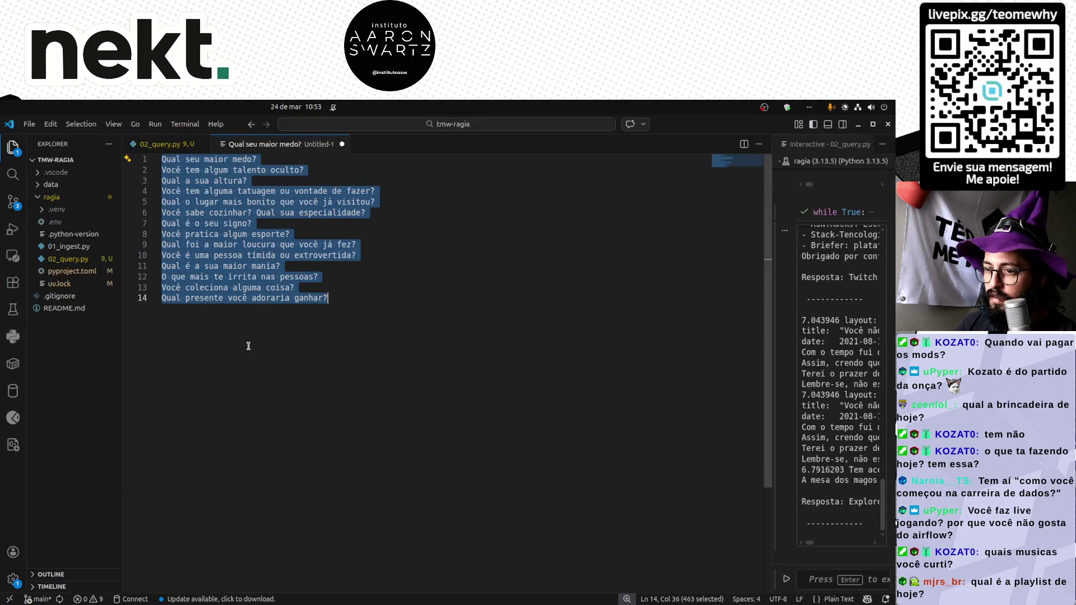
key(ctrl+v)
Delete the blank lines, copy the twelve compacted questions and bring the sheet forward.
mouse_move(161, 308)
mouse_down()
mouse_move(276, 310)
mouse_move(156, 309)
mouse_up()
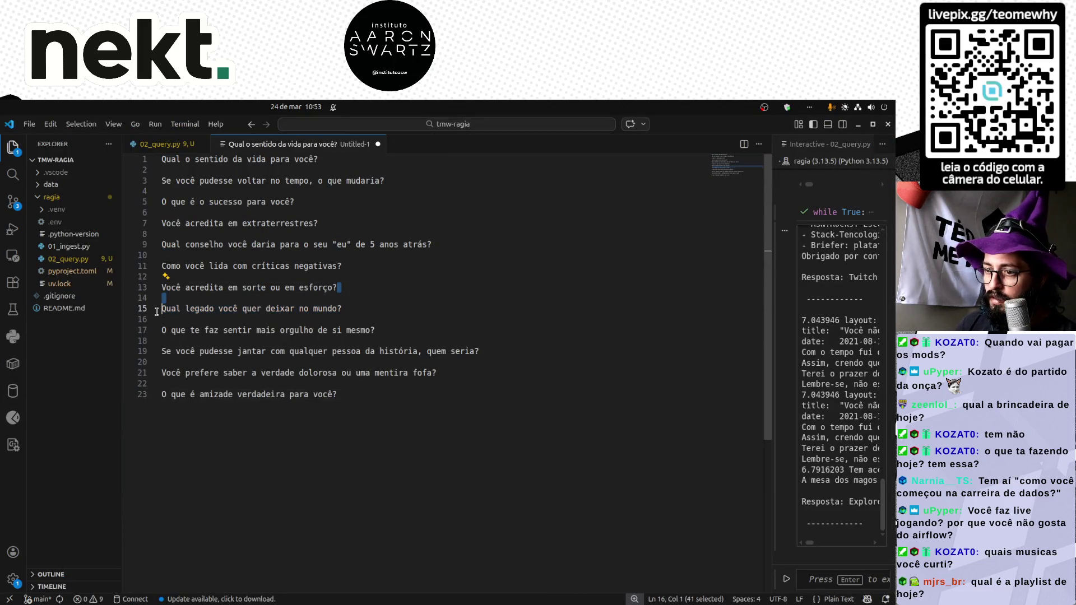
key(ctrl+shift+l)
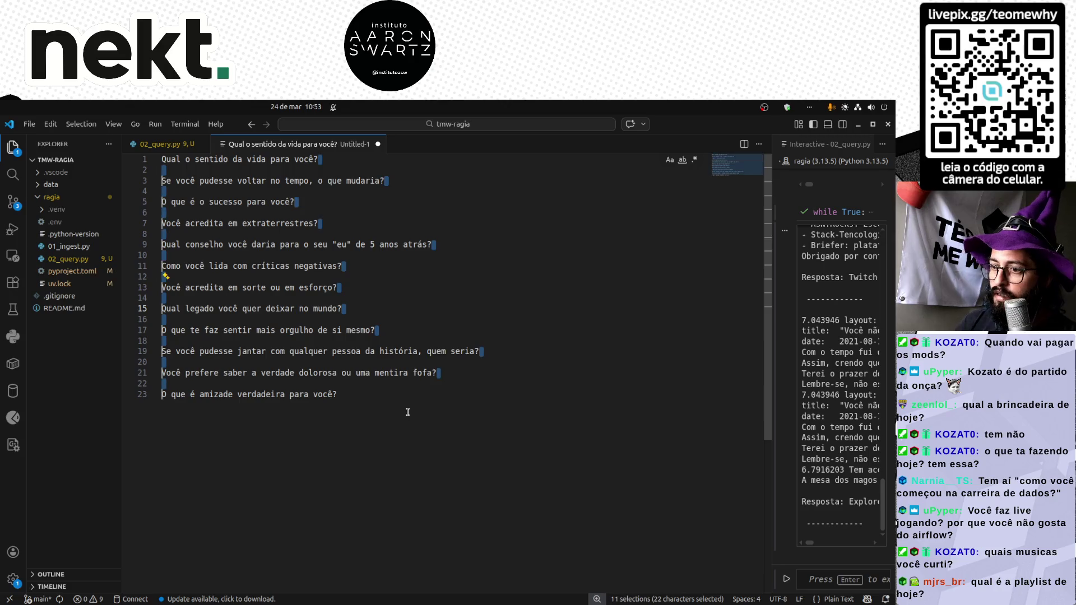
key(Delete)
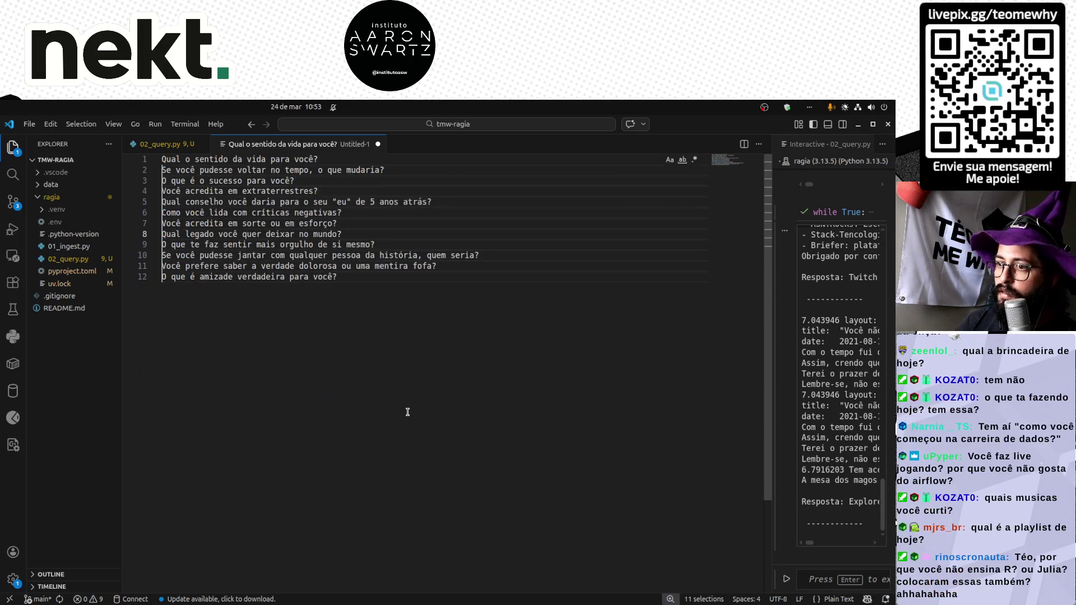
key(ctrl+a)
key(ctrl+c)
key(alt+Tab)
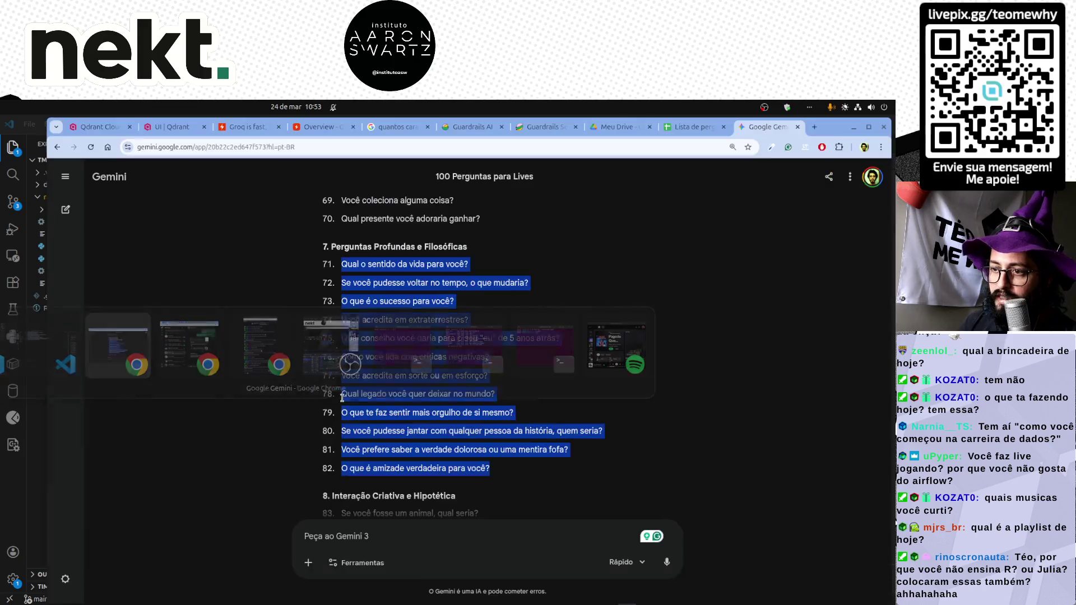
key(ctrl+Page_Up)
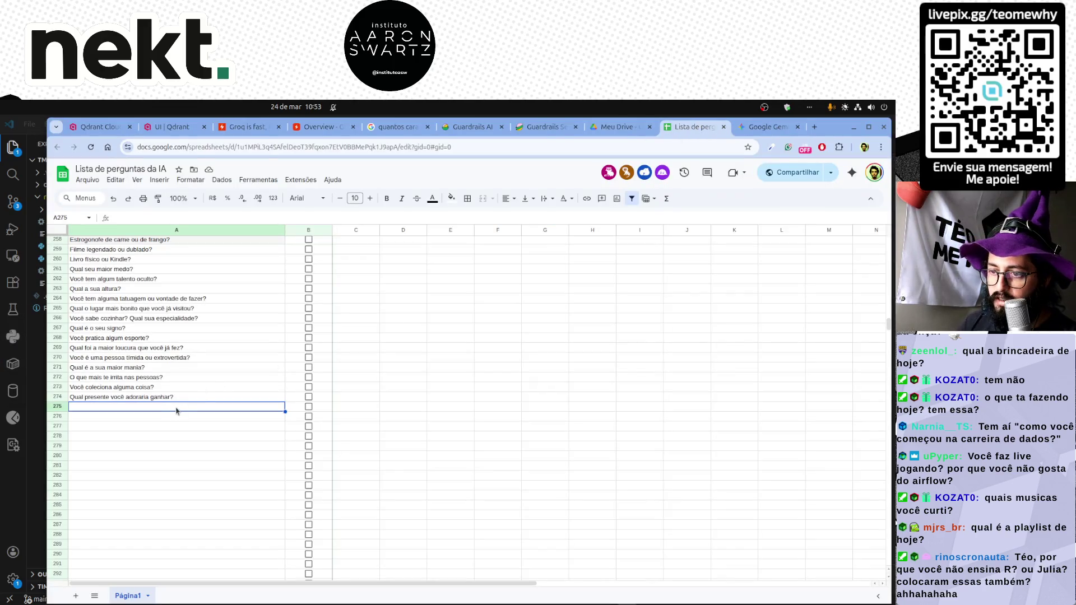
Paste the twelve questions below the list and tick rows 275, 276 and 277 as answered.
key(ctrl+v)
click(220, 408)
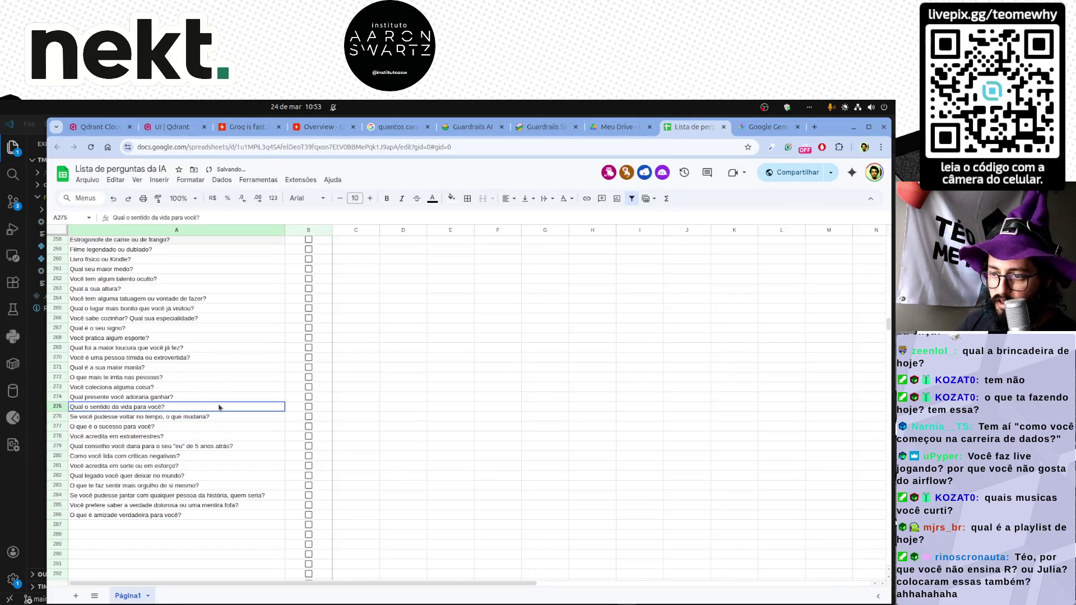
click(309, 408)
click(309, 418)
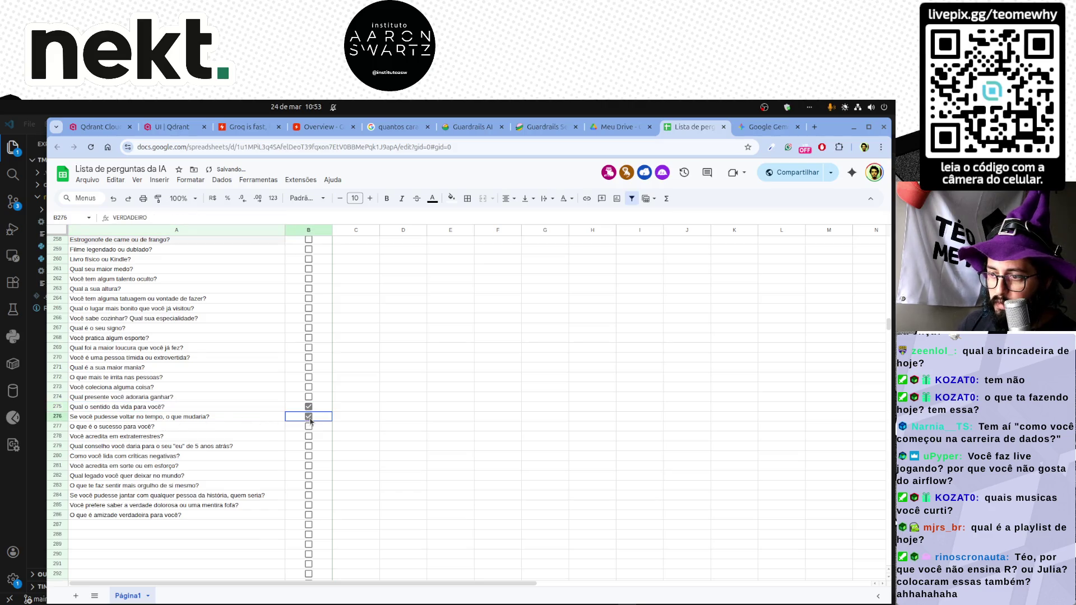
click(309, 426)
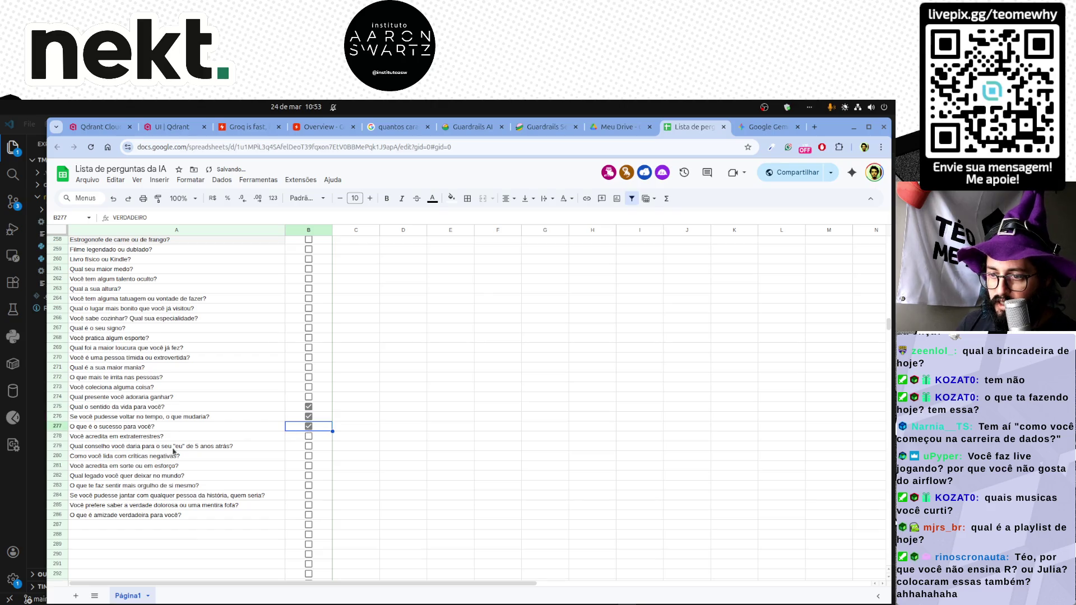
Tick the questions in rows 279, 281, 282 and 283 as answered.
click(309, 446)
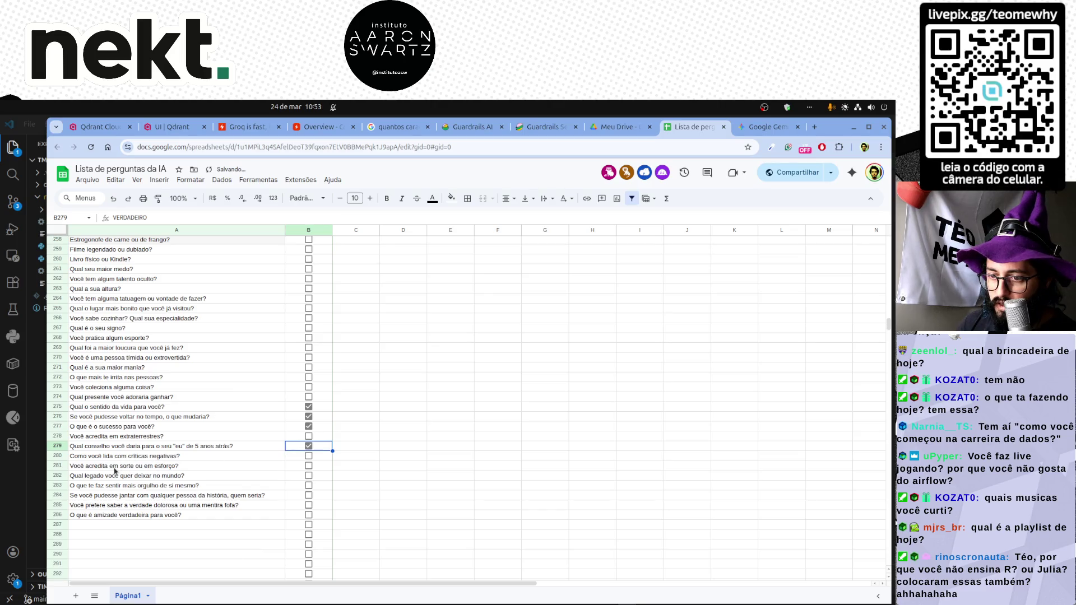
click(308, 466)
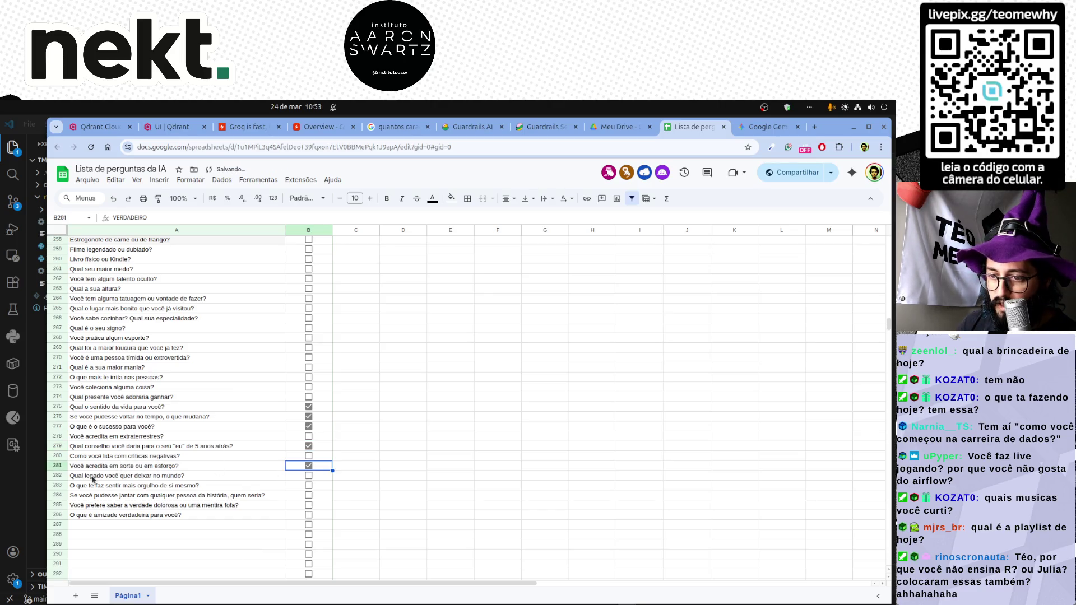
click(309, 477)
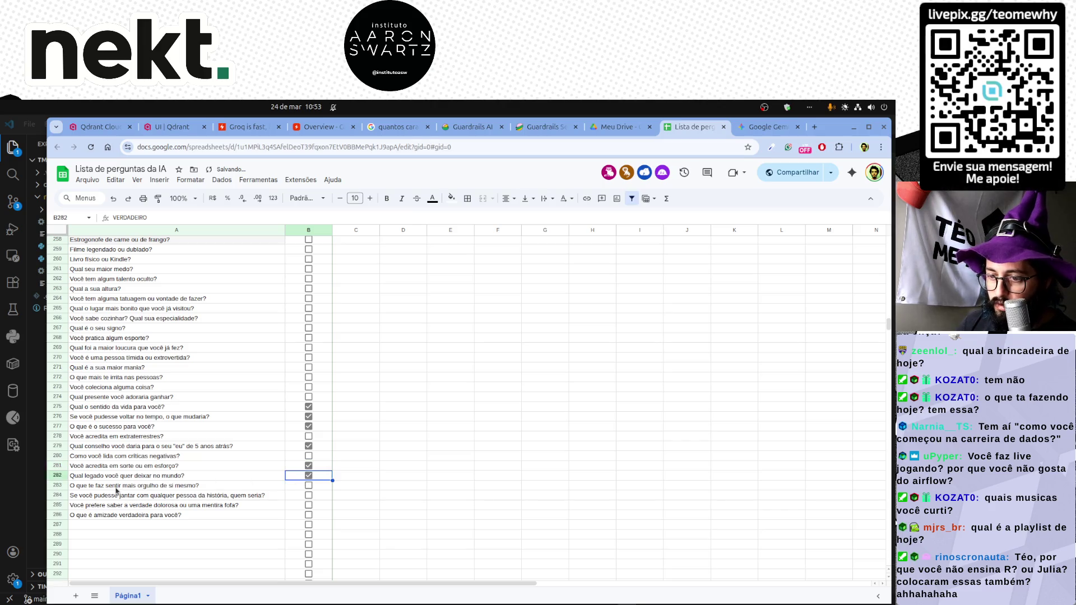
click(310, 487)
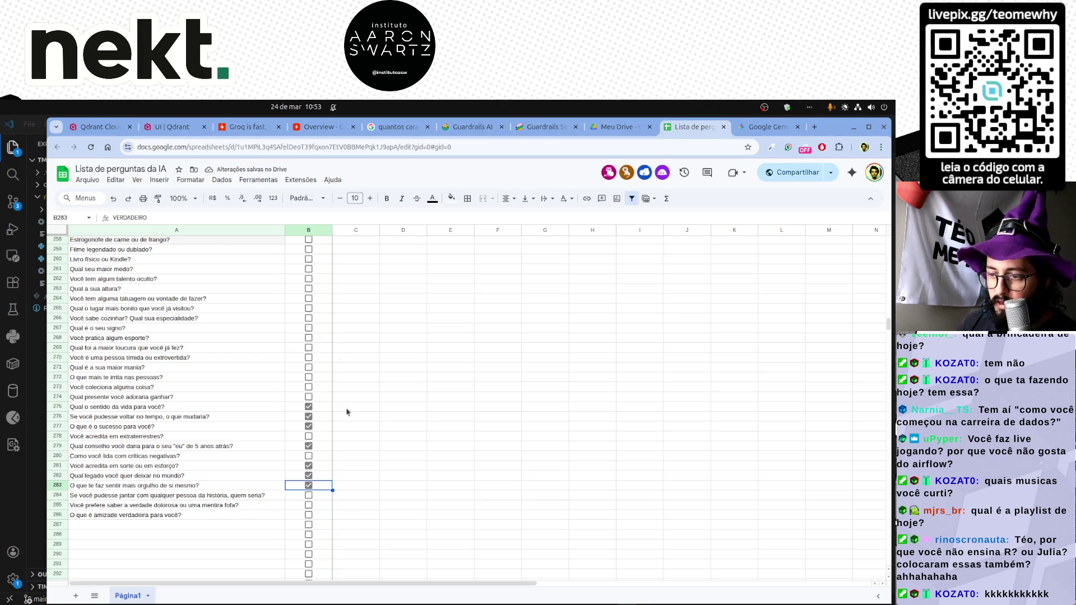
click(356, 388)
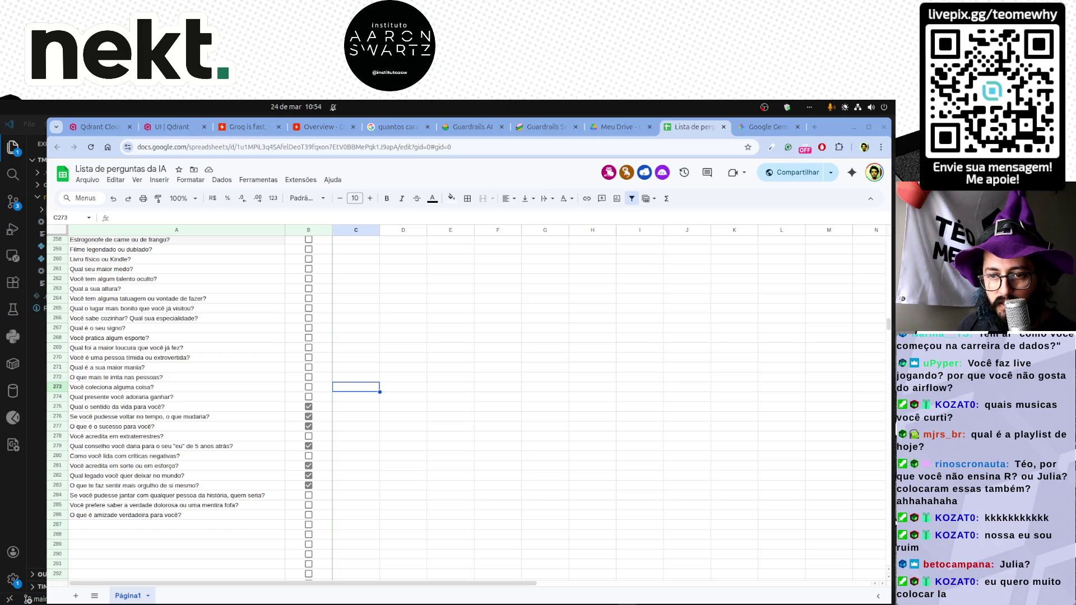
Paste the new viewer question into the empty row 287.
click(177, 524)
key(ctrl+v)
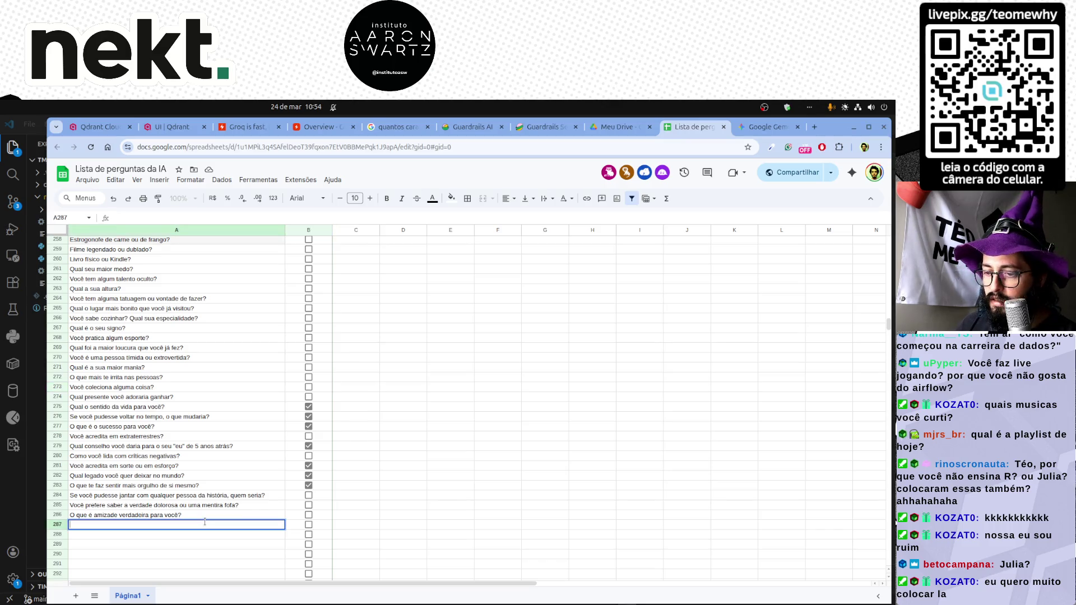
Tick row 287 as answered and sort the Resposta column so answered questions come first.
click(308, 525)
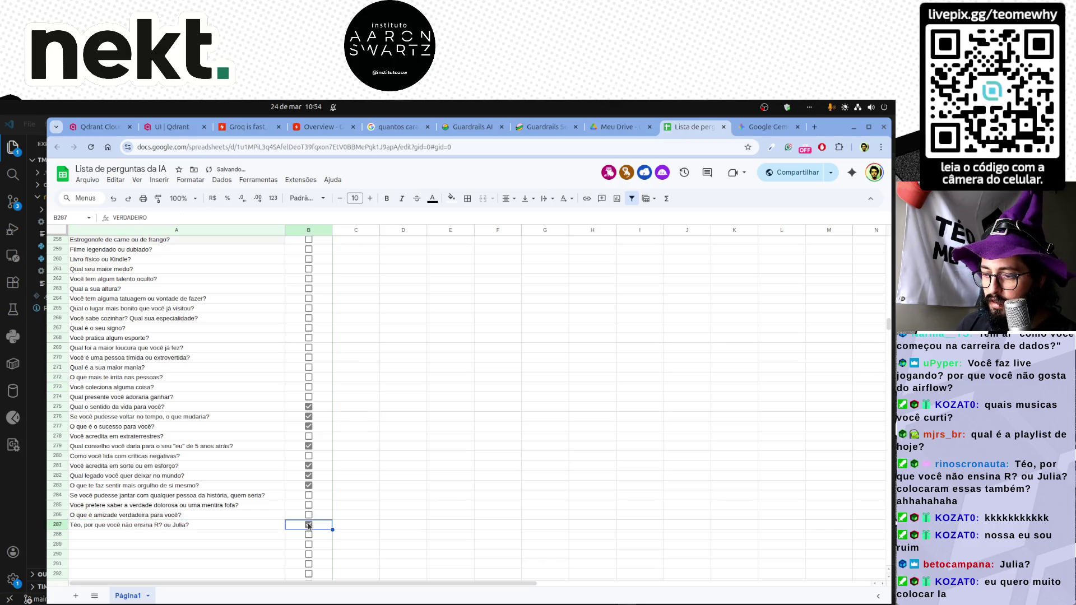
click(358, 399)
scroll(358, 398, up, 15)
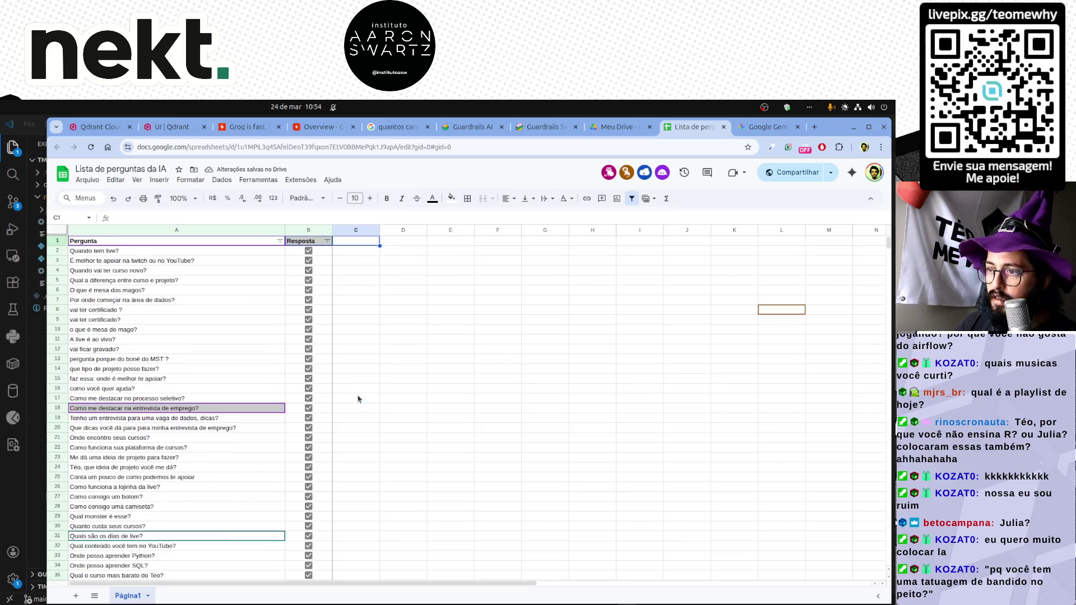
click(326, 242)
click(234, 272)
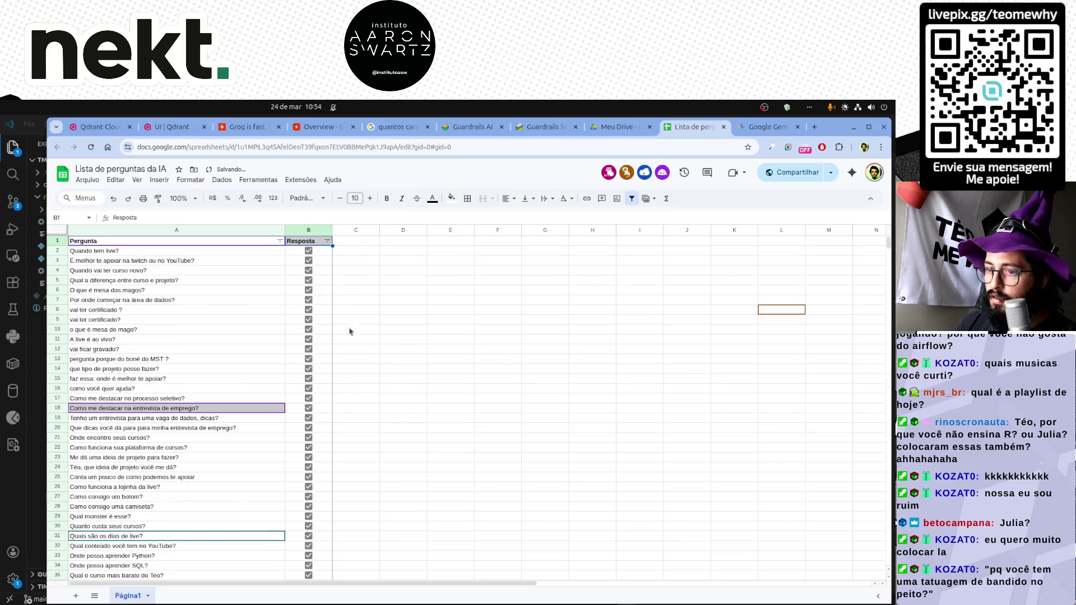
click(403, 391)
Review the end of the sorted list, checking the Estrogonofe and 'WhatsApp ou Telegram?' questions.
key(Left)
key(Left)
key(Left)
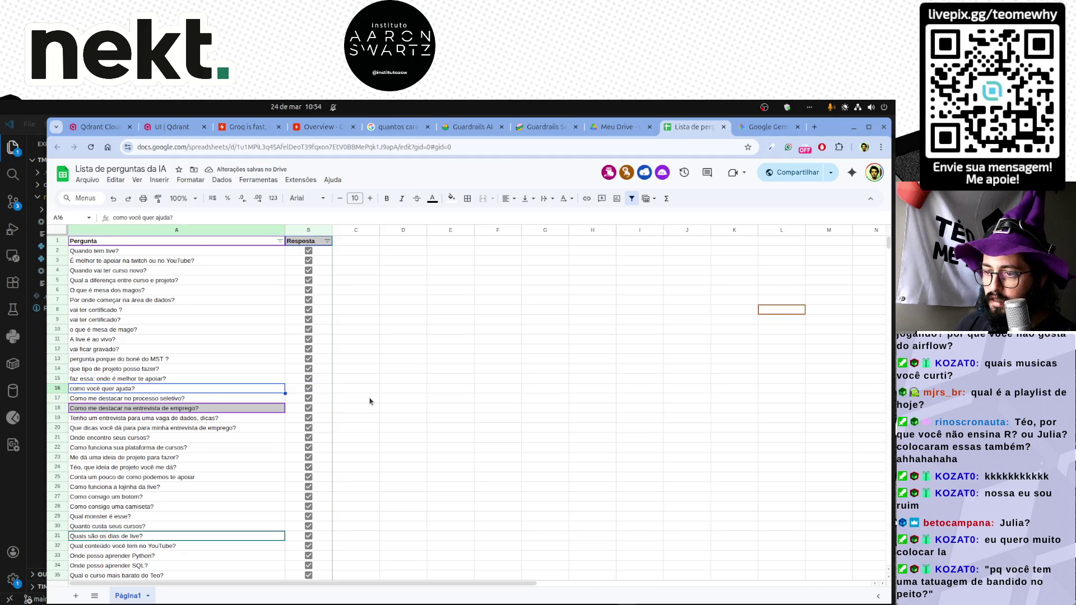
key(ctrl+Down)
scroll(369, 401, down, 2)
key(Up)
scroll(369, 401, up, 3)
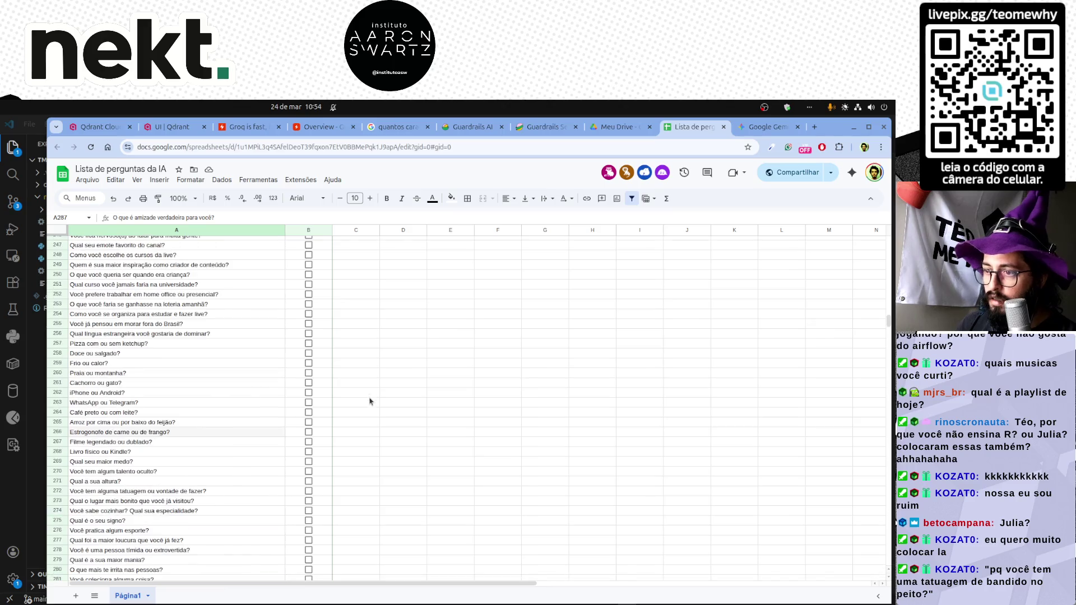
click(151, 433)
click(210, 403)
click(204, 421)
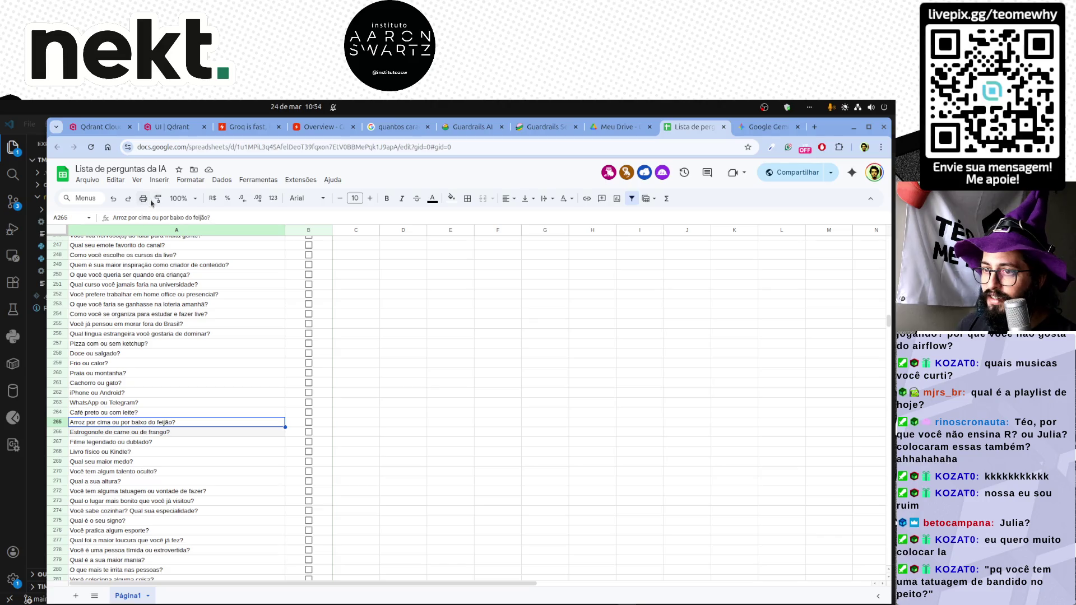
click(175, 230)
click(207, 401)
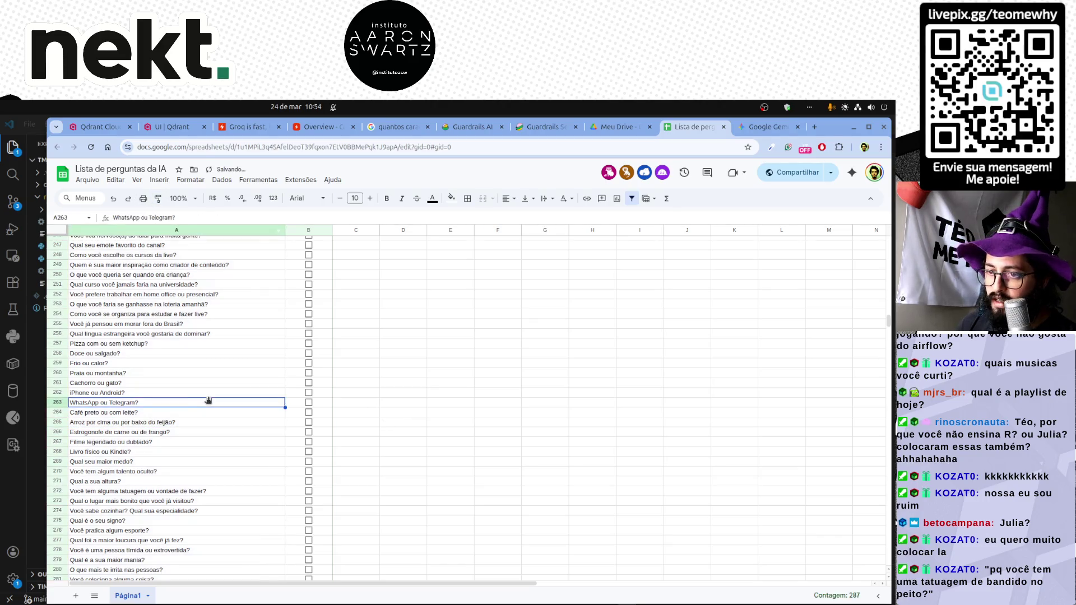
Move to the first empty row below the list, ready for the next batch.
key(Down)
key(Down)
key(ctrl+Down)
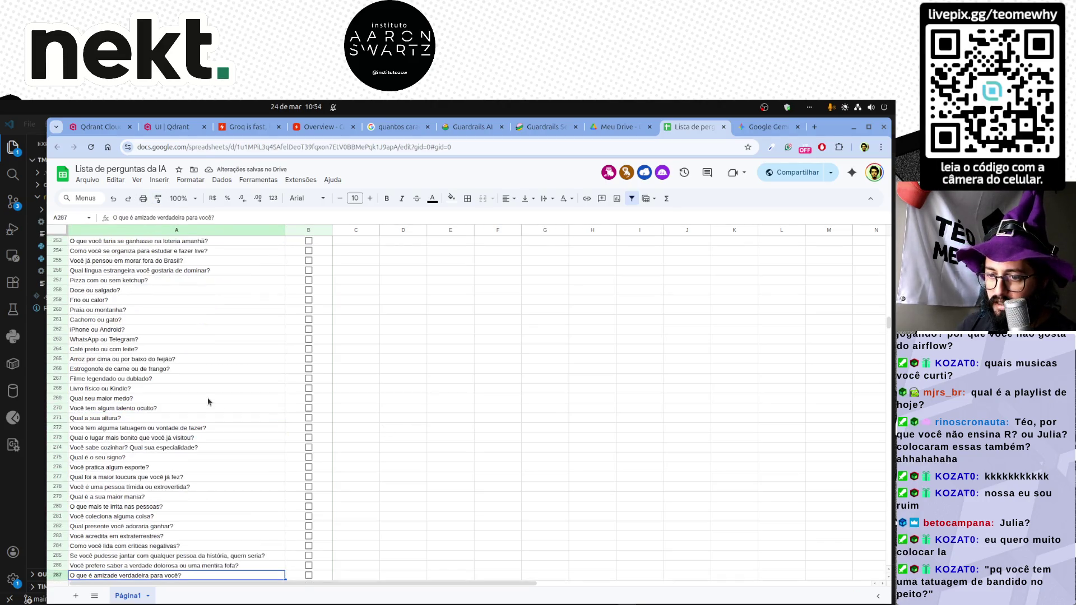
key(Down)
key(Return)
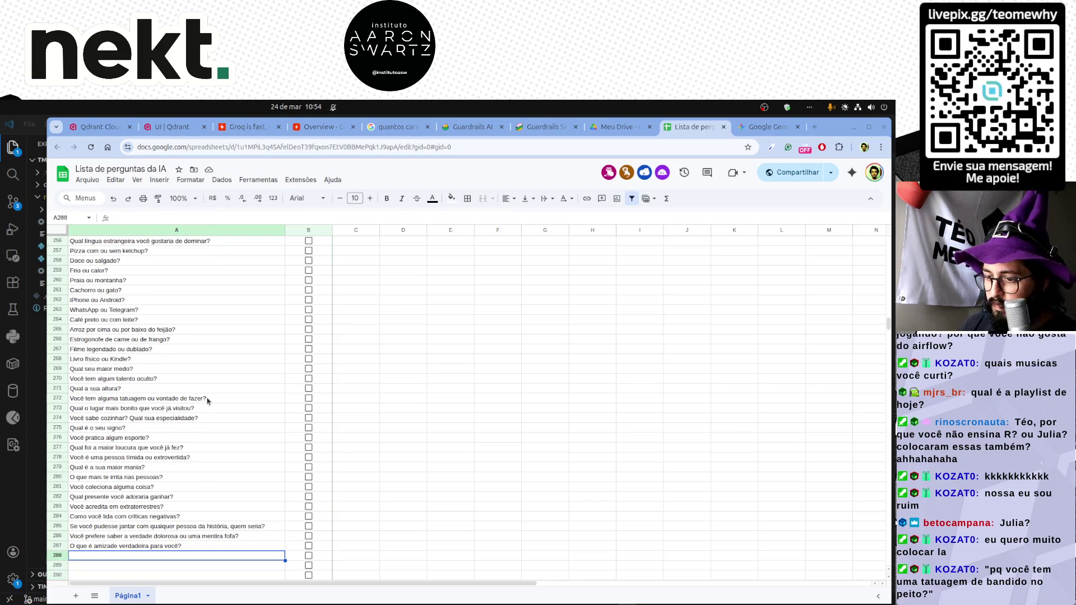
key(alt+Tab)
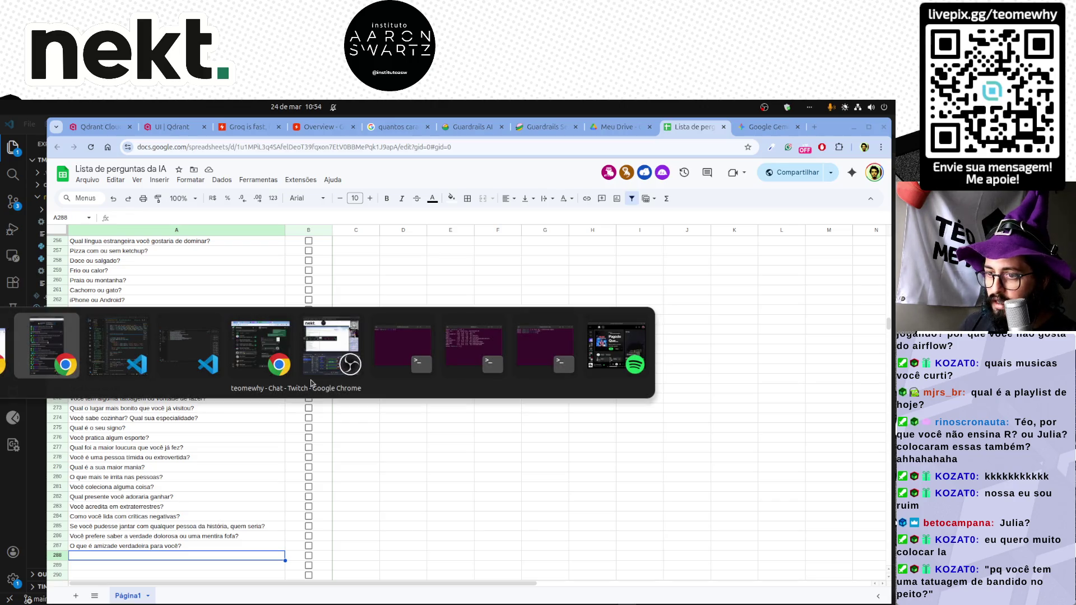
Copy Gemini questions 83–90 and paste them into the VS Code untitled file.
key(alt+Tab)
key(alt+Tab)
key(alt+Tab)
key(alt+Tab)
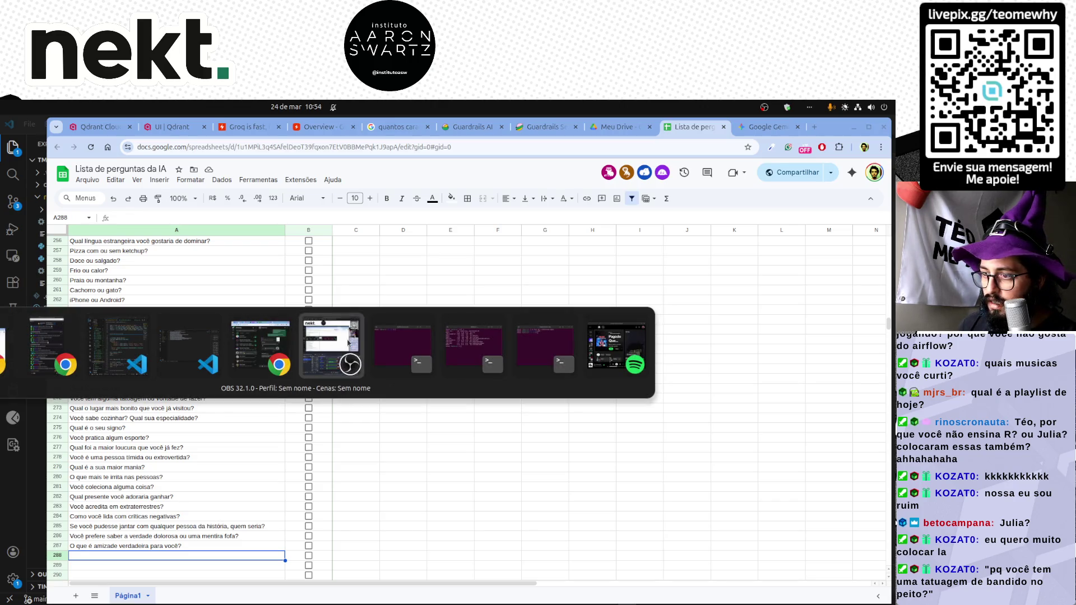
key(alt+shift+Tab)
key(alt+shift+Tab)
key(alt+Tab)
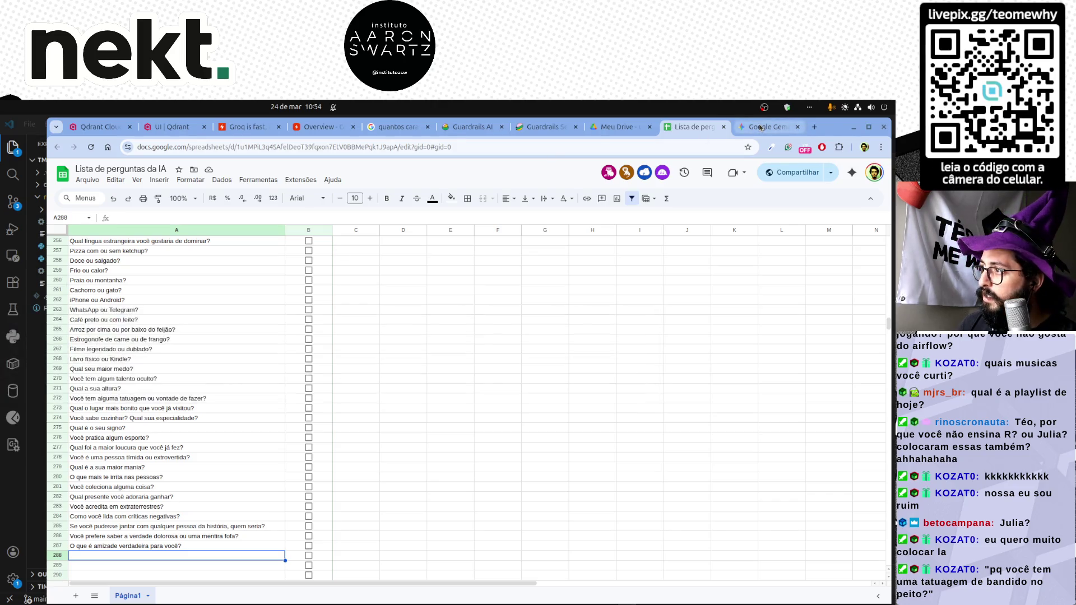
scroll(529, 379, down, 1)
scroll(529, 379, down, 2)
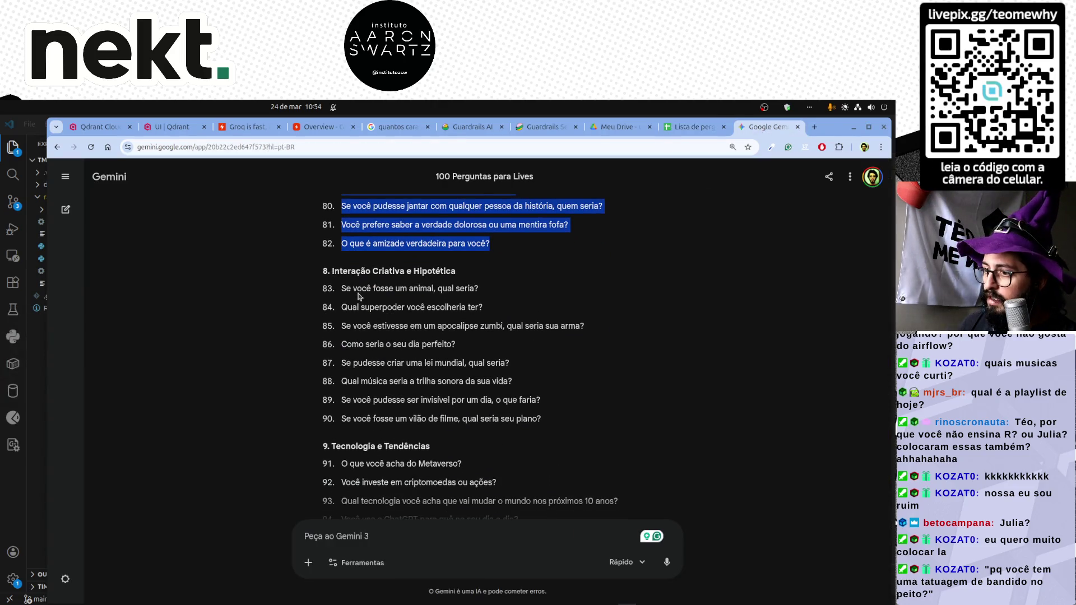
drag(342, 289, 557, 417)
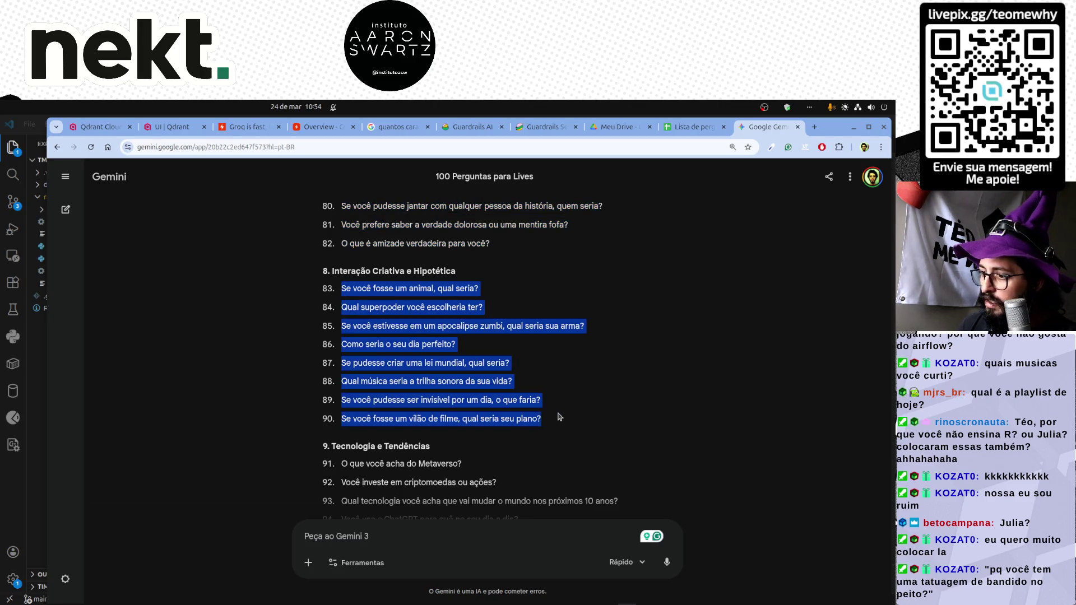
key(ctrl+c)
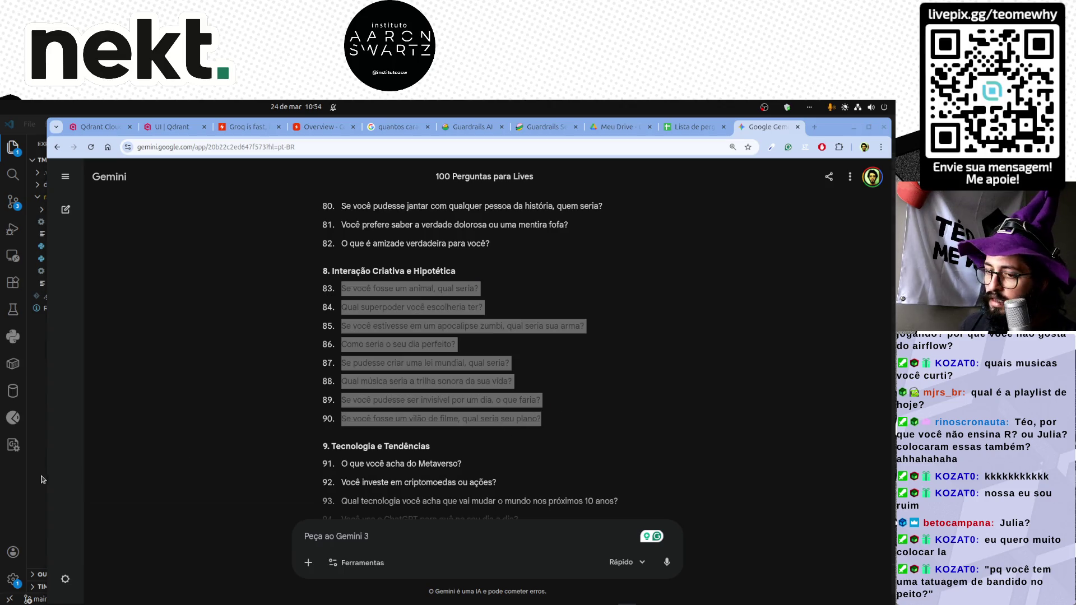
key(alt+Tab)
key(ctrl+v)
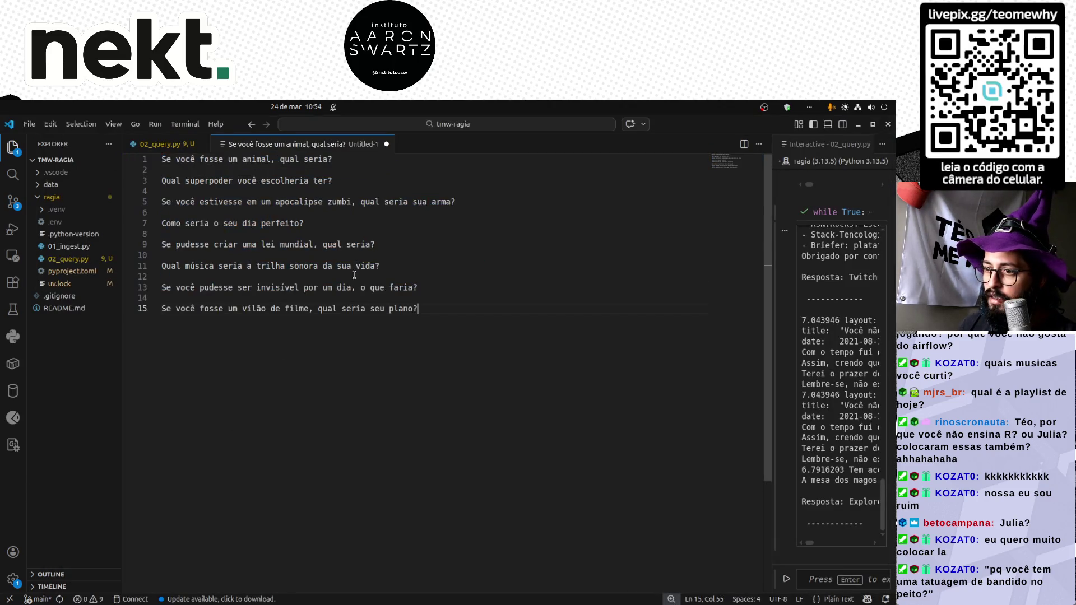
Delete every blank line between the questions and select the cleaned eight-line list.
drag(383, 266, 160, 298)
click(389, 403)
key(ctrl+shift+l)
key(BackSpace)
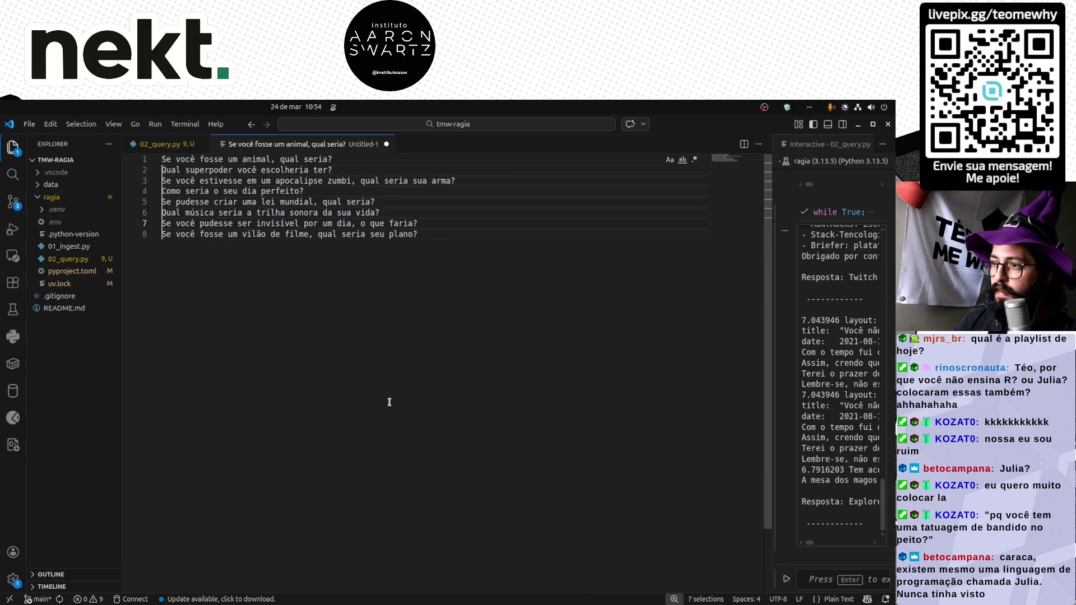
key(ctrl+a)
Paste the eight hypothetical questions into the sheet as rows 288–295.
key(alt+Tab)
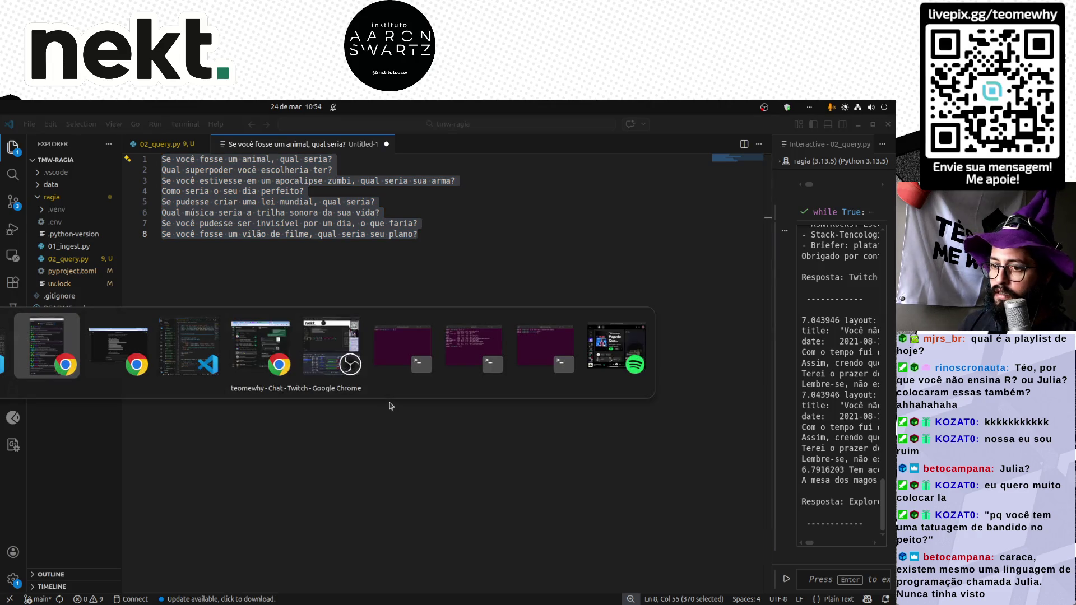
key(alt+Tab)
click(692, 127)
scroll(192, 451, down, 5)
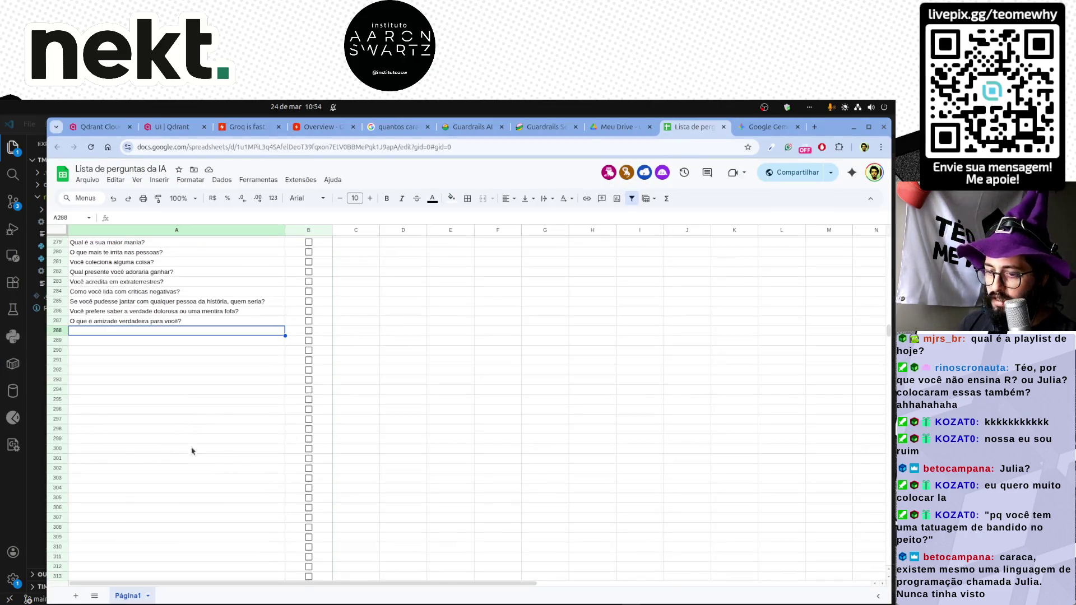
key(ctrl+v)
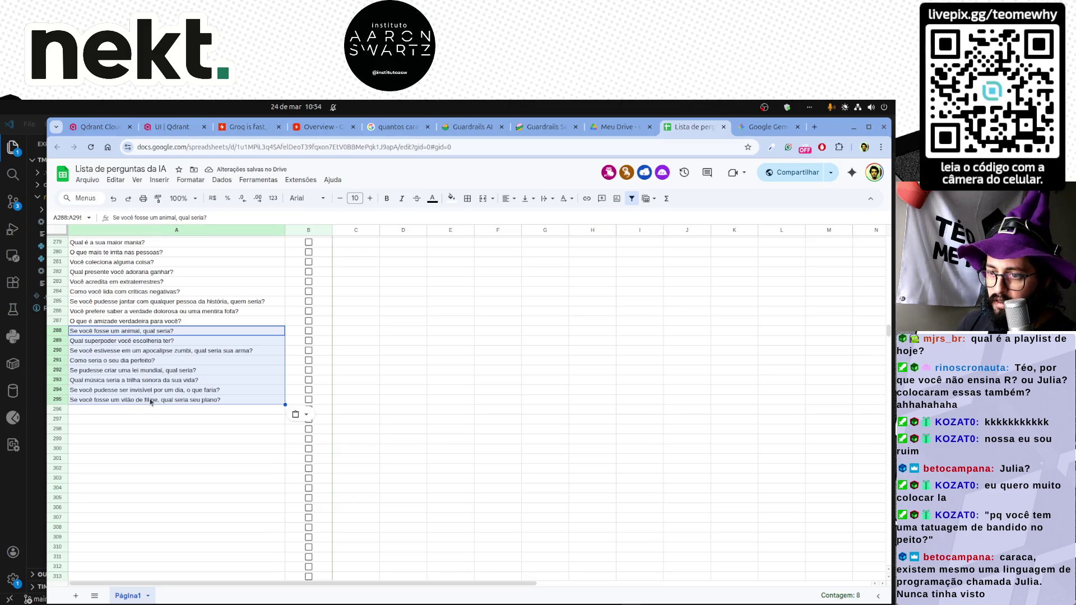
click(189, 414)
Select Gemini's technology questions 91–100 in the conversation.
key(alt+Tab)
key(alt+Tab)
click(767, 127)
scroll(448, 406, down, 2)
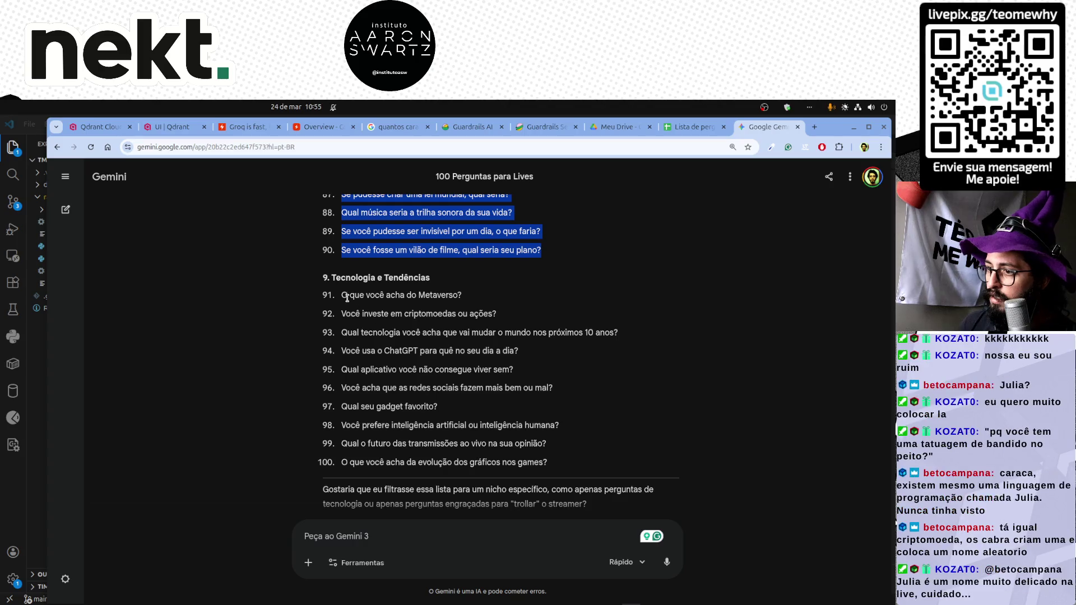
drag(339, 294, 570, 459)
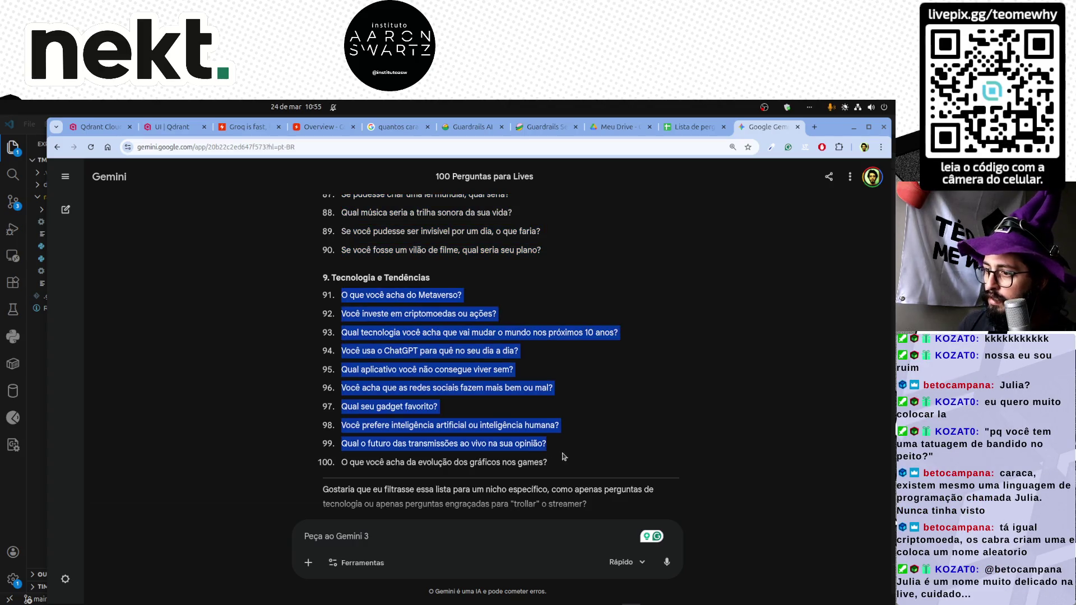
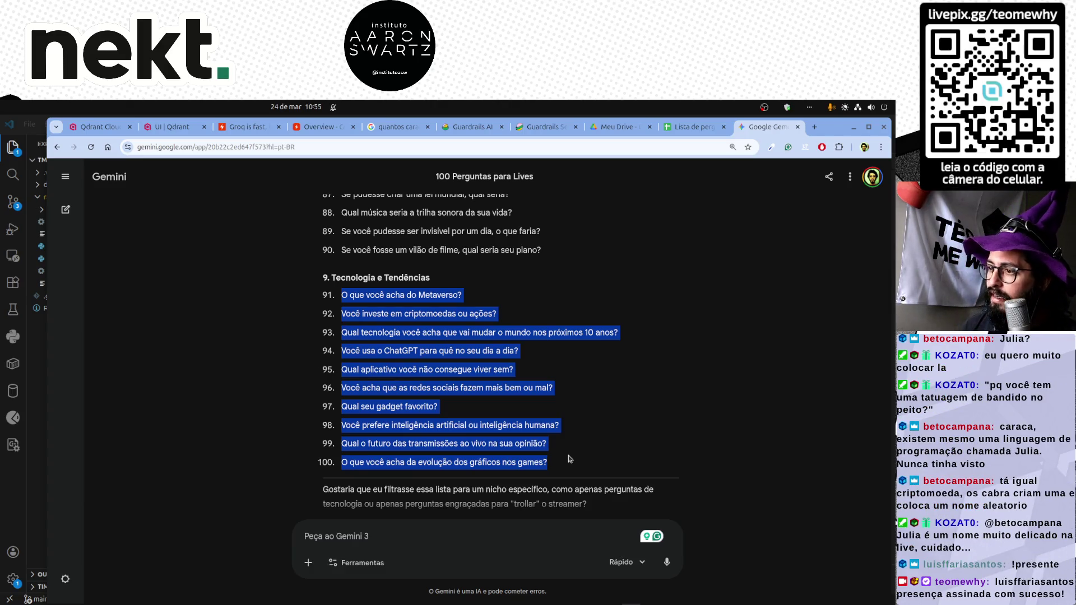
Paste the ten technology questions into the scratch file and delete the blank lines between them.
key(ctrl+c)
key(alt+Tab)
key(ctrl+v)
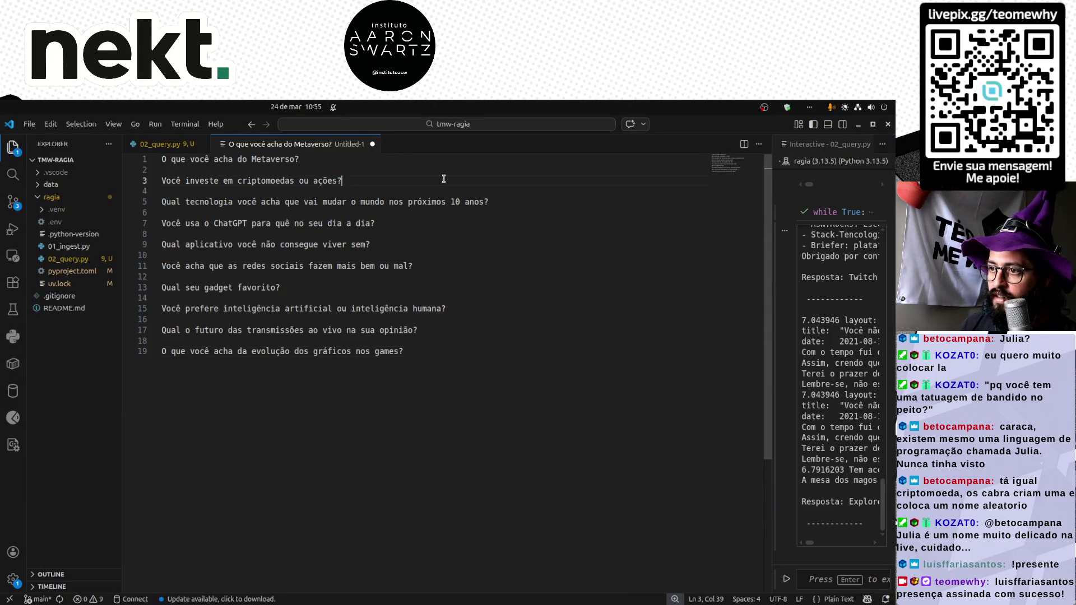
key(ctrl+Home)
key(shift+Down)
key(shift+Down)
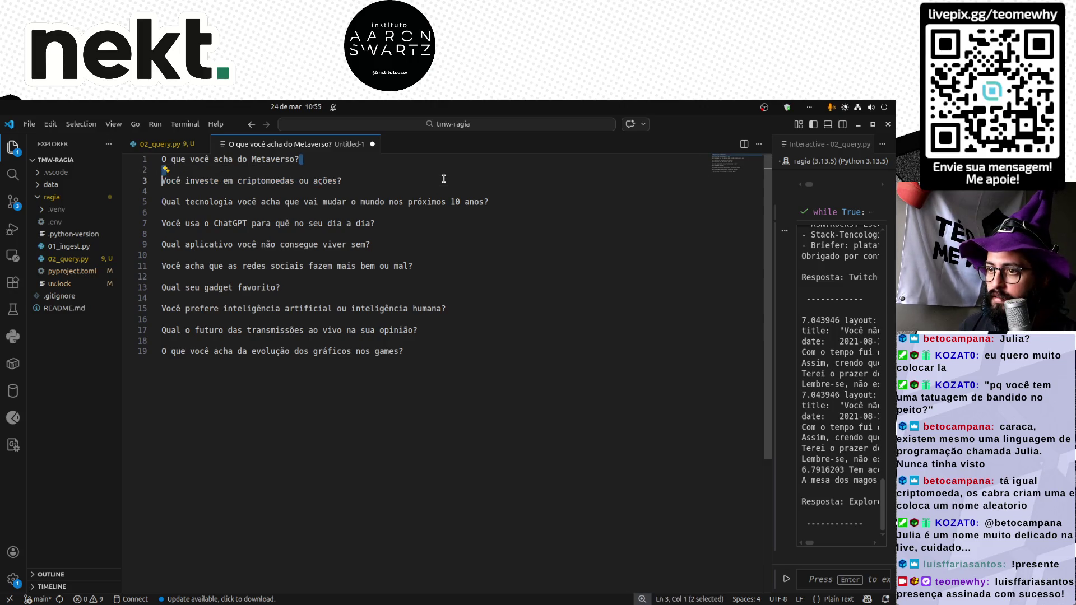
key(ctrl+shift+l)
key(Delete)
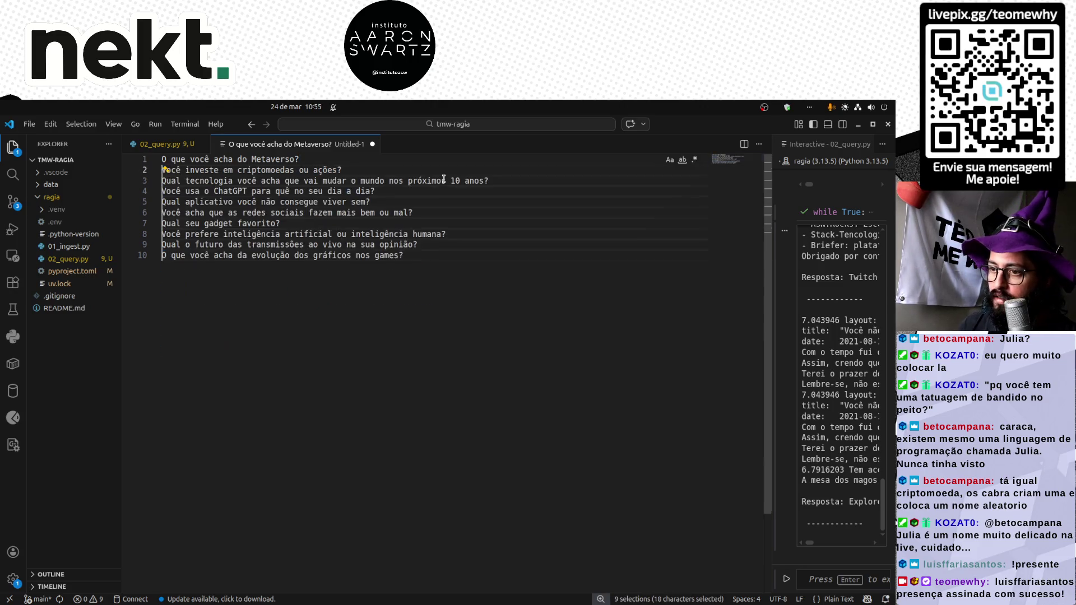
Select all ten compacted questions and bring the question sheet tab to the front.
key(ctrl+a)
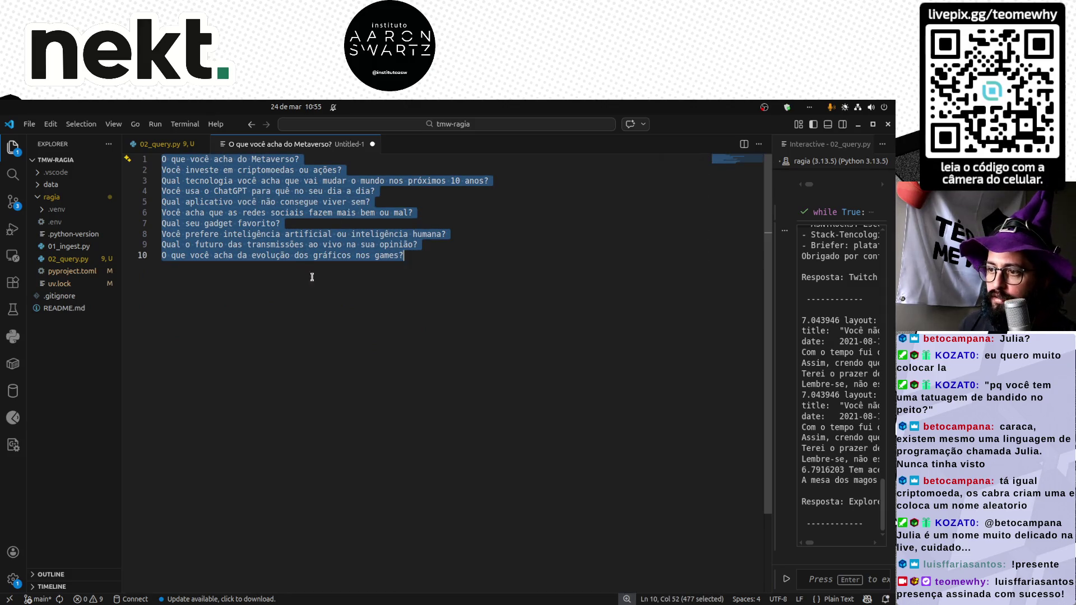
key(alt+Tab)
key(alt+Tab)
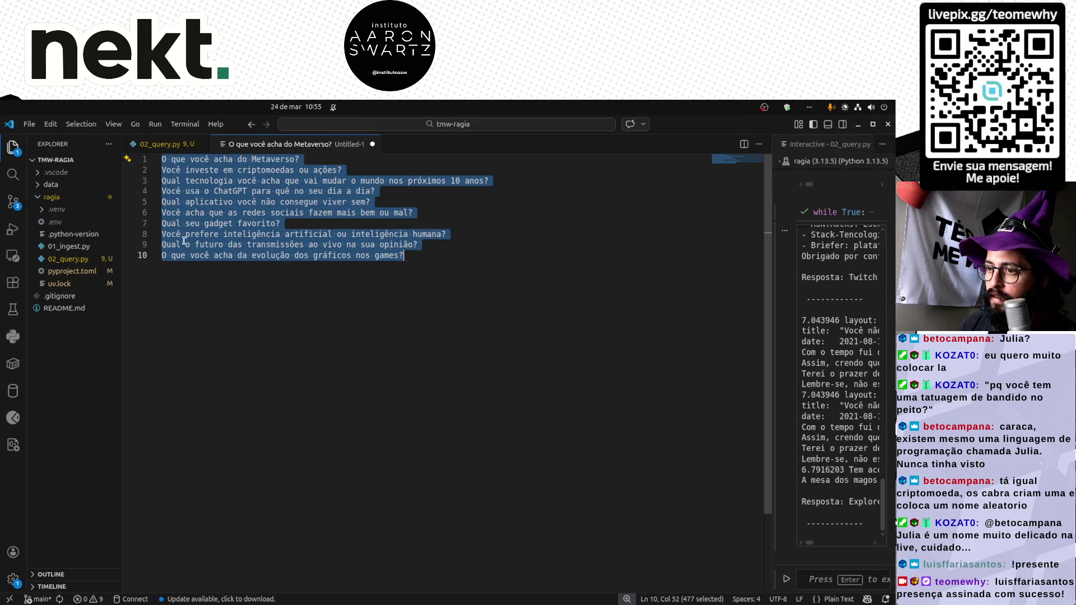
key(alt+Tab)
key(ctrl+Tab)
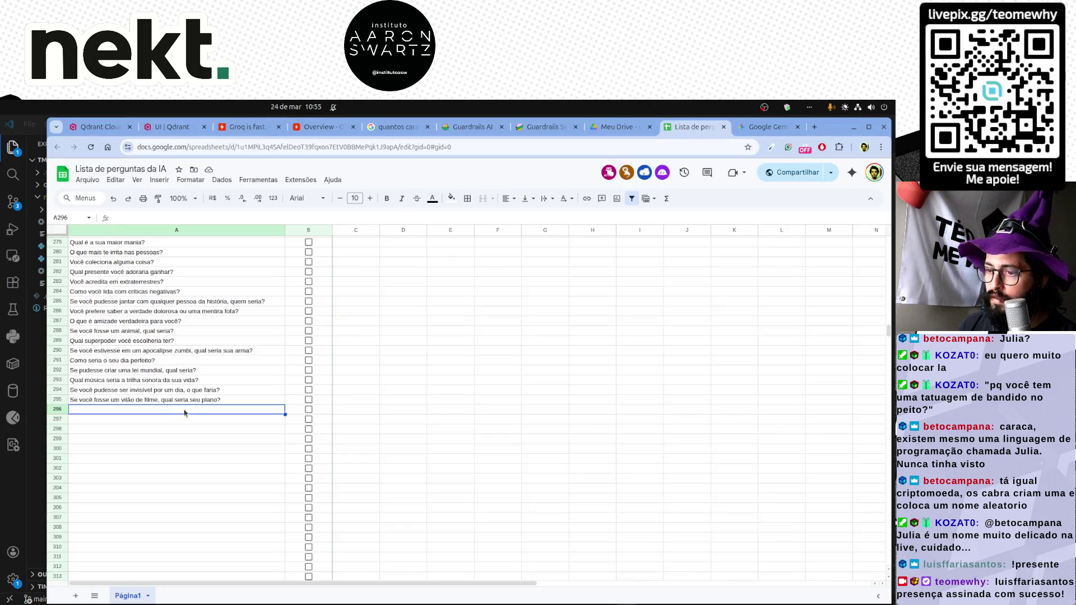
Paste the ten technology questions into rows 296–305 of column A, then return to the Gemini chat.
key(ctrl+v)
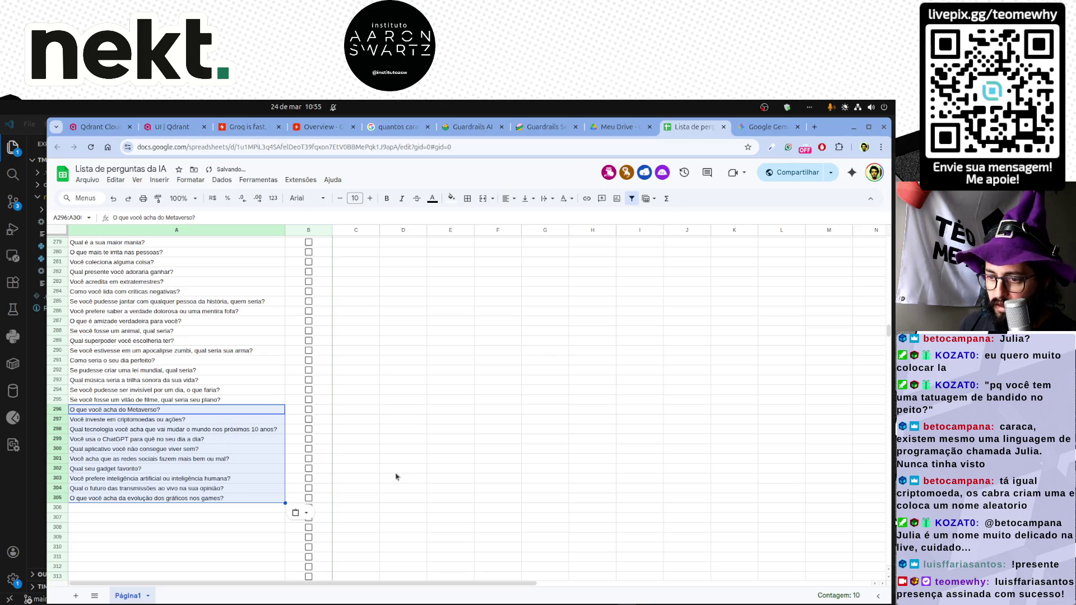
click(402, 469)
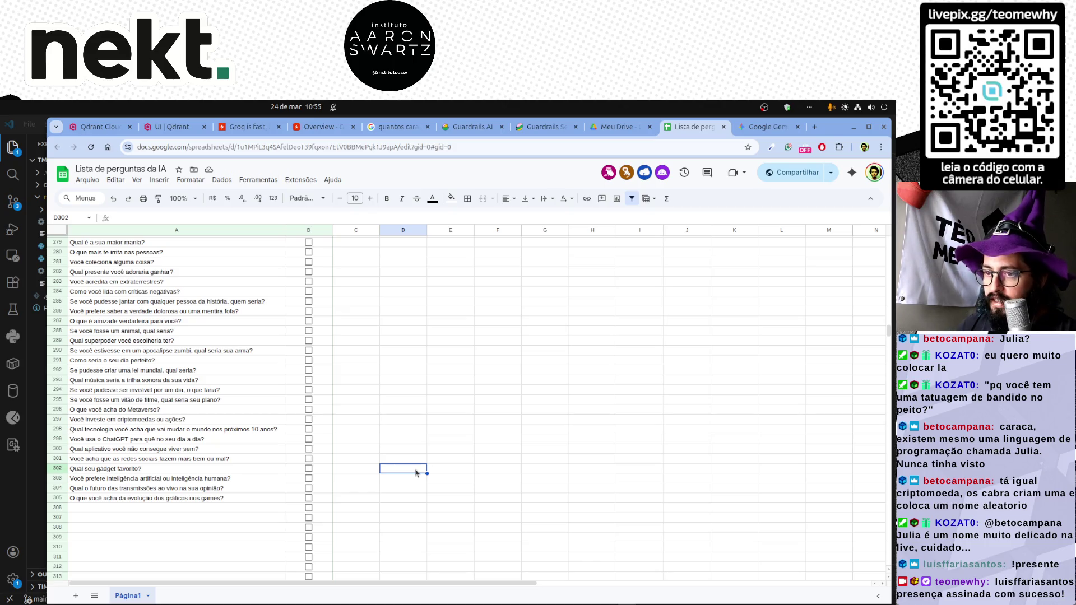
key(ctrl+Up)
key(Left)
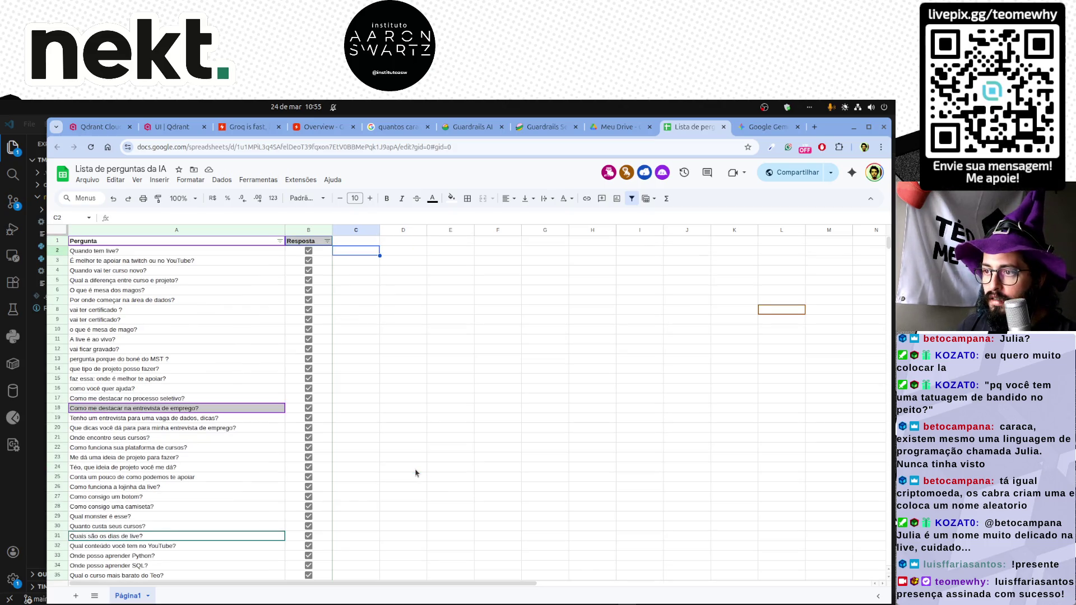
scroll(415, 474, down, 10)
scroll(415, 473, down, 10)
scroll(415, 474, down, 10)
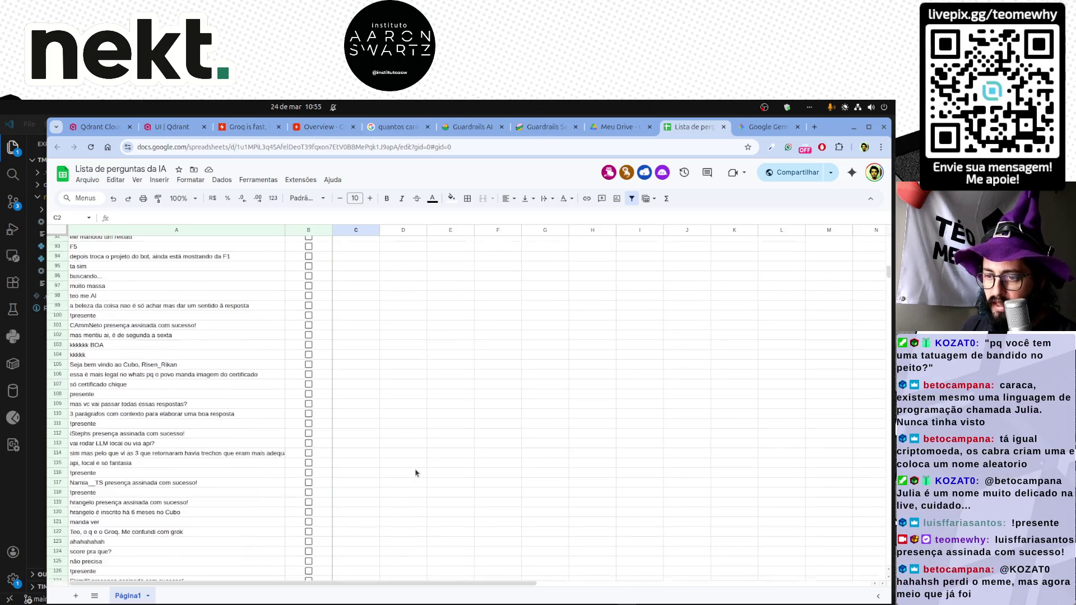
scroll(415, 474, down, 5)
scroll(416, 473, down, 5)
scroll(416, 474, down, 8)
scroll(416, 473, down, 8)
scroll(416, 474, down, 8)
scroll(415, 473, down, 8)
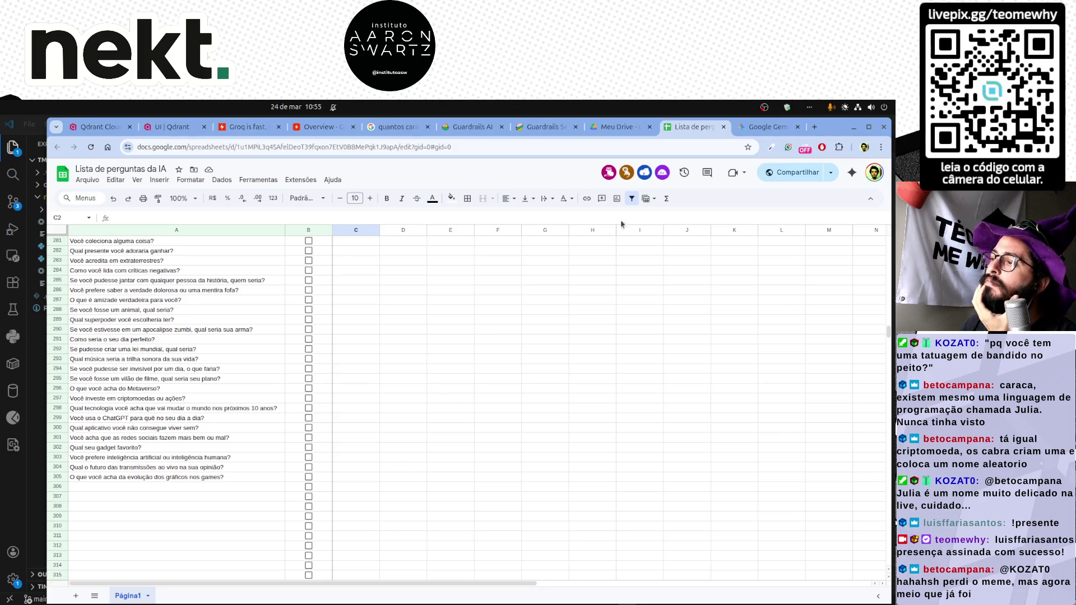
click(768, 127)
scroll(612, 295, down, 1)
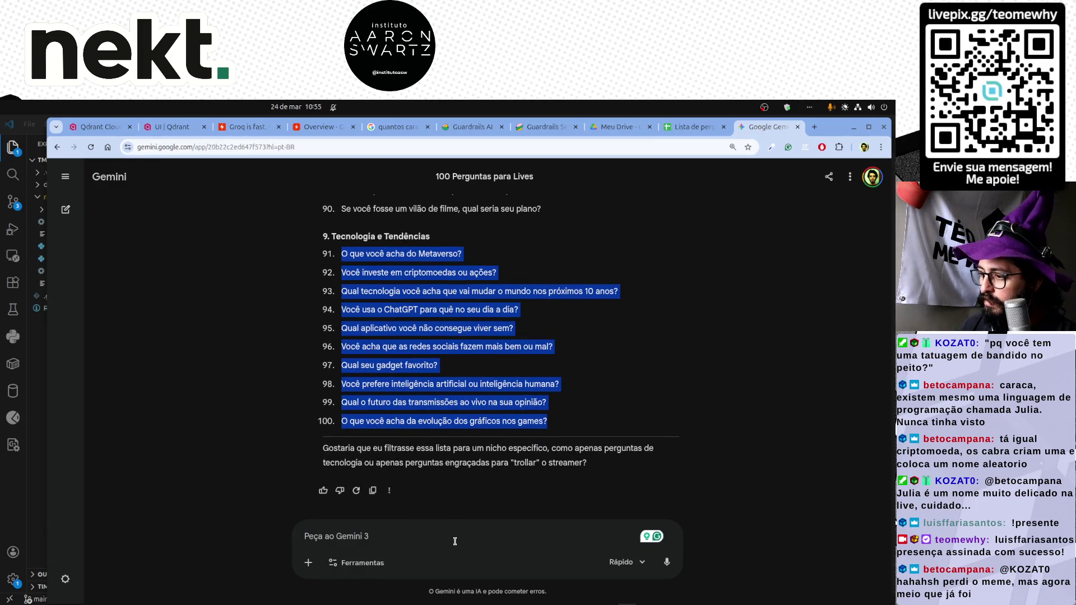
Ask Gemini for more education and programming niche questions.
click(423, 545)
text(Ge)
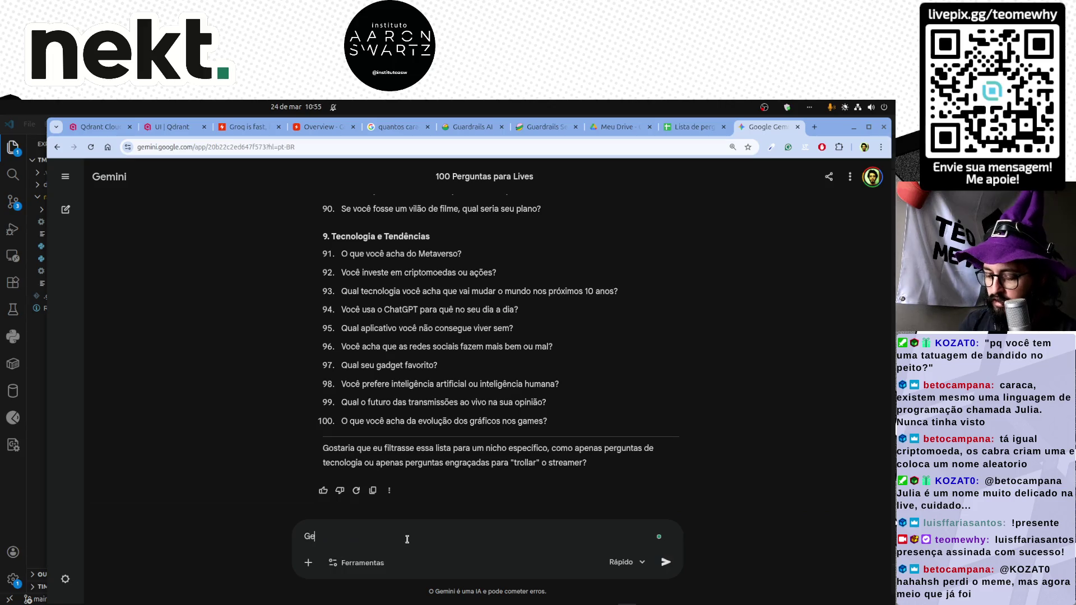
text(re mais algumas para o nicho de )
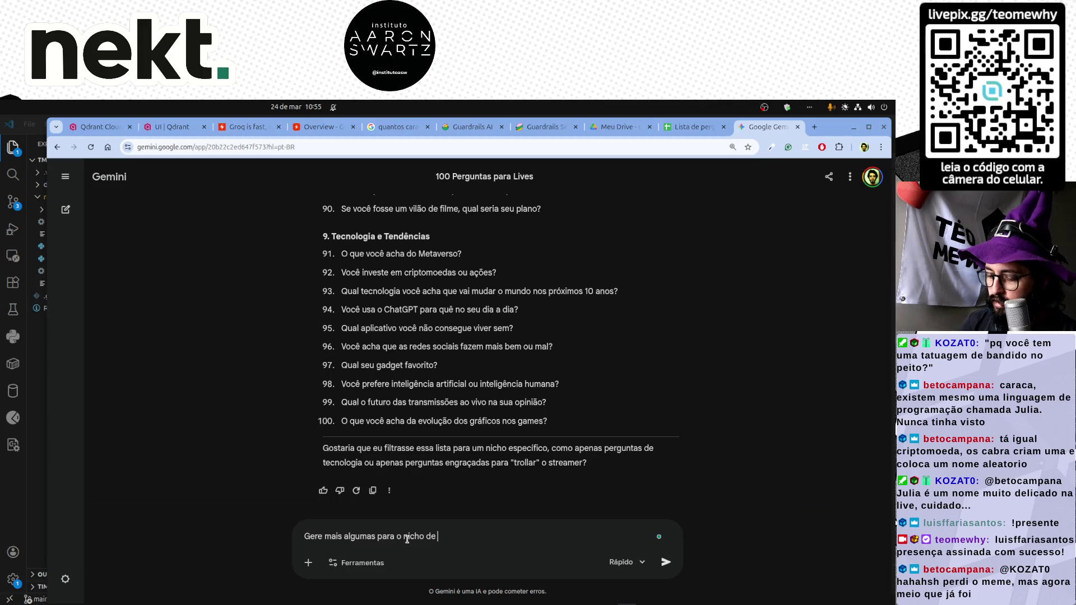
text(educação e tecnologi)
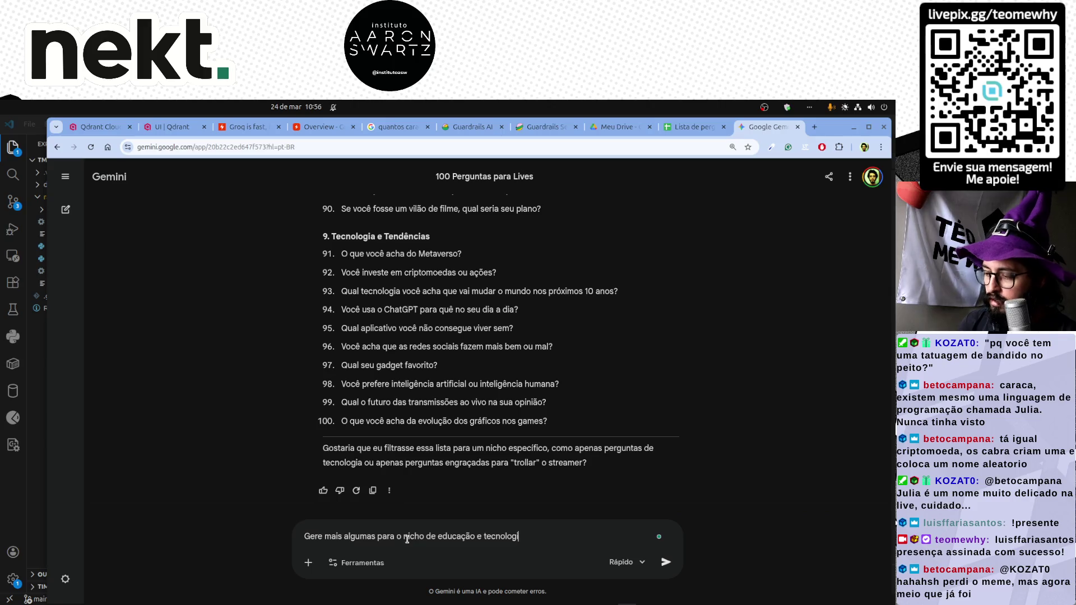
text(a (pr)
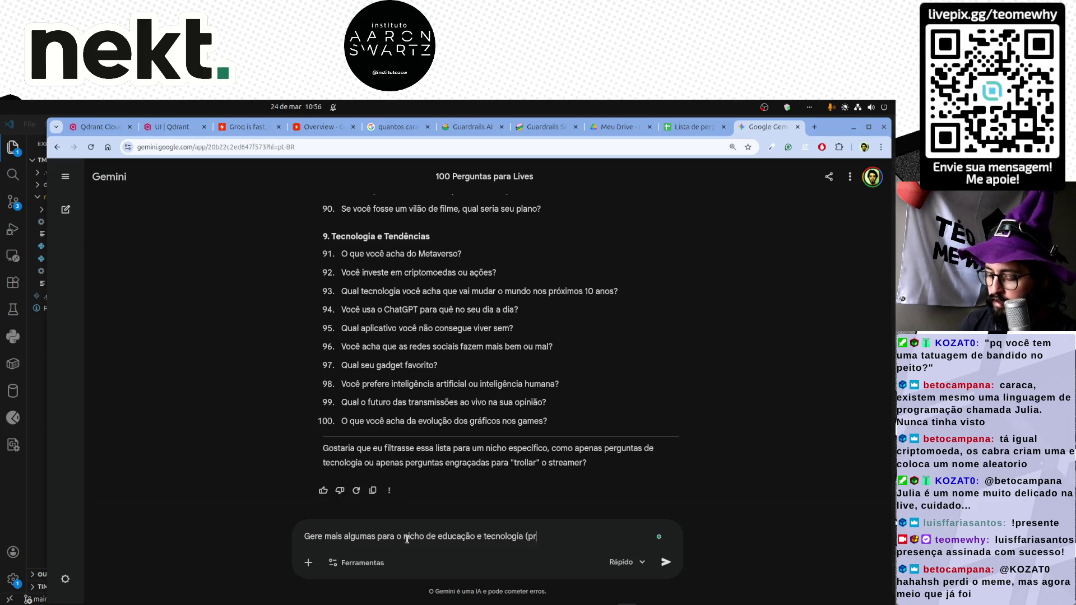
text(ogramação)
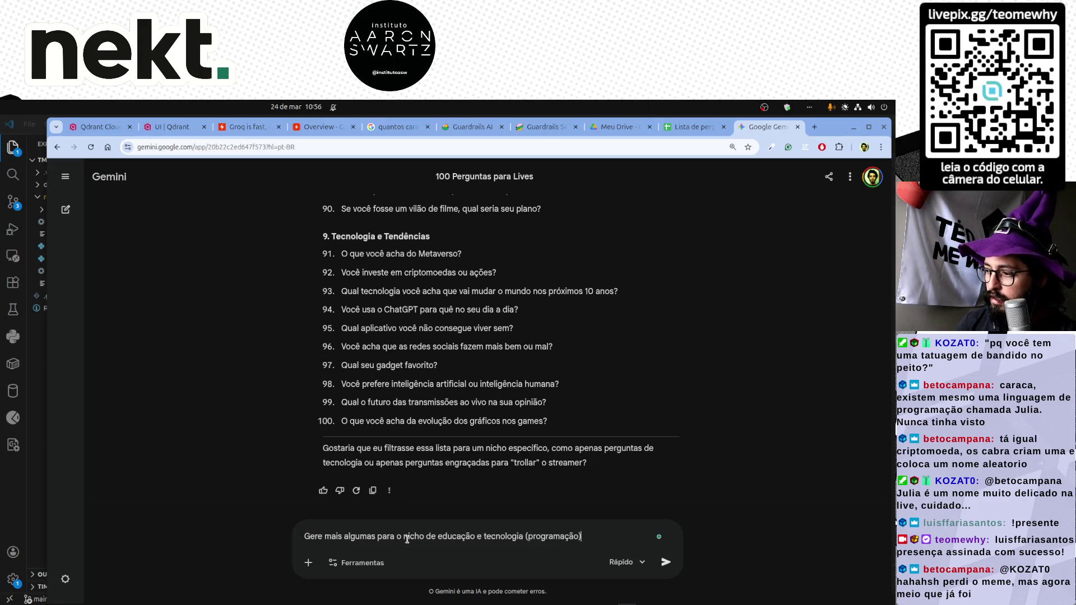
text())
key(Return)
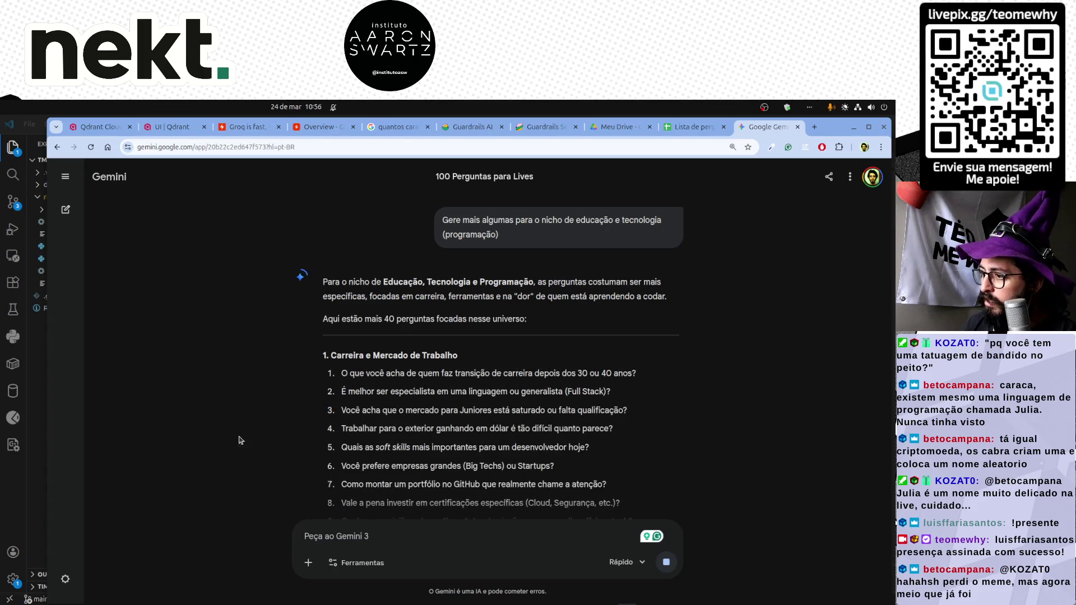
scroll(246, 438, down, 1)
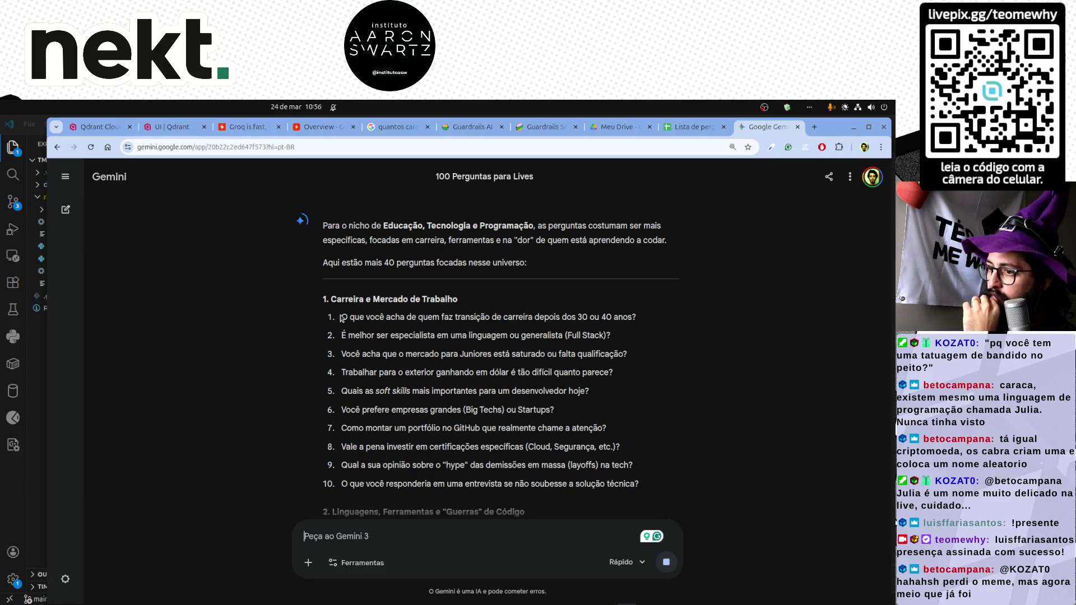
Copy the first ten career questions and paste them into the VS Code scratch file.
mouse_move(341, 317)
mouse_down()
mouse_move(411, 391)
mouse_move(643, 483)
mouse_move(336, 323)
mouse_up()
click(644, 482)
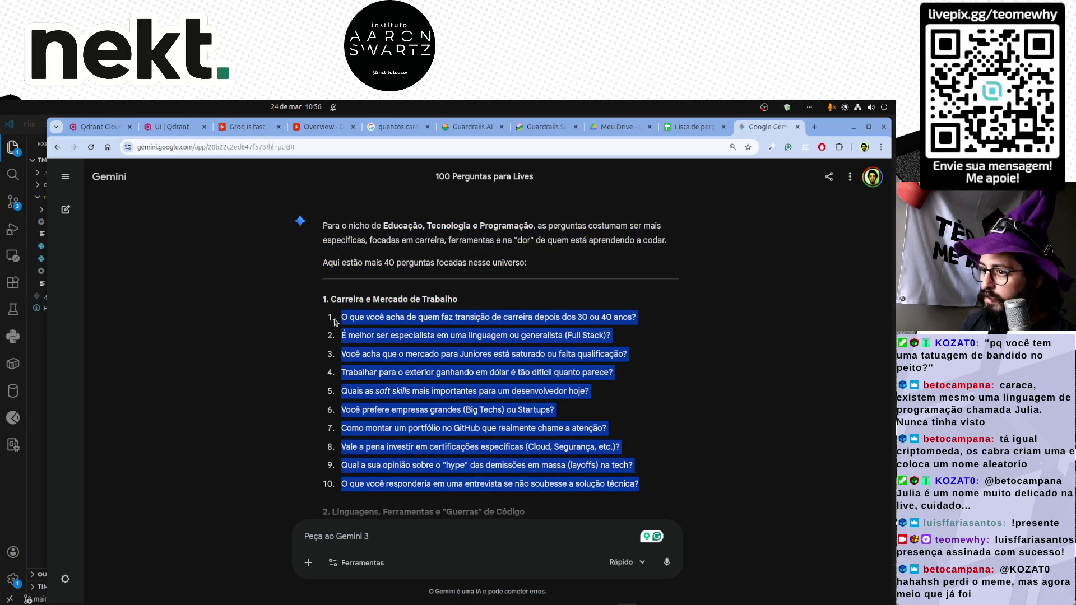
key(ctrl+c)
key(alt+Tab)
key(ctrl+v)
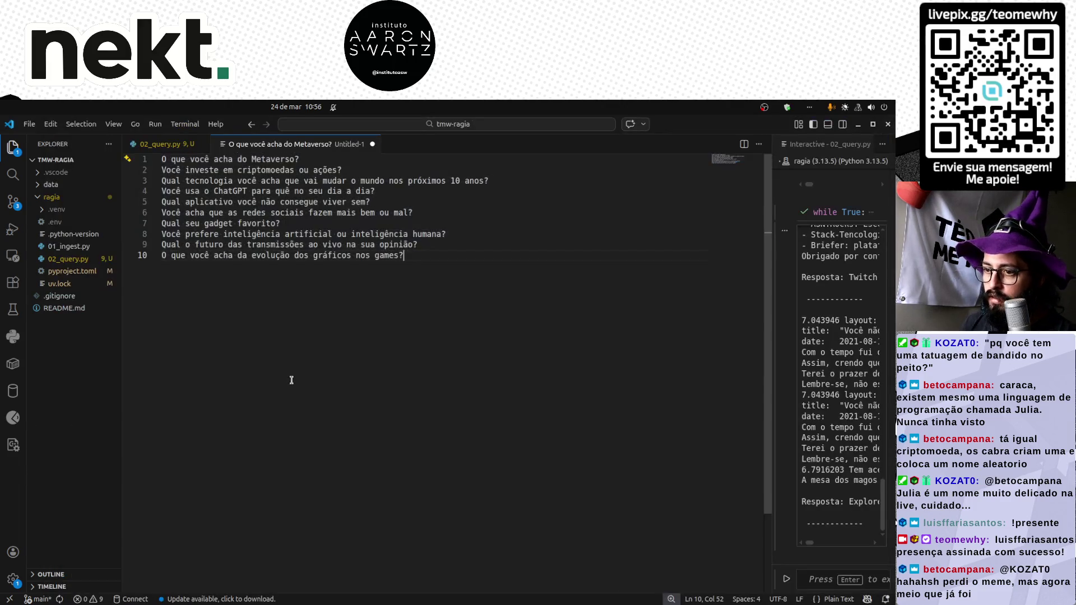
Remove the blank lines so the ten career questions sit on consecutive lines, and select them all.
key(ctrl+d)
key(ctrl+d)
key(ctrl+d)
key(ctrl+d)
key(ctrl+d)
key(ctrl+d)
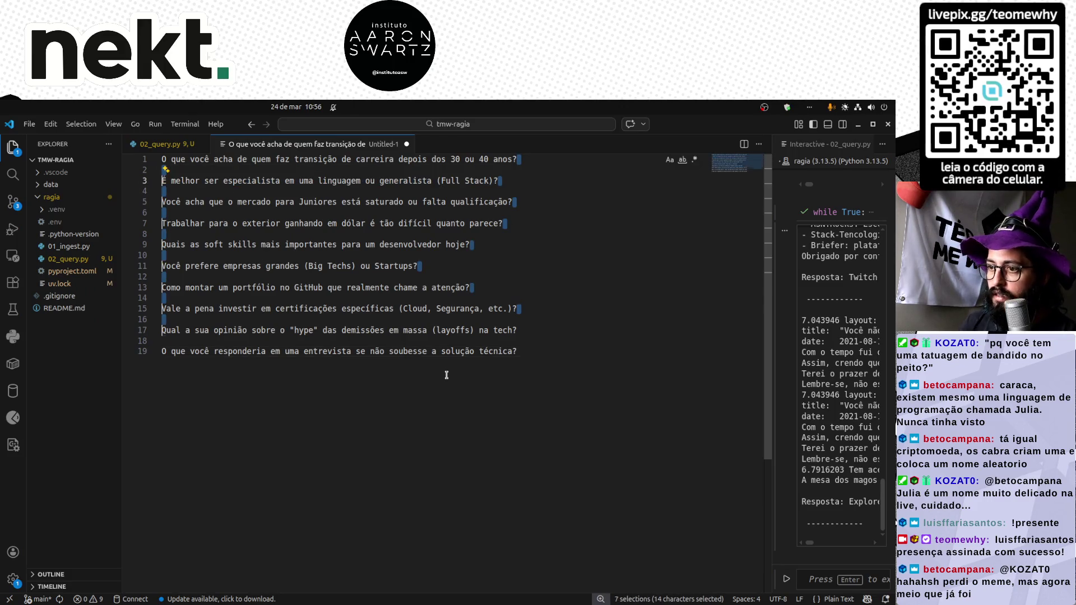
key(ctrl+d)
key(ctrl+d)
key(BackSpace)
key(Return)
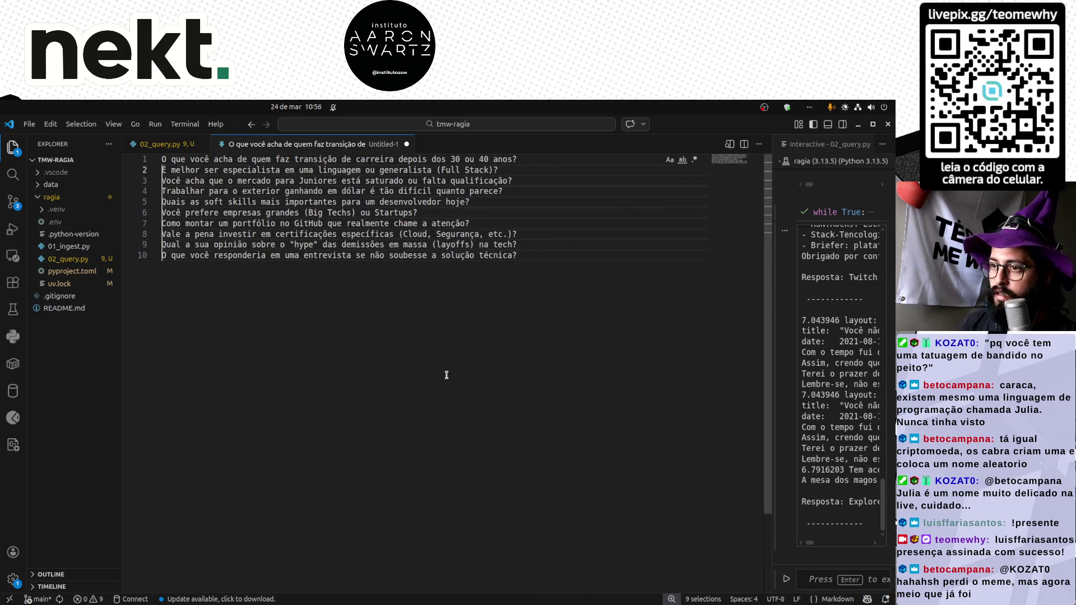
key(ctrl+a)
After a failed paste into the sheet's first empty row, cut the questions from the editor and return to the sheet.
key(alt+Tab)
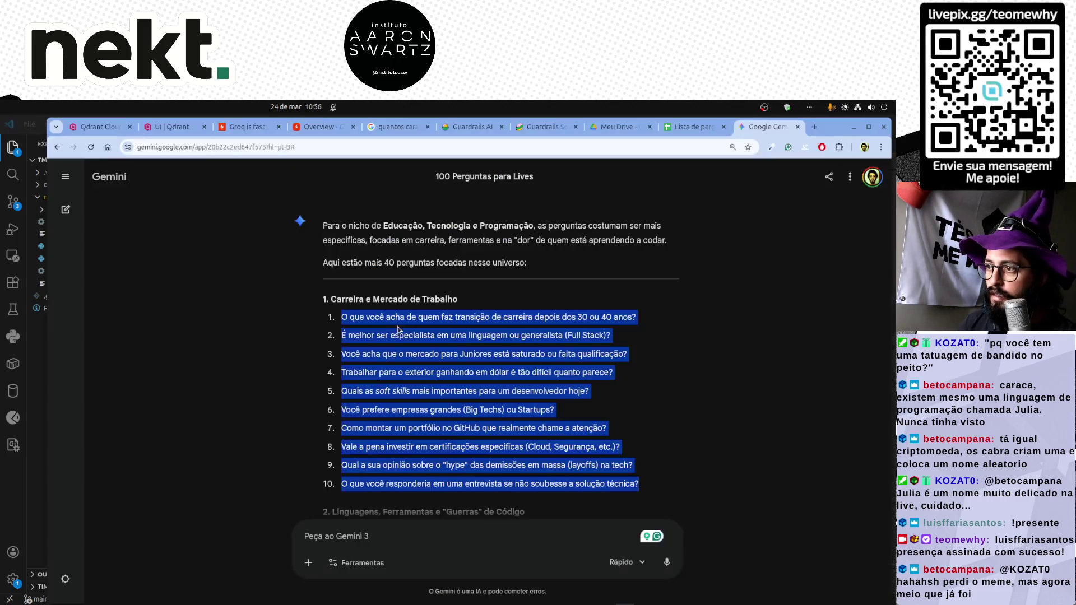
click(691, 126)
click(141, 489)
key(ctrl+v)
key(alt+Tab)
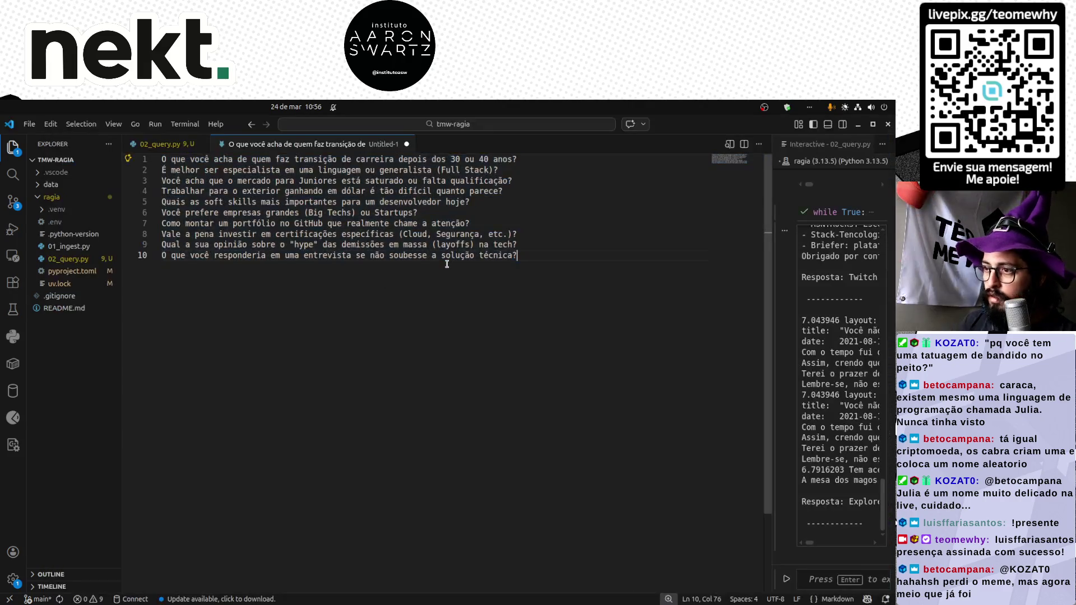
key(ctrl+x)
key(alt+Tab)
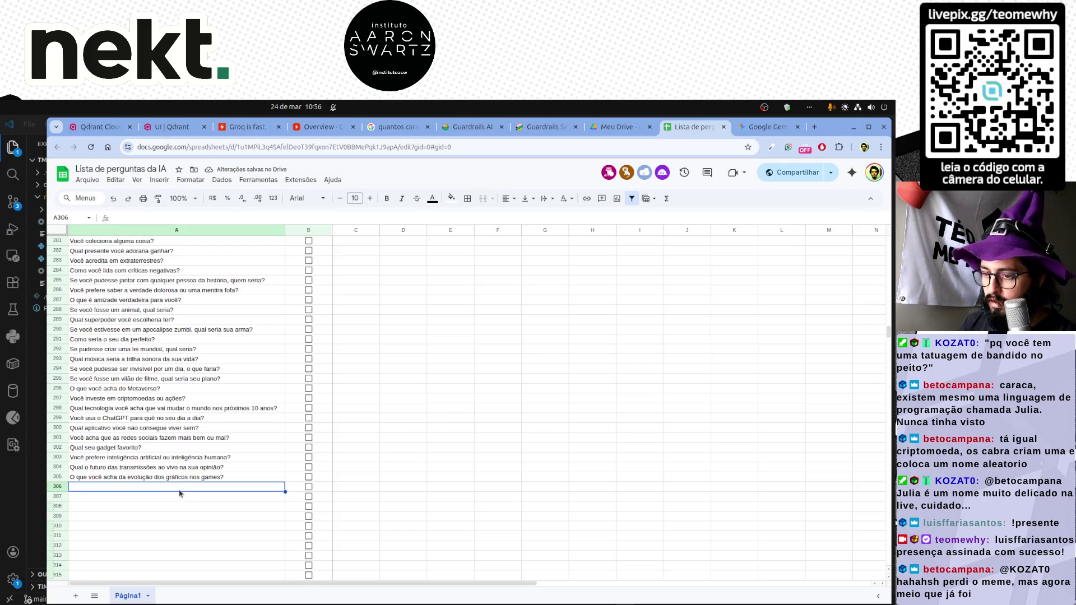
Paste the career questions into rows 306–315 and tick the answered checkboxes in rows 307, 308, 310 and 312.
key(ctrl+v)
scroll(195, 452, down, 3)
scroll(195, 361, up, 3)
key(Up)
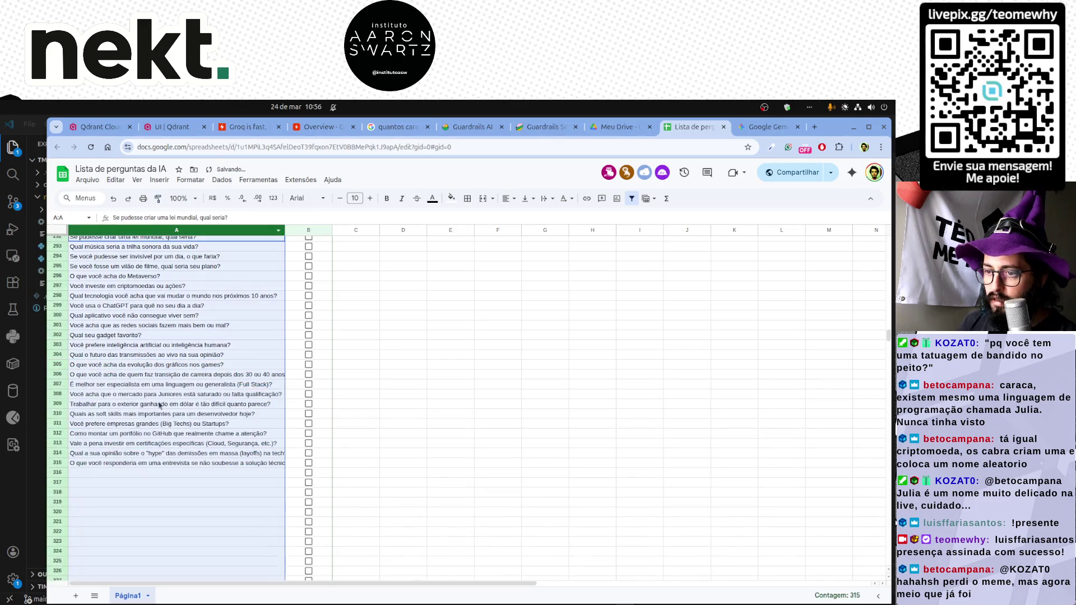
key(Down)
key(Right)
key(Down)
key(space)
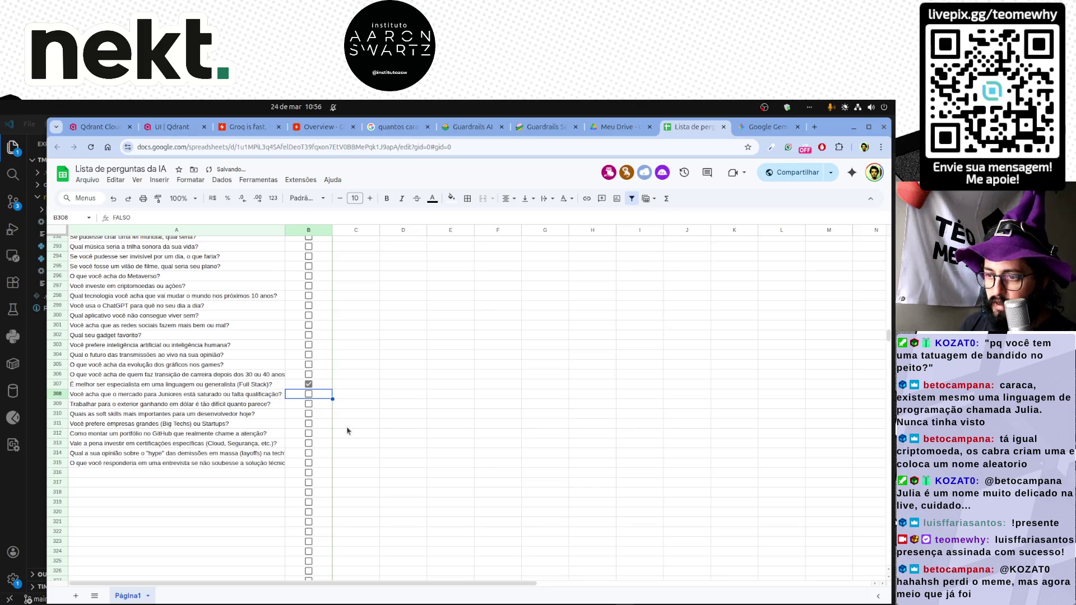
key(Down)
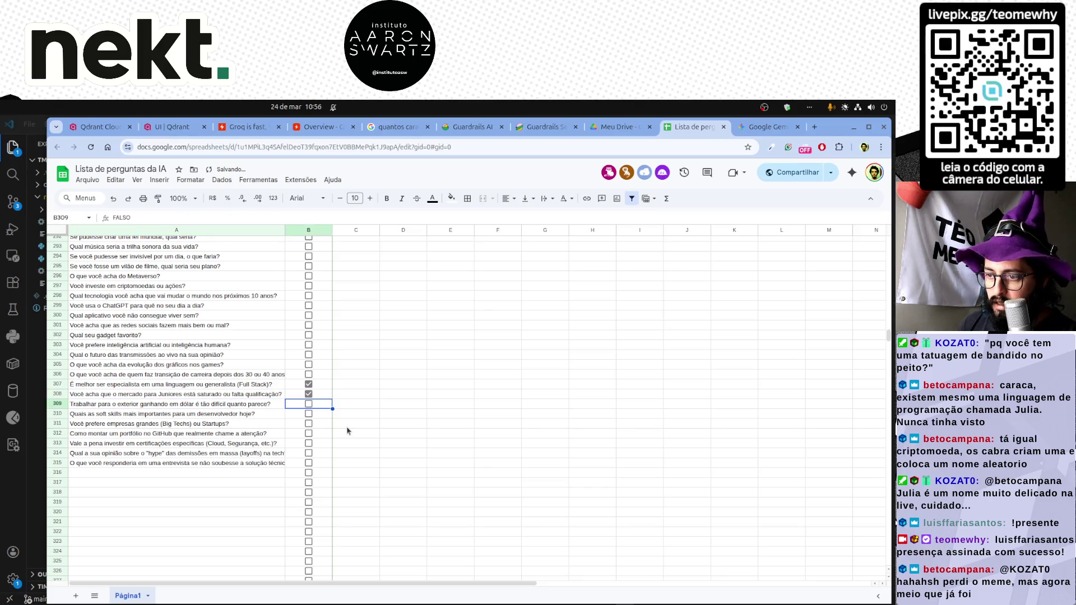
key(Down)
key(space)
key(Down)
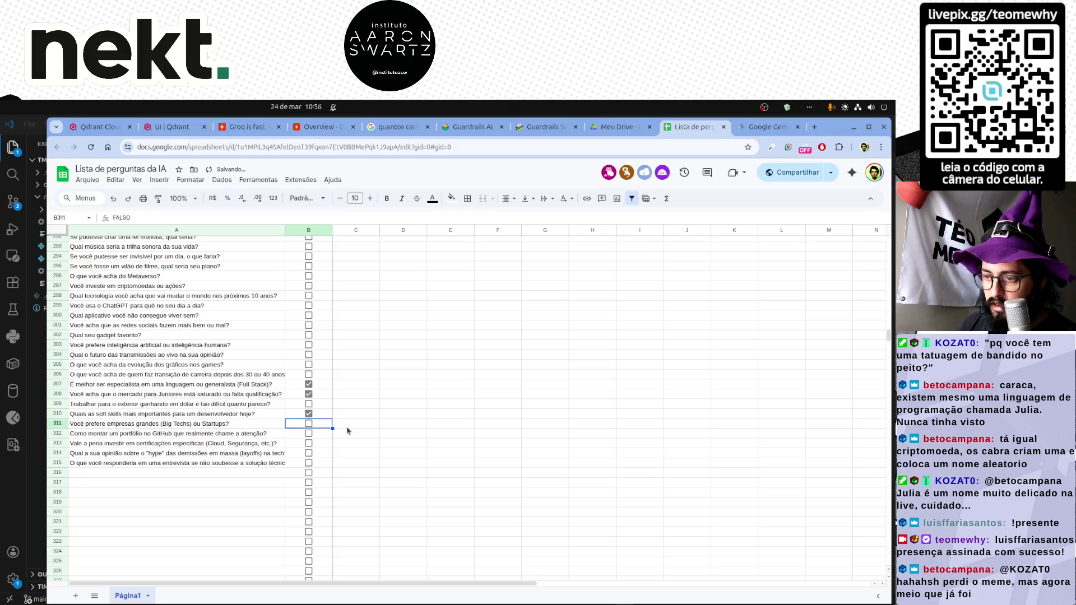
key(Down)
key(space)
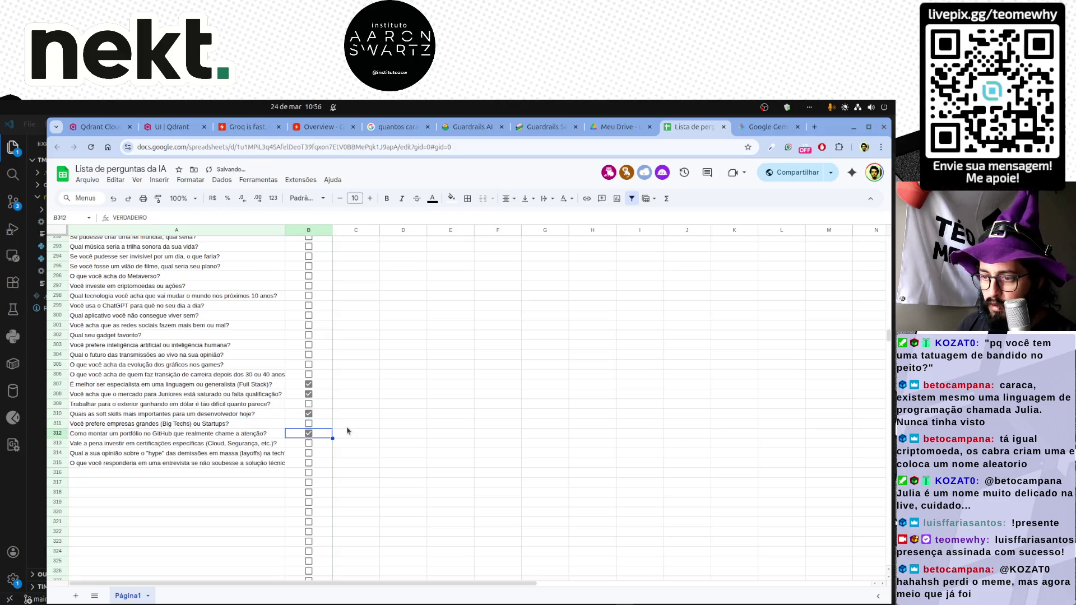
Tick the certifications and technical-interview questions, autofit column A, and return to the Gemini list.
key(Down)
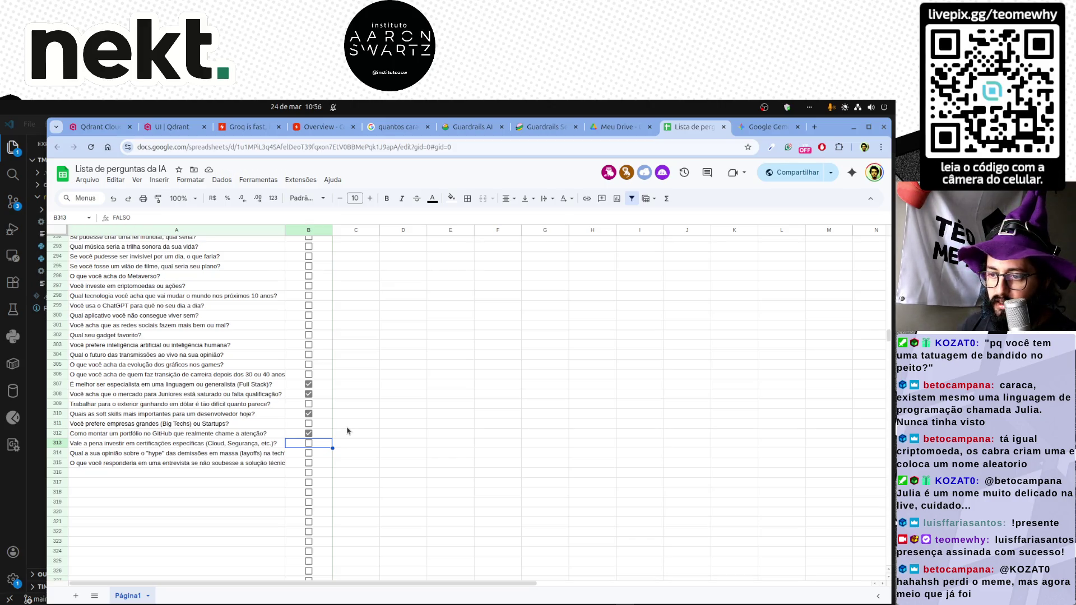
key(space)
key(Down)
key(Down)
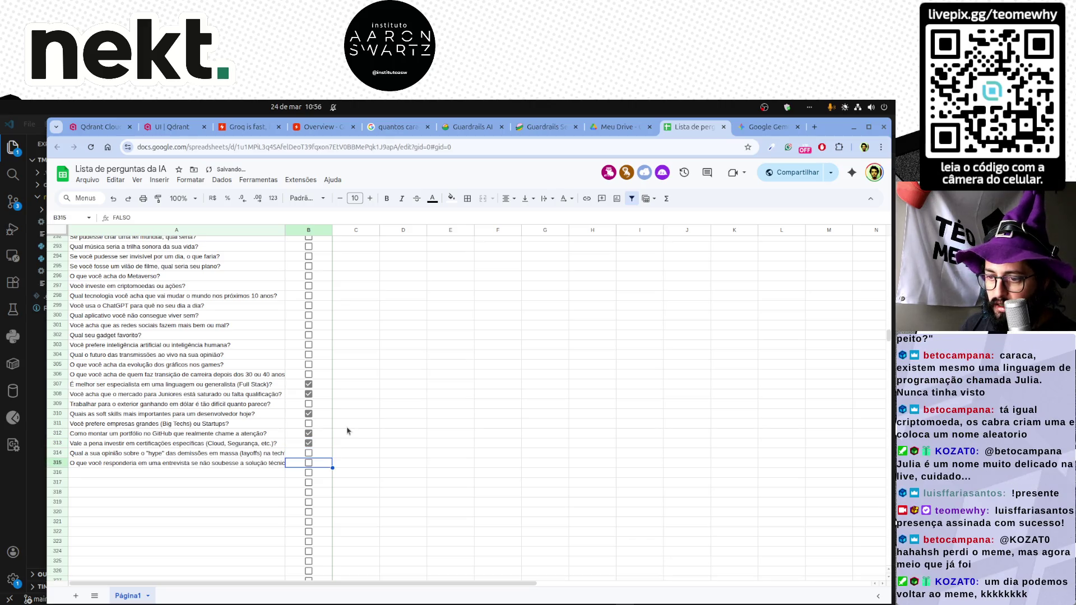
key(space)
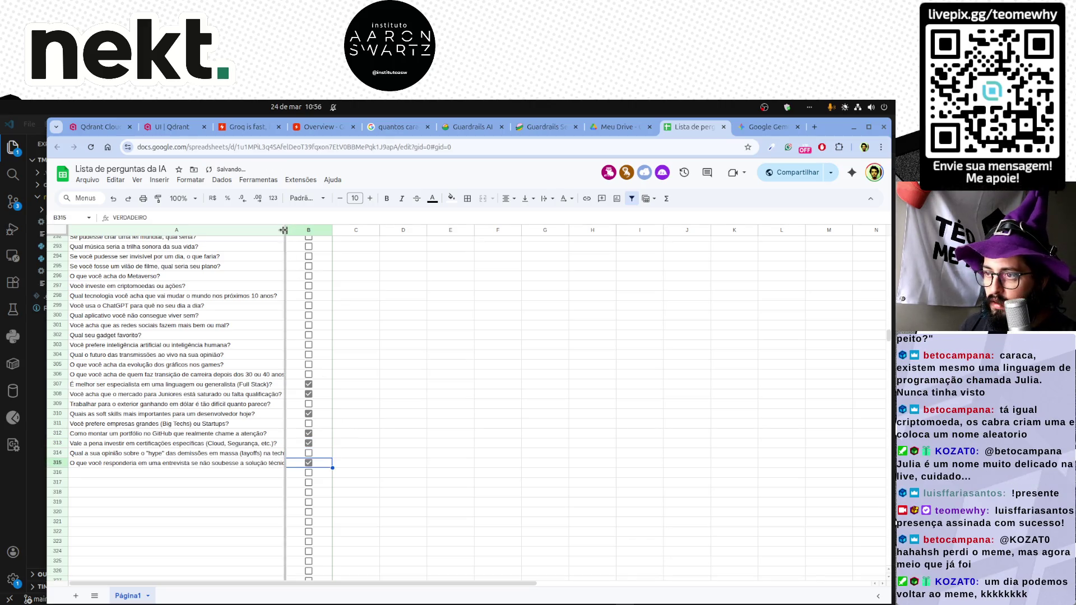
double_click(285, 230)
scroll(427, 462, up, 3)
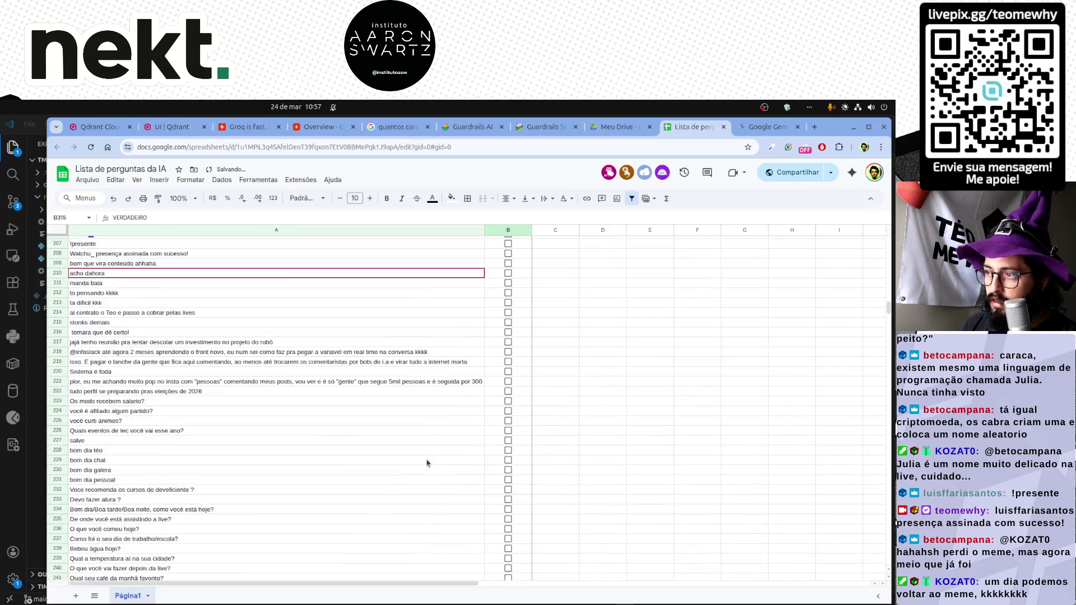
scroll(427, 463, up, 3)
scroll(427, 463, up, 3)
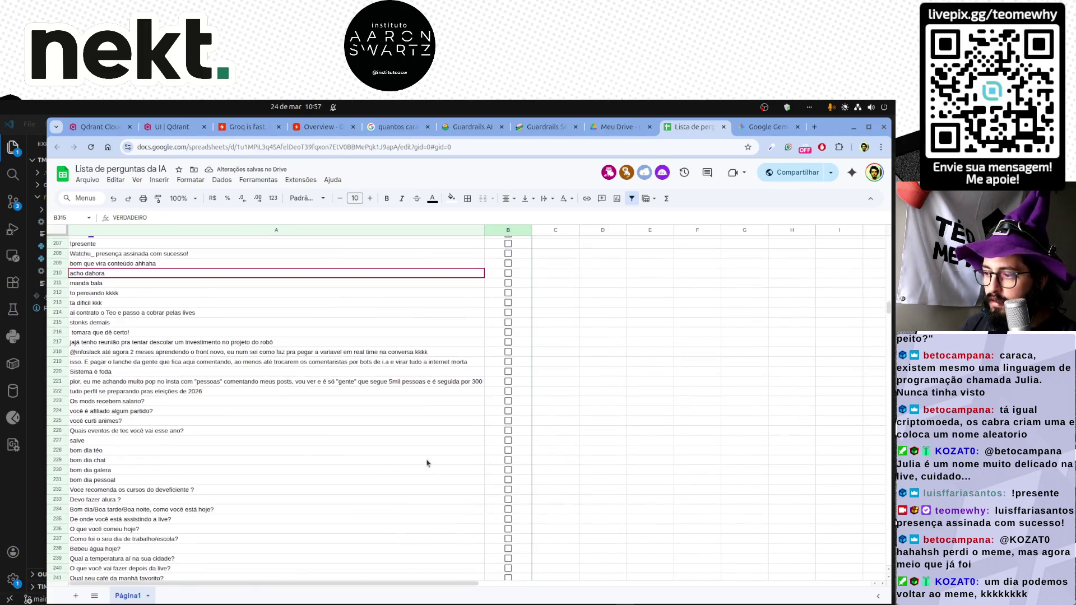
click(413, 383)
scroll(423, 418, down, 3)
scroll(424, 418, down, 3)
scroll(424, 417, down, 3)
click(560, 369)
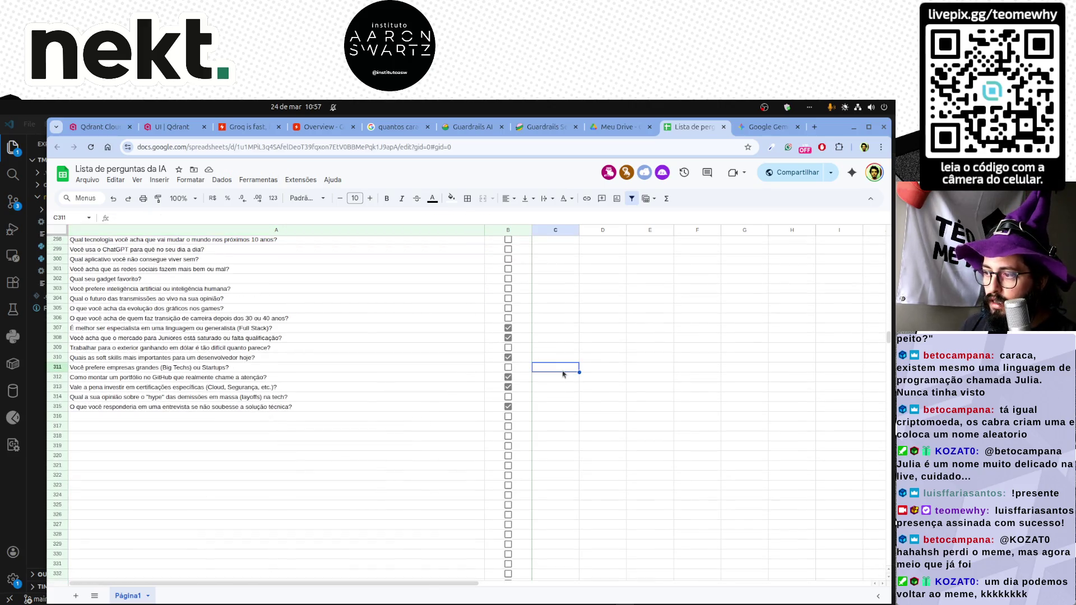
click(768, 126)
scroll(492, 421, down, 3)
scroll(467, 423, down, 1)
scroll(467, 424, down, 2)
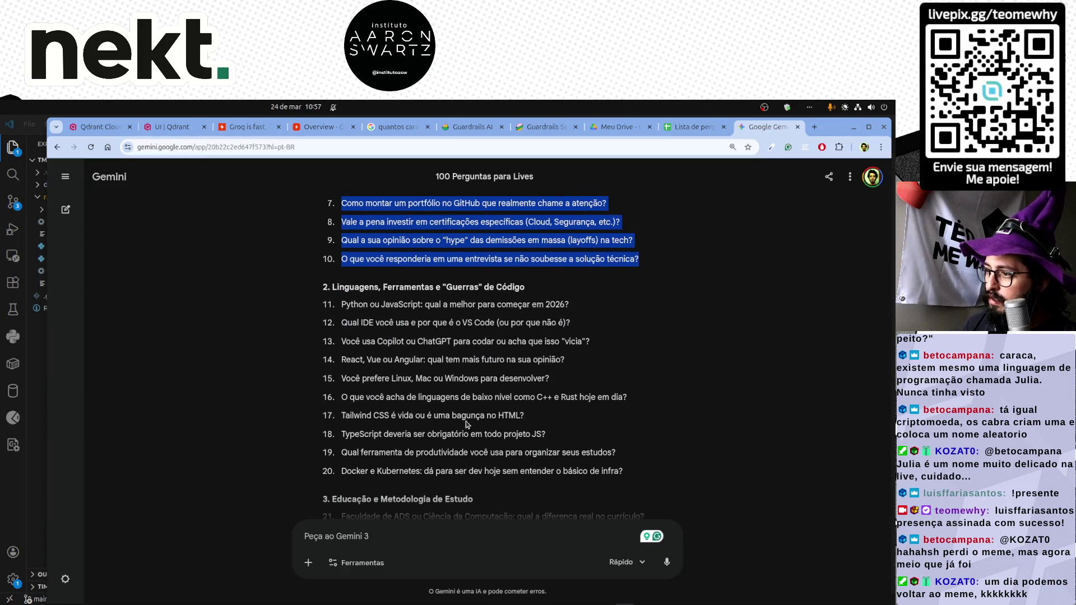
Copy Gemini questions 11–20 and undo a first paste into the sheet that left blank rows.
drag(342, 305, 660, 480)
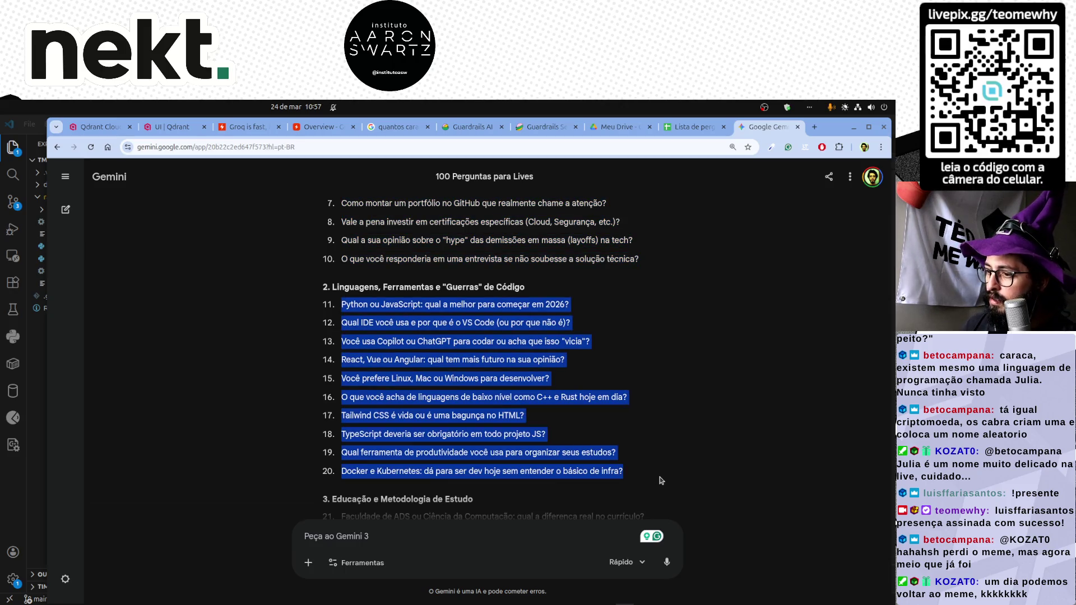
click(691, 126)
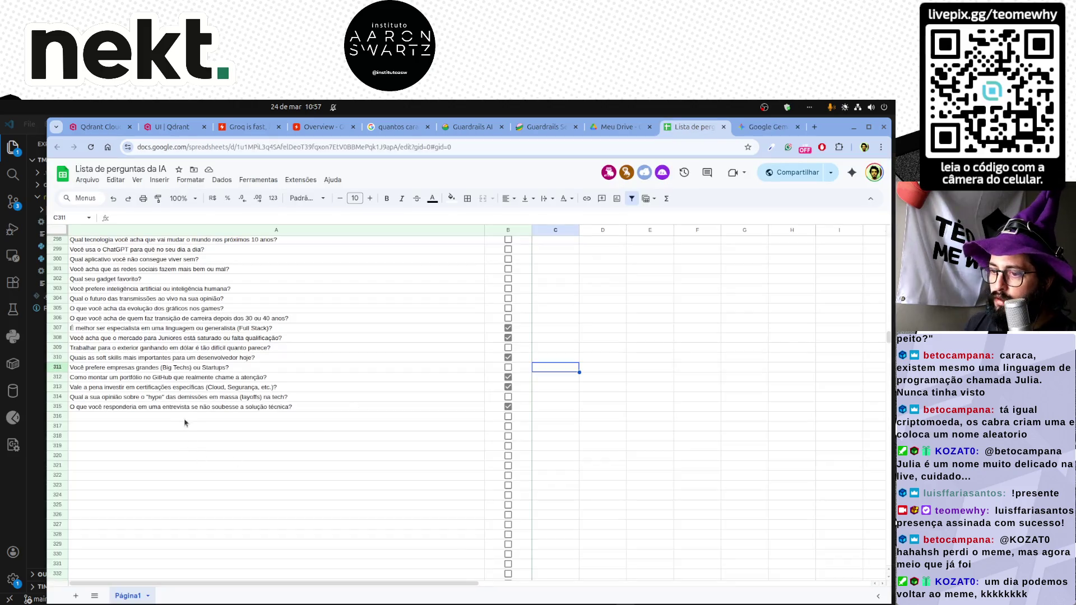
click(203, 417)
key(ctrl+v)
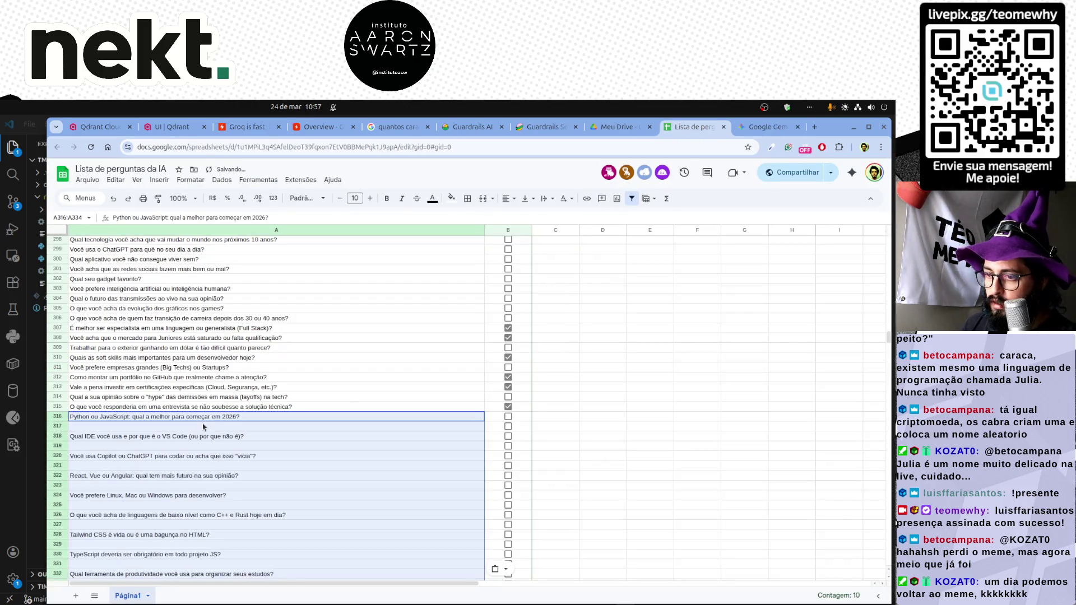
key(ctrl+z)
Paste the questions over the scratch file text and delete the blank lines between them.
key(alt+Tab)
click(367, 354)
key(ctrl+a)
key(ctrl+v)
key(ctrl+a)
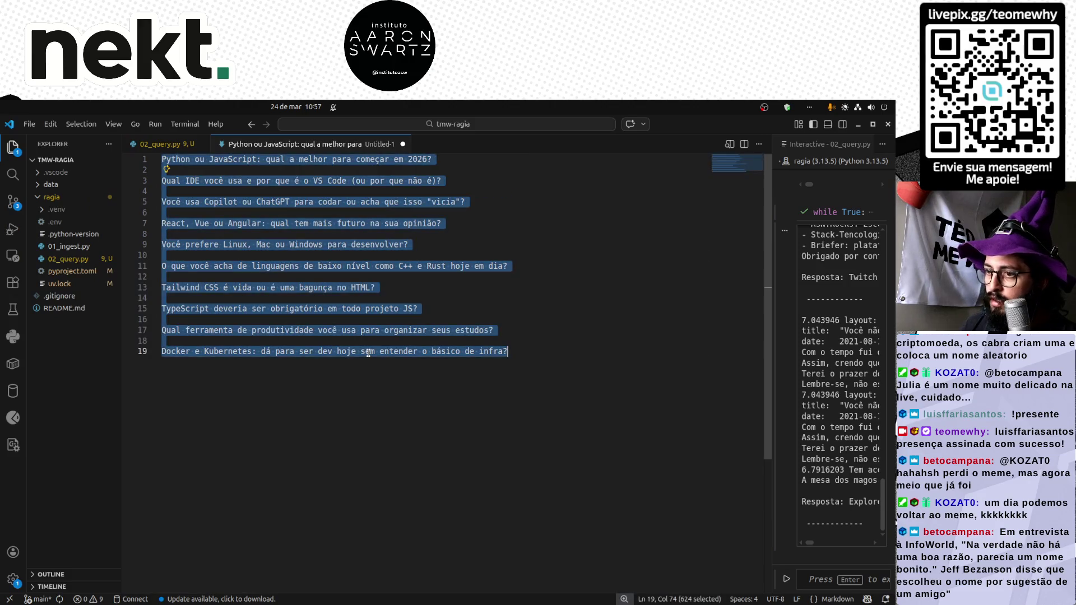
click(420, 308)
drag(420, 309, 173, 330)
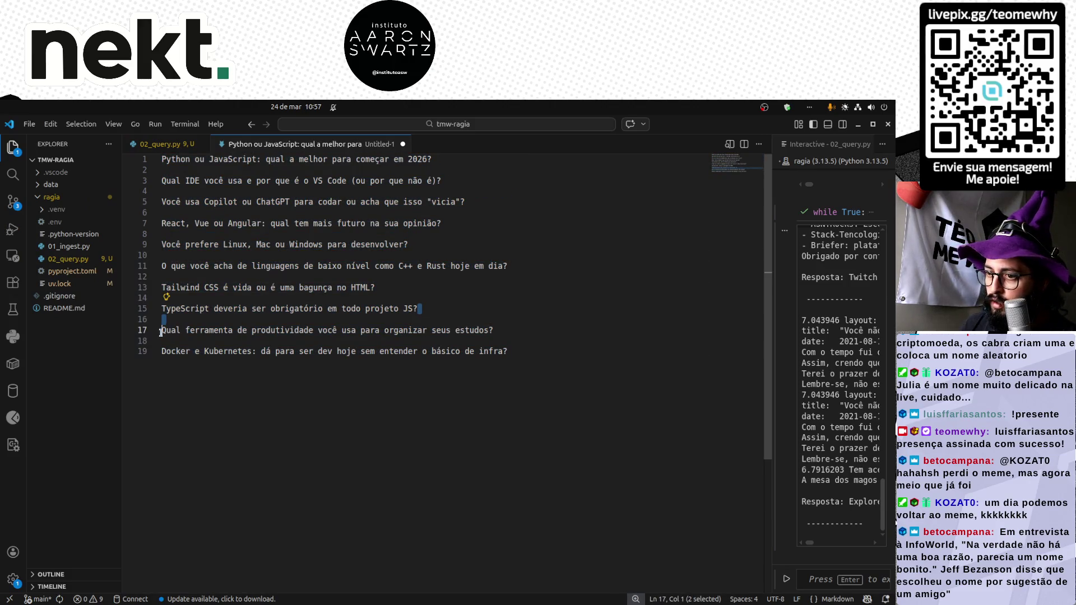
key(ctrl+shift+l)
key(Delete)
Copy the cleaned ten questions and paste them into rows 316–325 of the sheet.
key(ctrl+a)
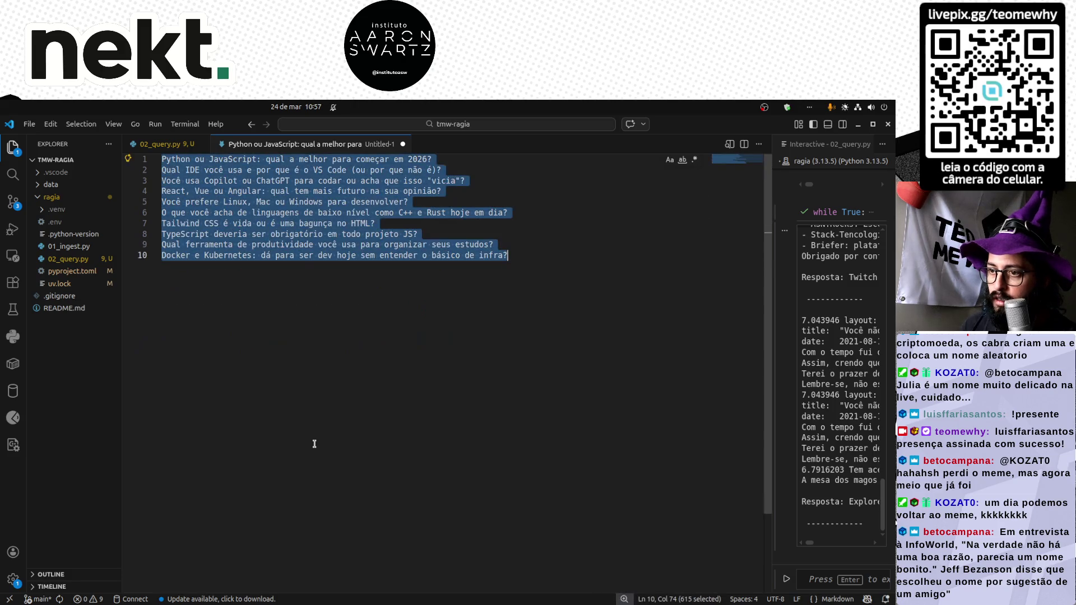
key(ctrl+c)
key(alt+Tab)
key(ctrl+v)
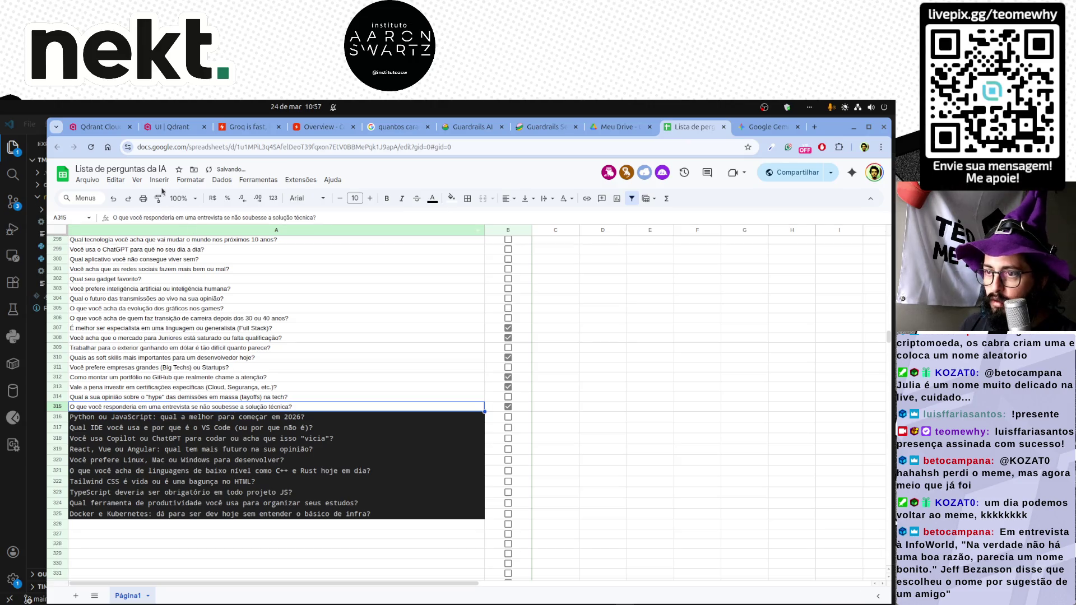
Apply the sheet's normal formatting to rows 316–325 and tick the Python-vs-JavaScript and VS Code questions.
click(169, 230)
click(173, 427)
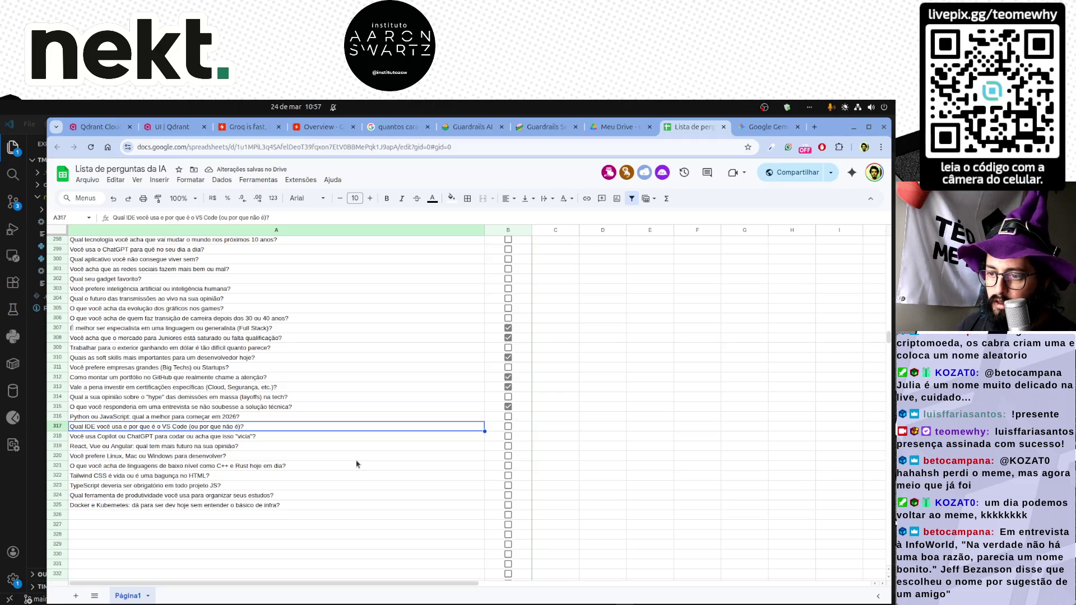
key(Up)
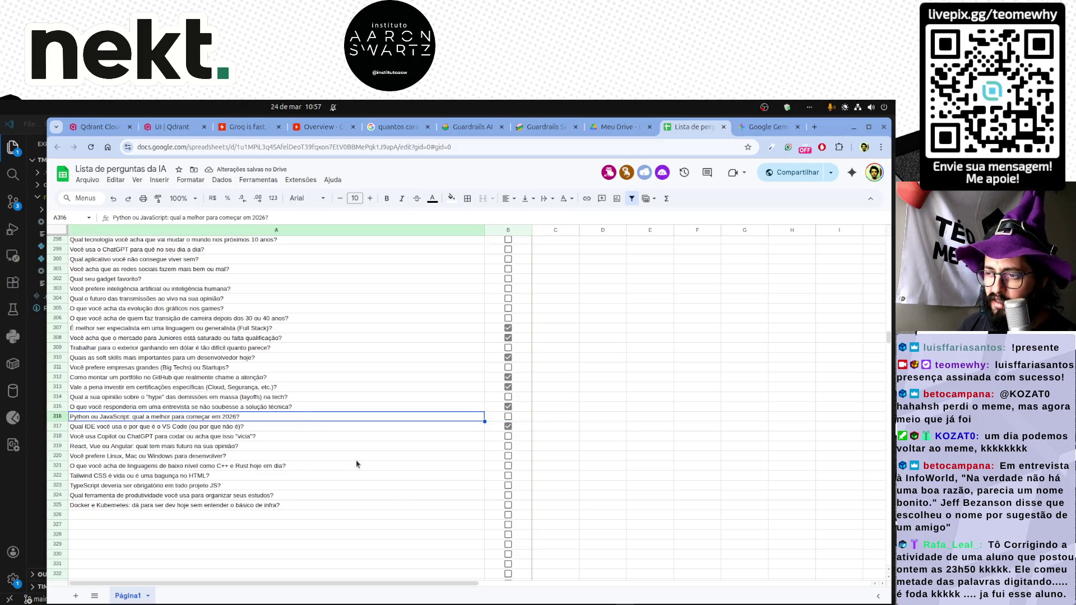
key(Right)
key(Down)
key(Down)
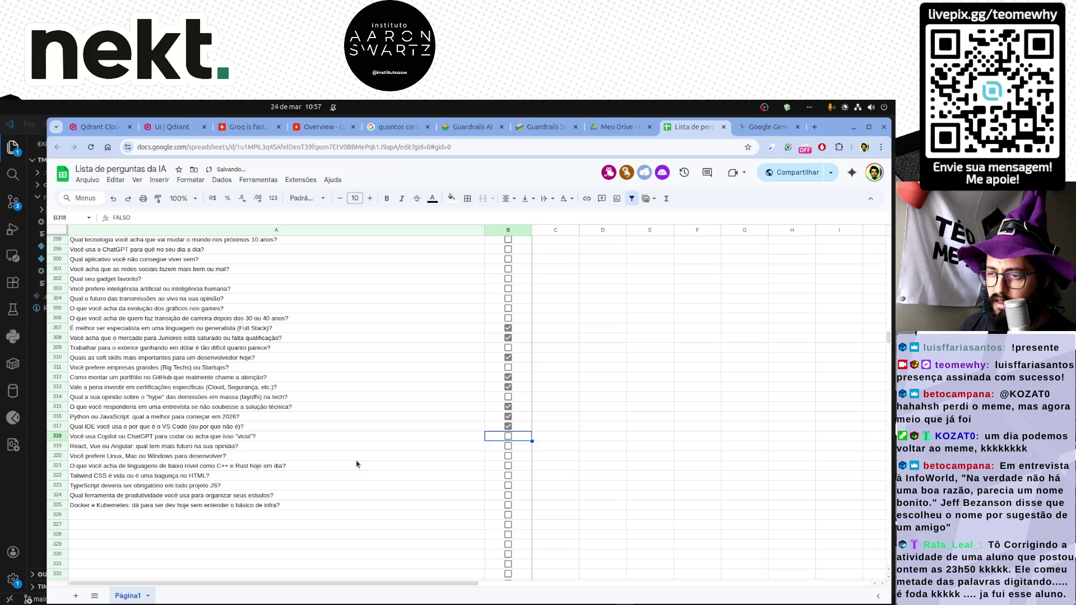
Arrow down the new questions, tick the productivity-tool question in row 324, and select empty row 326.
key(Left)
key(Down)
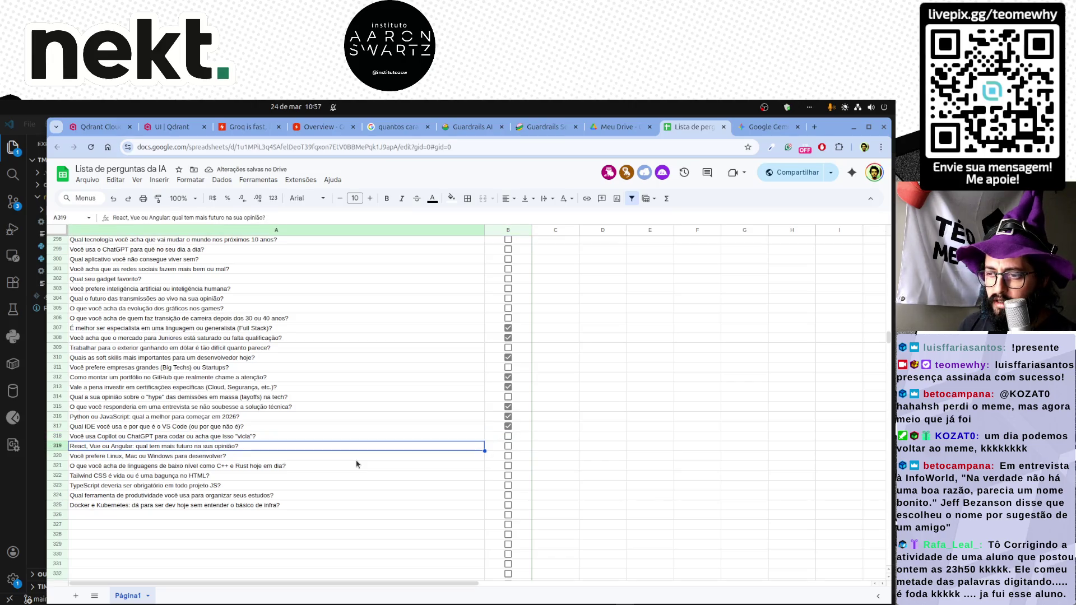
key(Down)
key(Down)
key(Down)
key(Down)
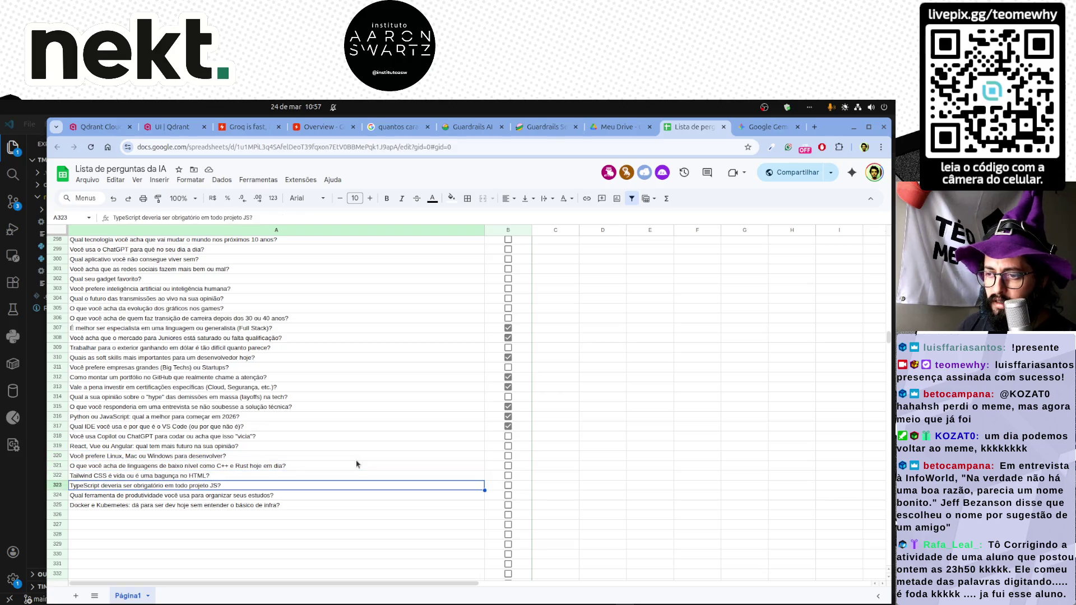
key(Down)
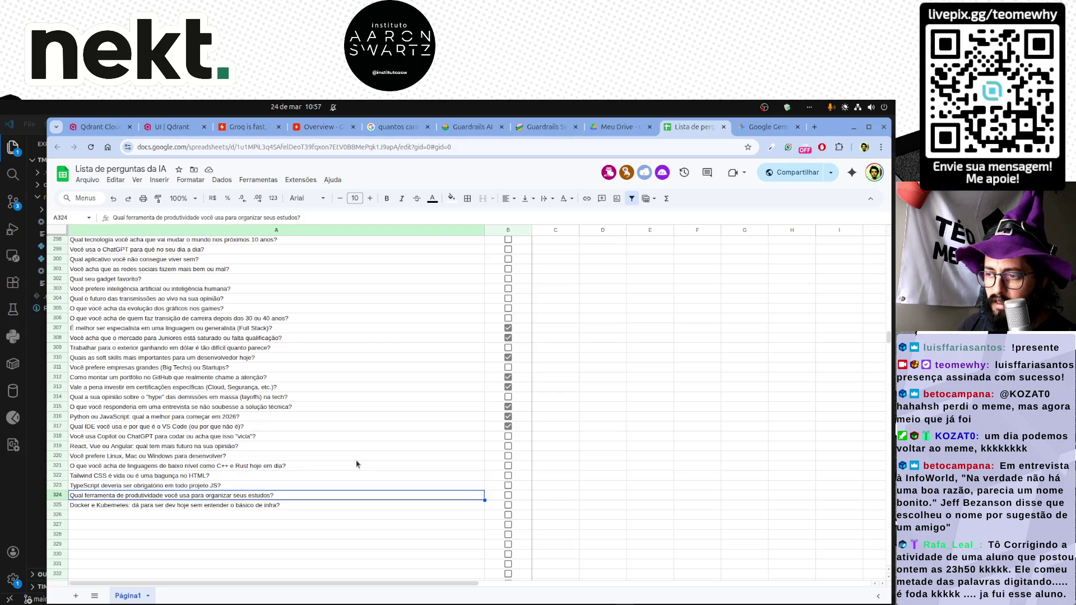
key(space)
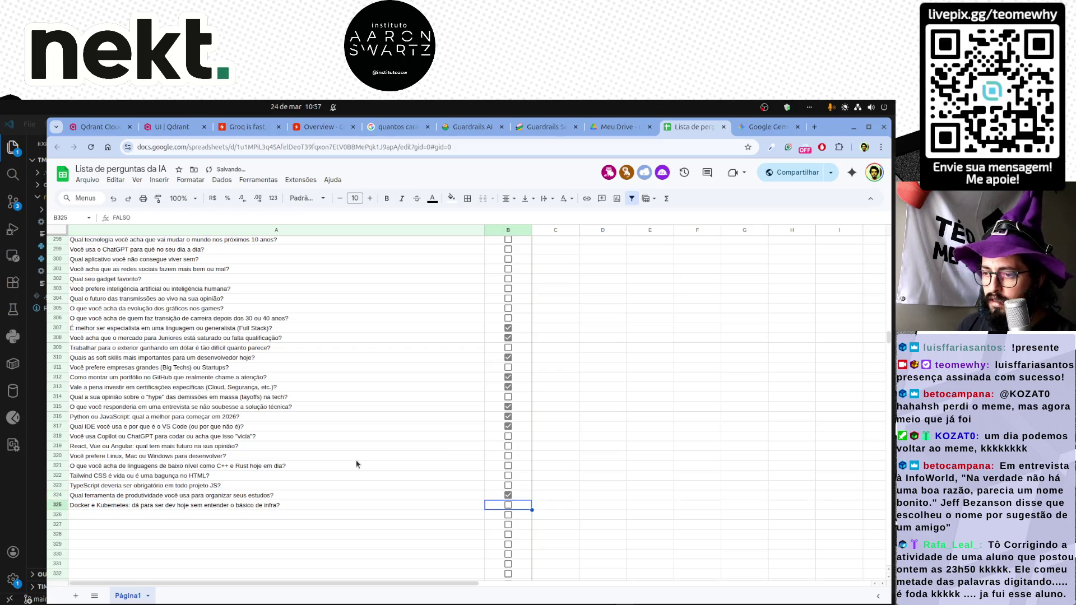
key(Down)
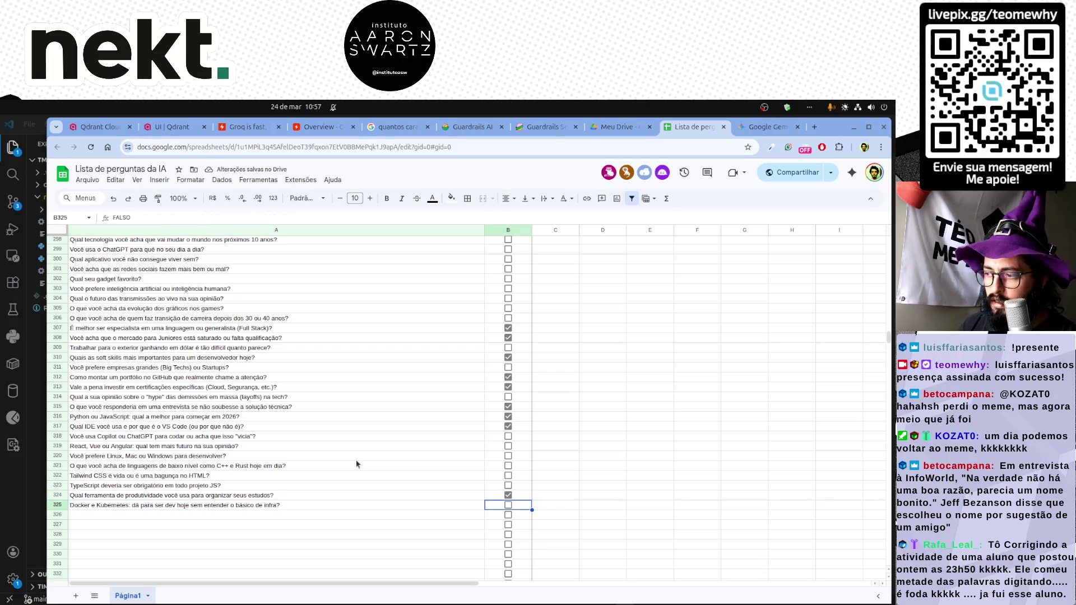
click(218, 516)
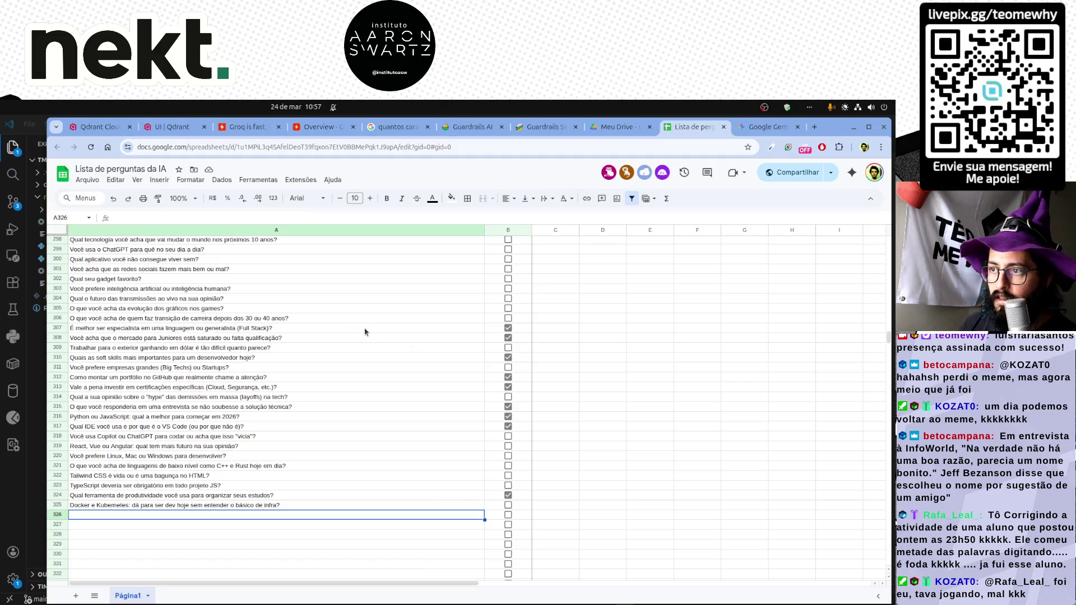
Freeze the Pergunta/Resposta header row and sort the Resposta column Z→A so answered questions come first.
click(137, 180)
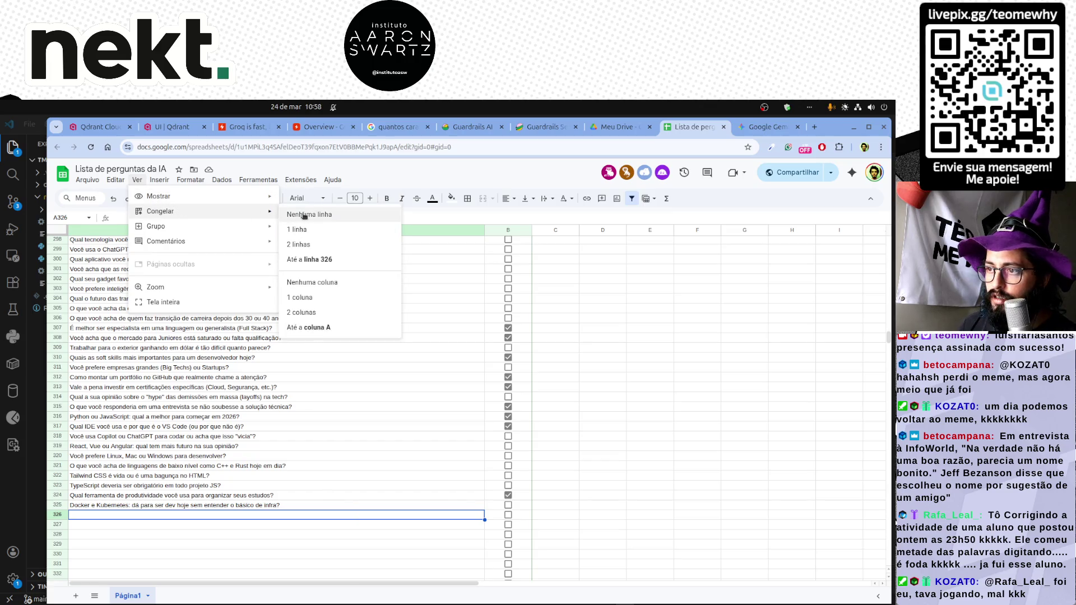
click(336, 236)
scroll(342, 337, down, 10)
scroll(353, 378, down, 10)
scroll(368, 406, down, 10)
scroll(368, 406, down, 10)
scroll(370, 405, down, 10)
scroll(490, 348, down, 10)
click(528, 242)
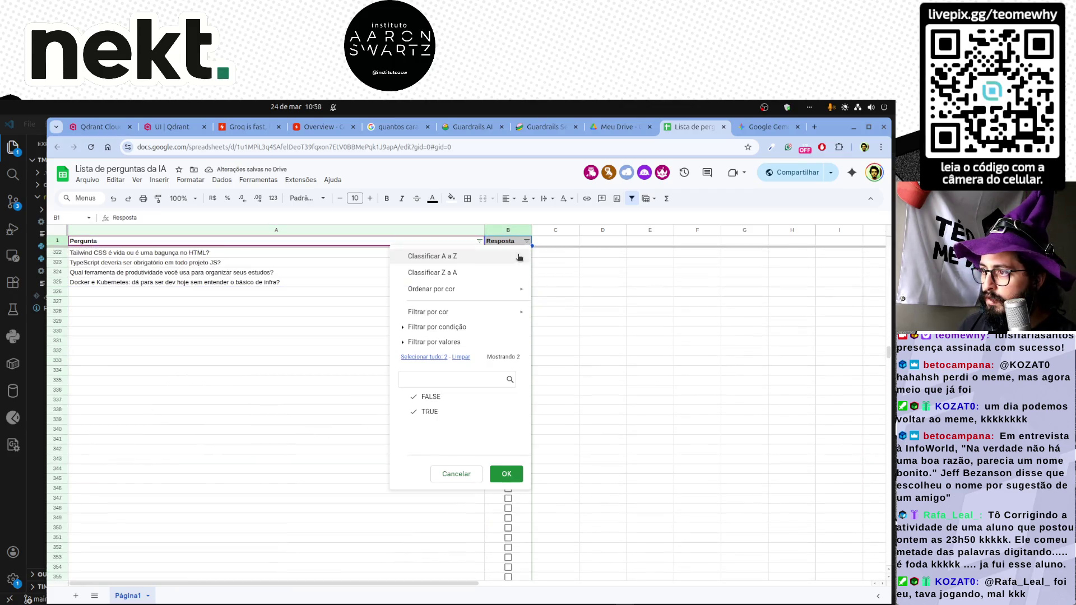
click(486, 274)
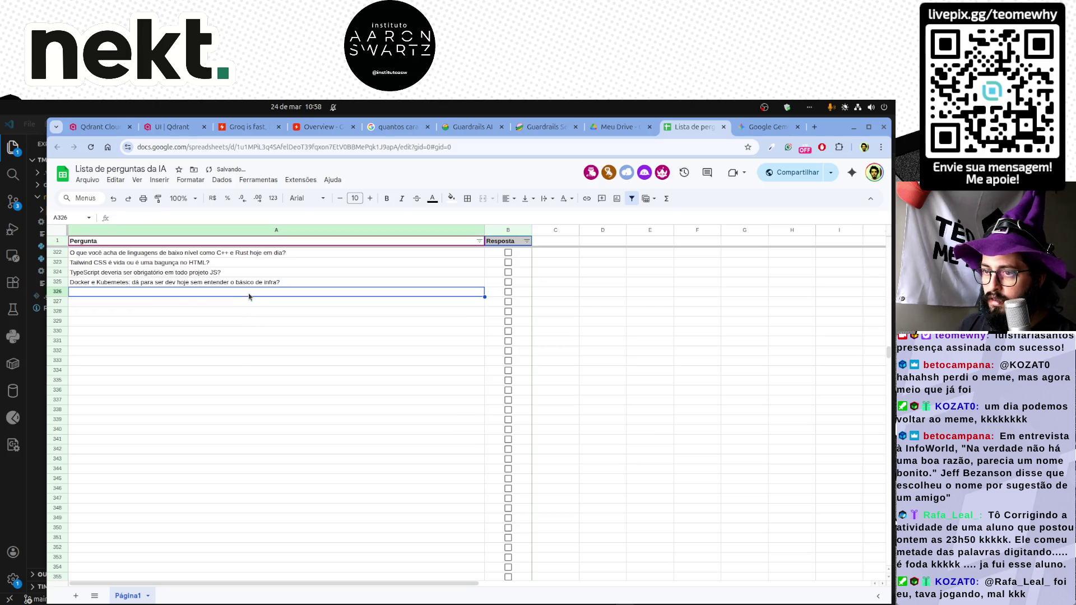
Cycle windows back through the code editor to the browser.
key(alt+Tab)
key(alt+Tab)
key(alt+Tab)
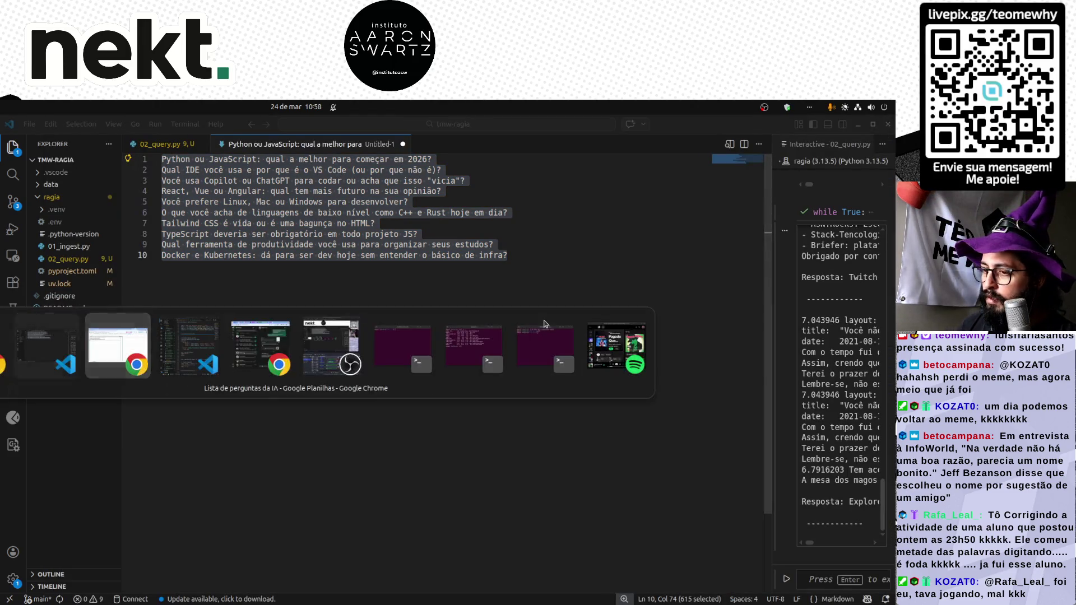
key(alt+Tab)
key(alt+Tab)
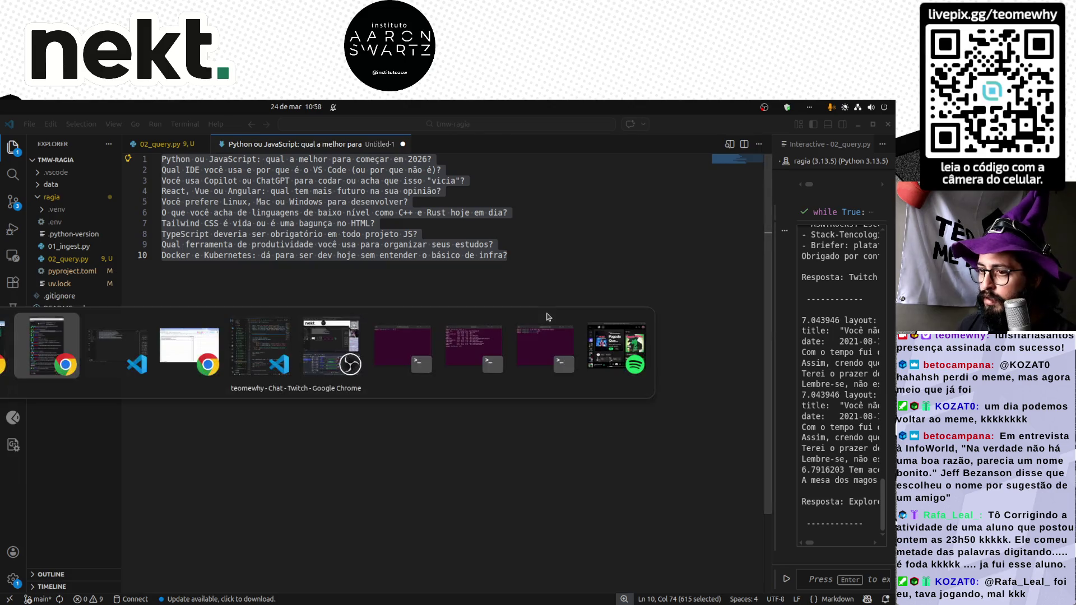
key(alt+Tab)
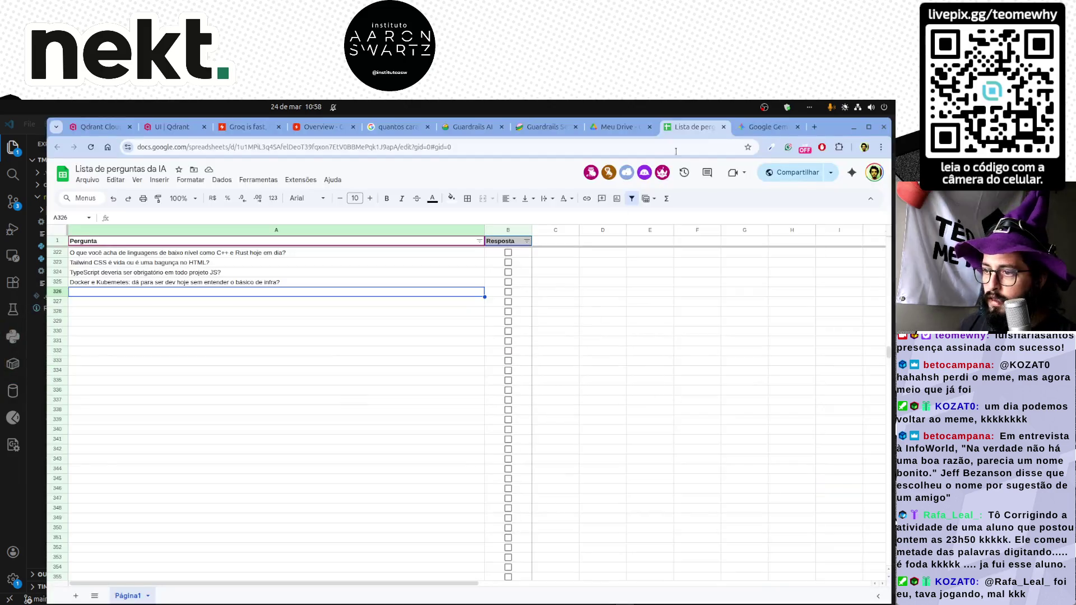
Copy the batch starting at question 21 from Gemini and paste it values-only at row 326, leaving blank rows.
key(ctrl+Tab)
scroll(601, 300, down, 3)
scroll(547, 336, down, 3)
drag(341, 292, 640, 463)
key(ctrl+c)
click(690, 127)
click(259, 293)
key(ctrl+v)
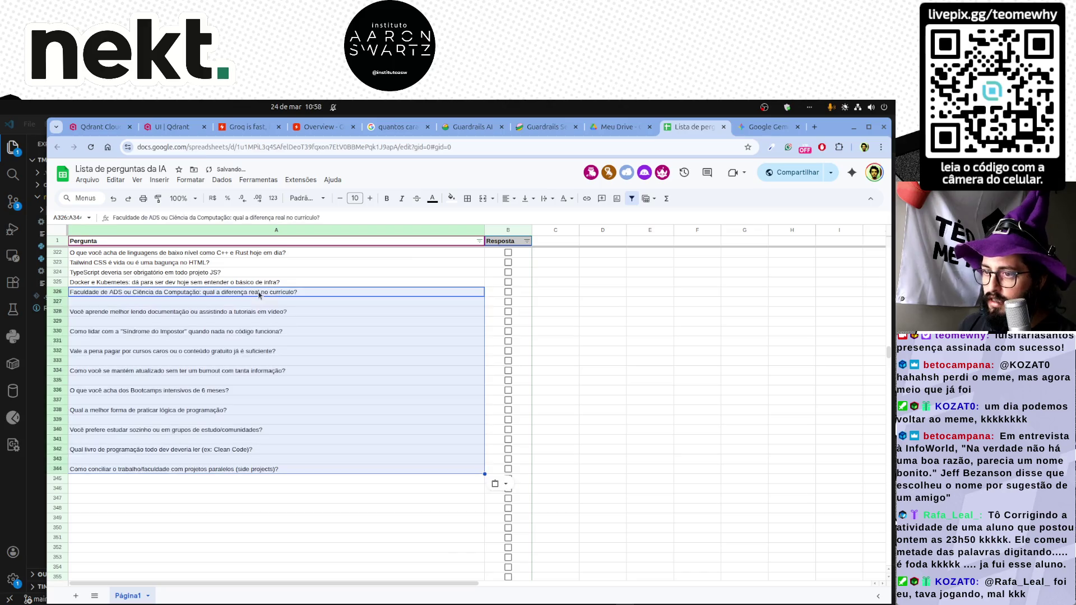
key(ctrl+z)
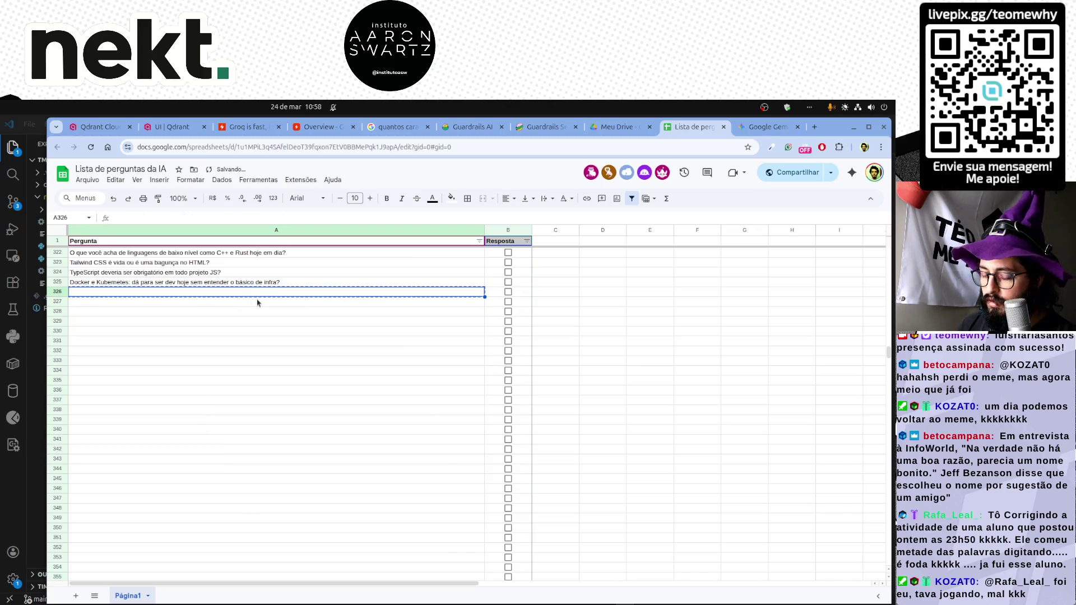
scroll(258, 303, up, 6)
key(ctrl+shift+v)
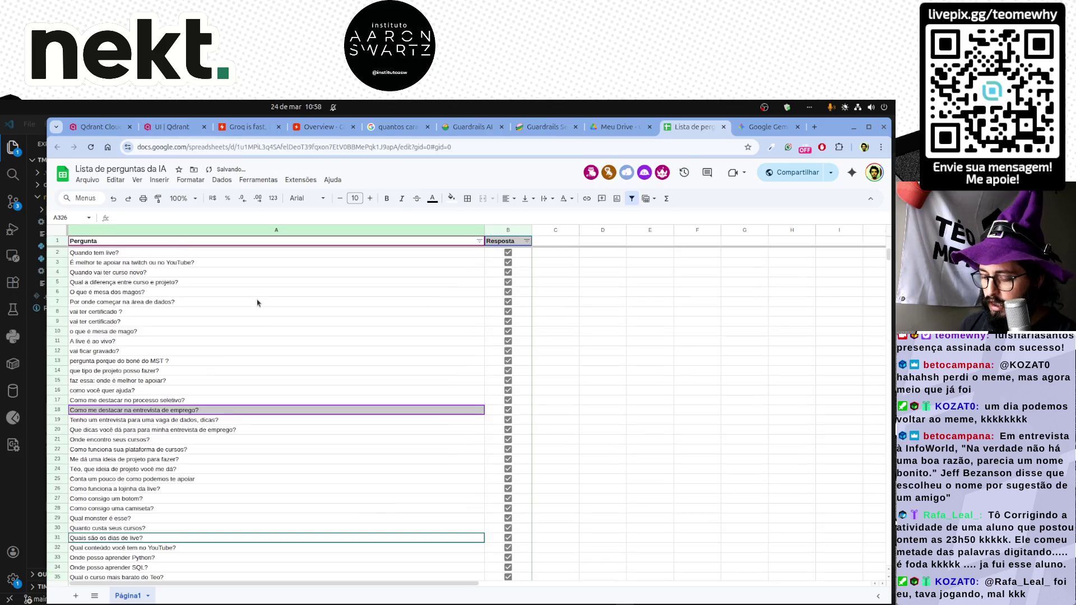
scroll(294, 385, down, 5)
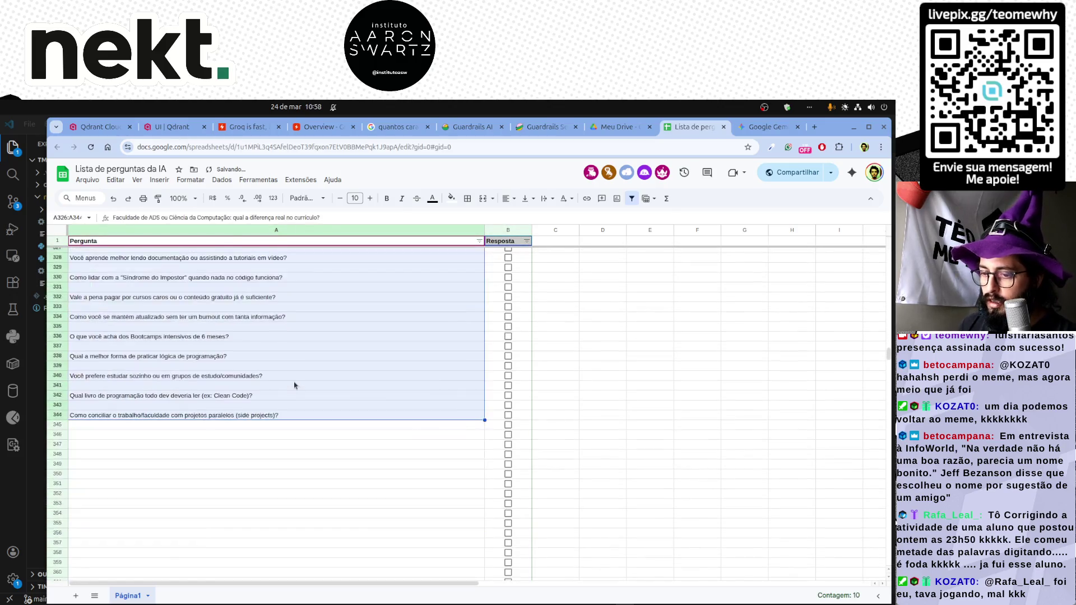
scroll(252, 395, up, 3)
Copy A326:A344 into a new VS Code file and delete the blank lines with multi-cursor.
click(197, 408)
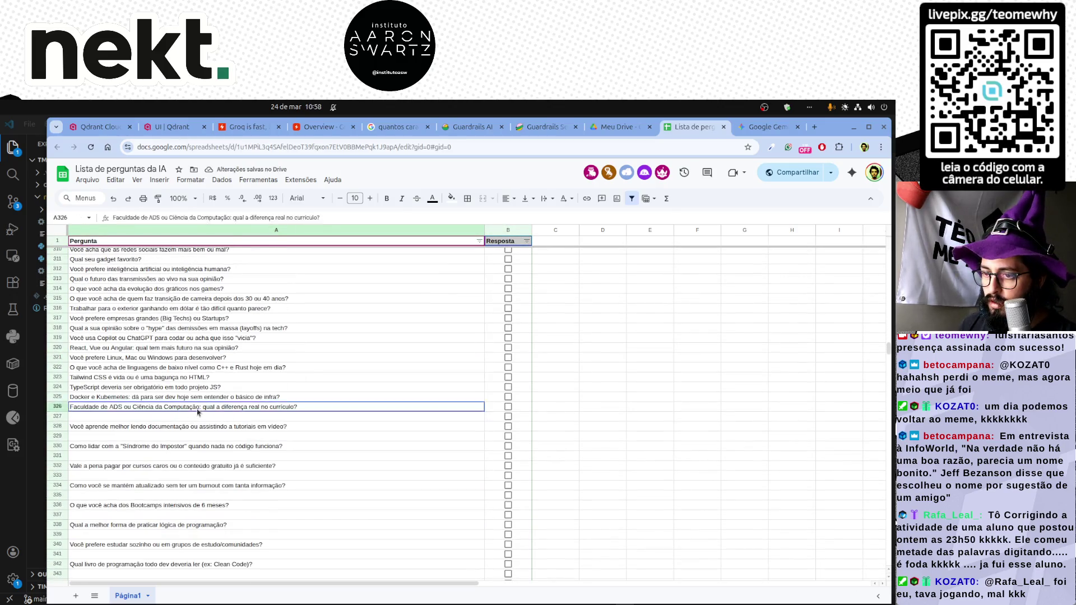
scroll(198, 432, down, 4)
shift+click(216, 471)
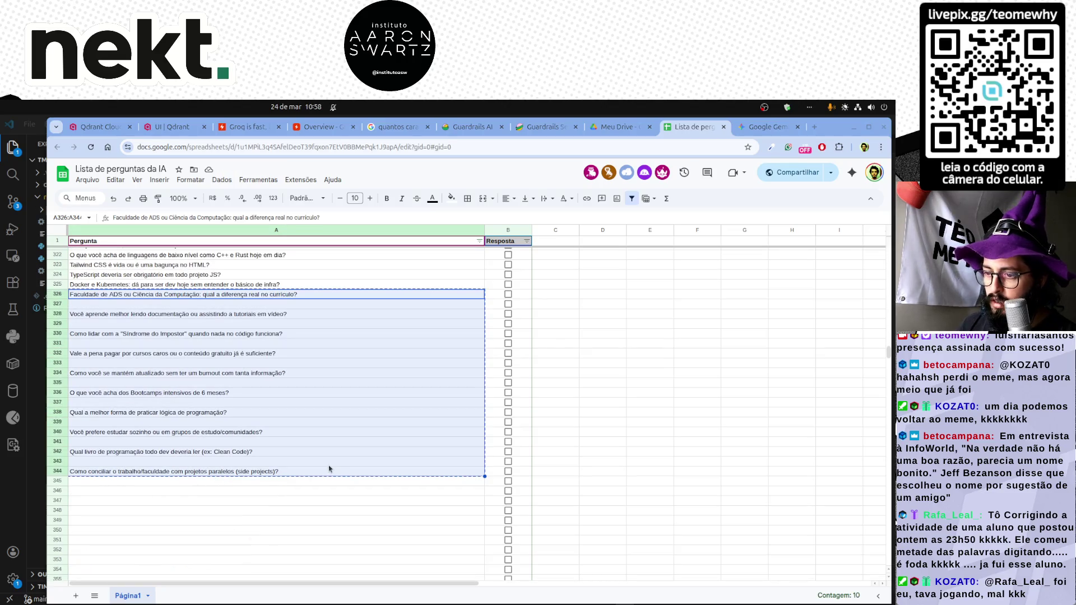
key(alt+Tab)
key(Tab)
key(Tab)
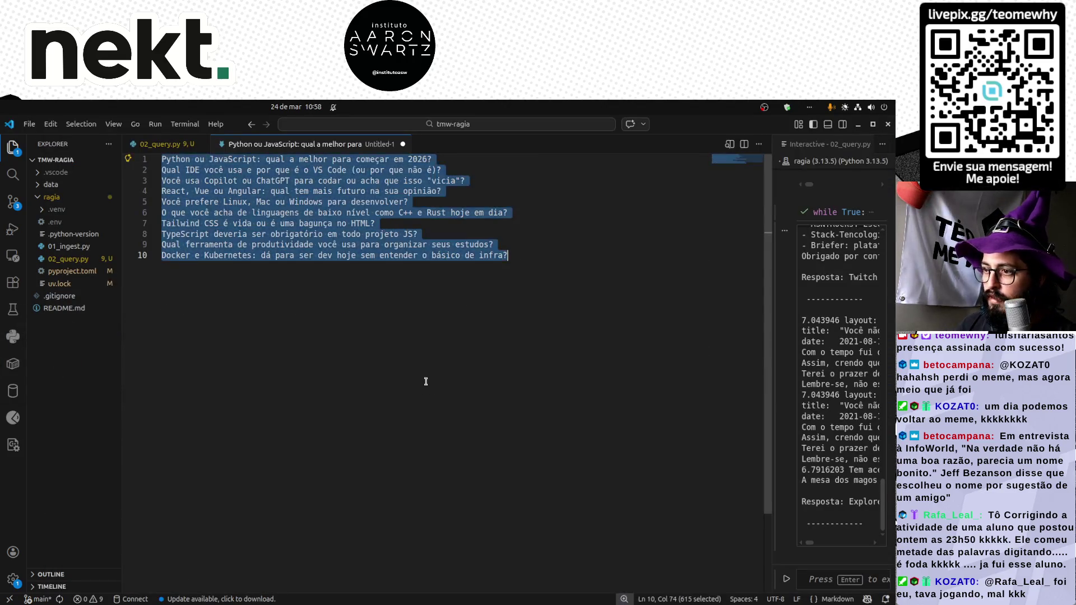
key(ctrl+n)
key(ctrl+v)
triple_click(283, 309)
click(160, 309)
key(ctrl+d)
key(ctrl+d)
key(ctrl+d)
key(ctrl+d)
key(ctrl+d)
key(ctrl+d)
key(BackSpace)
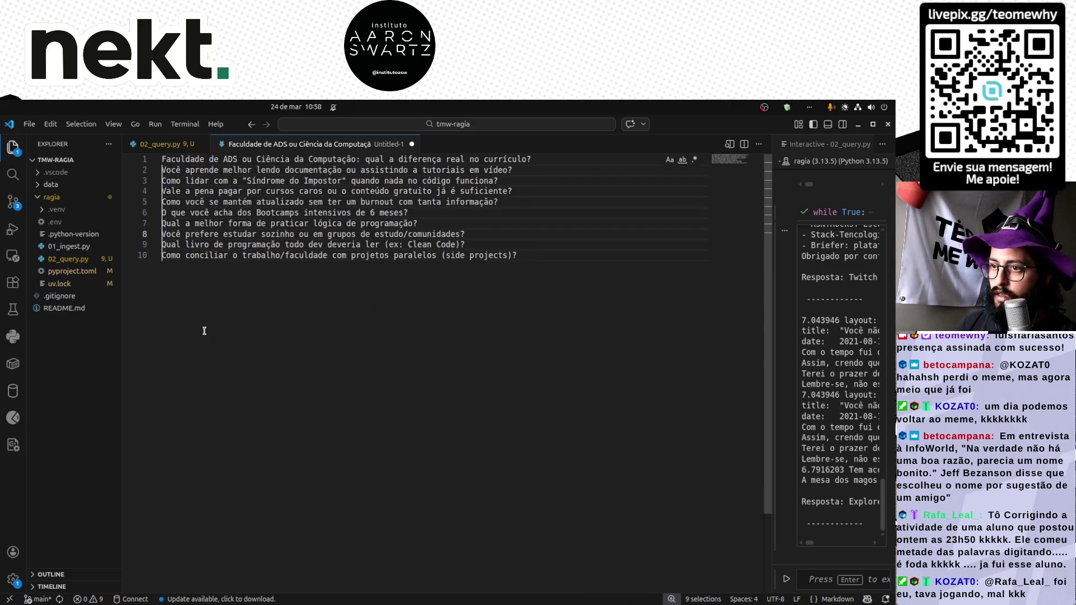
Copy the ten compacted questions, clear rows 326–344 in the sheet, and paste them into rows 326–335.
key(ctrl+a)
key(ctrl+c)
key(alt+Tab)
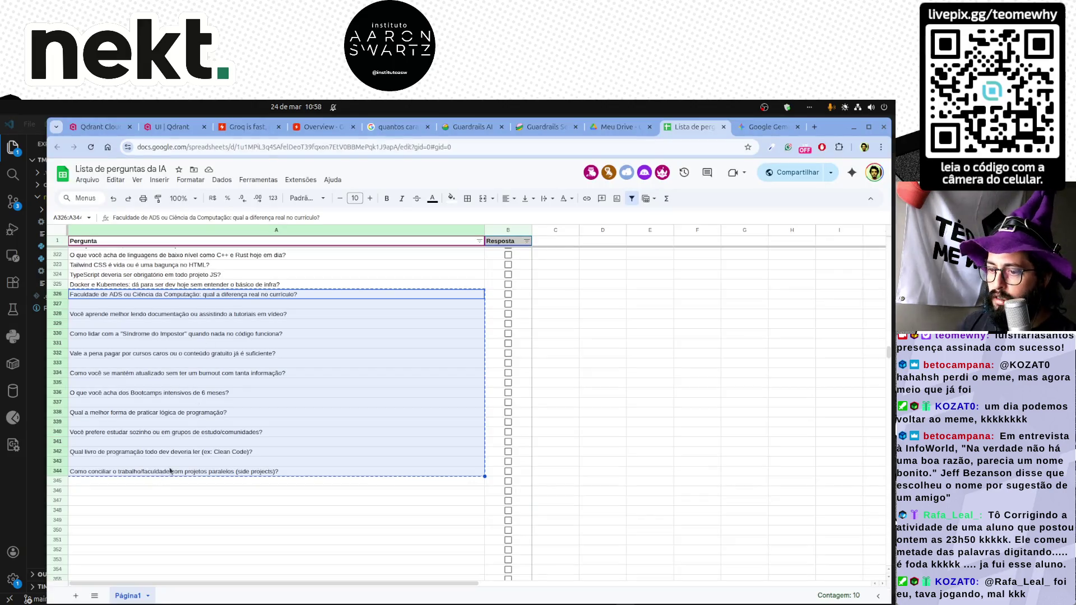
key(Delete)
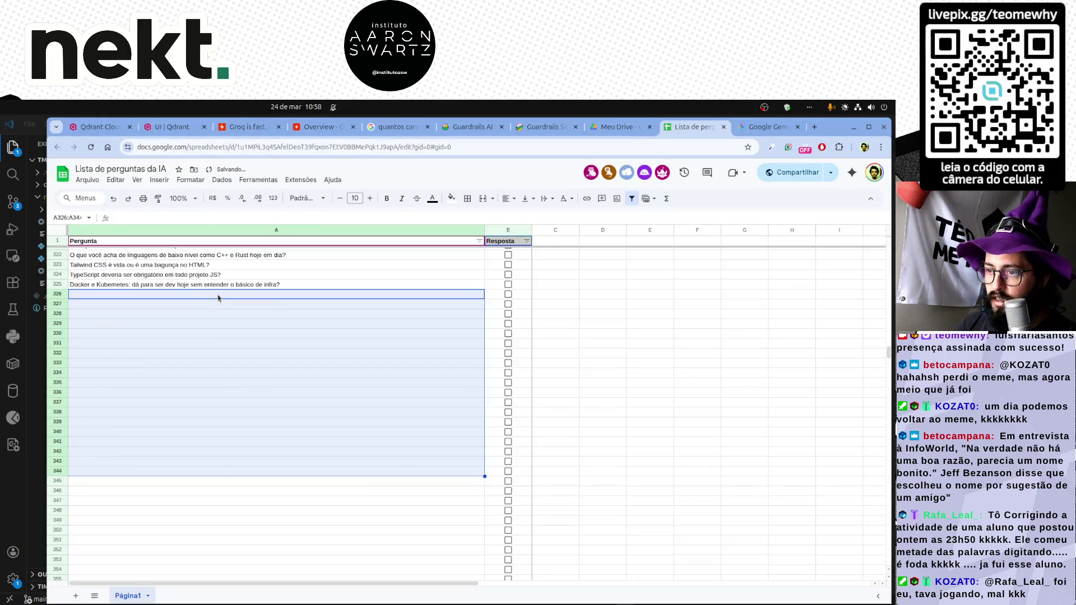
key(ctrl+v)
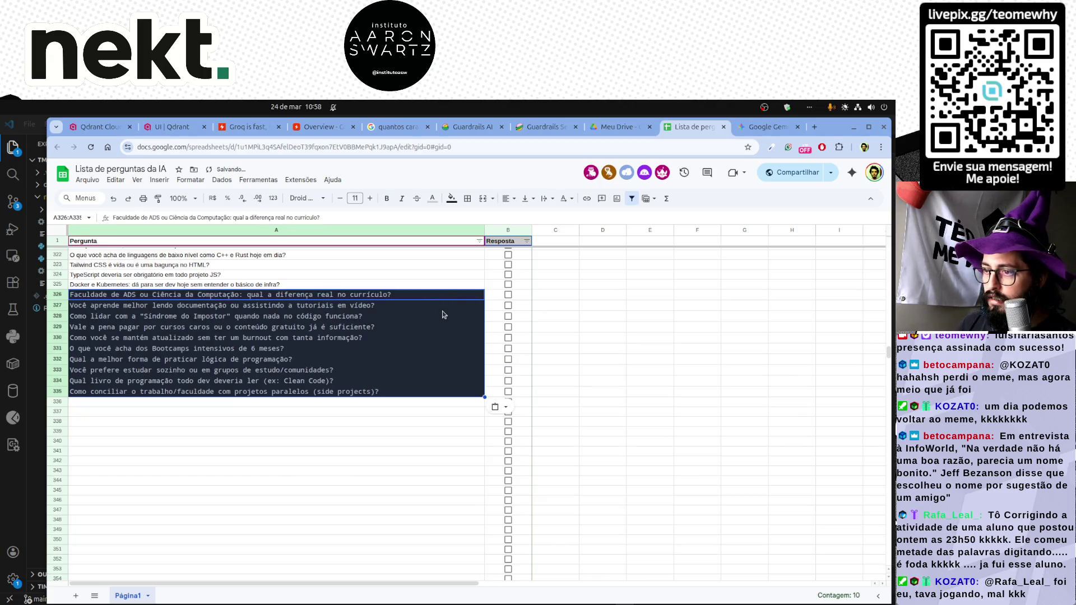
Tick the Resposta checkboxes for the questions in rows 326 through 329.
click(509, 296)
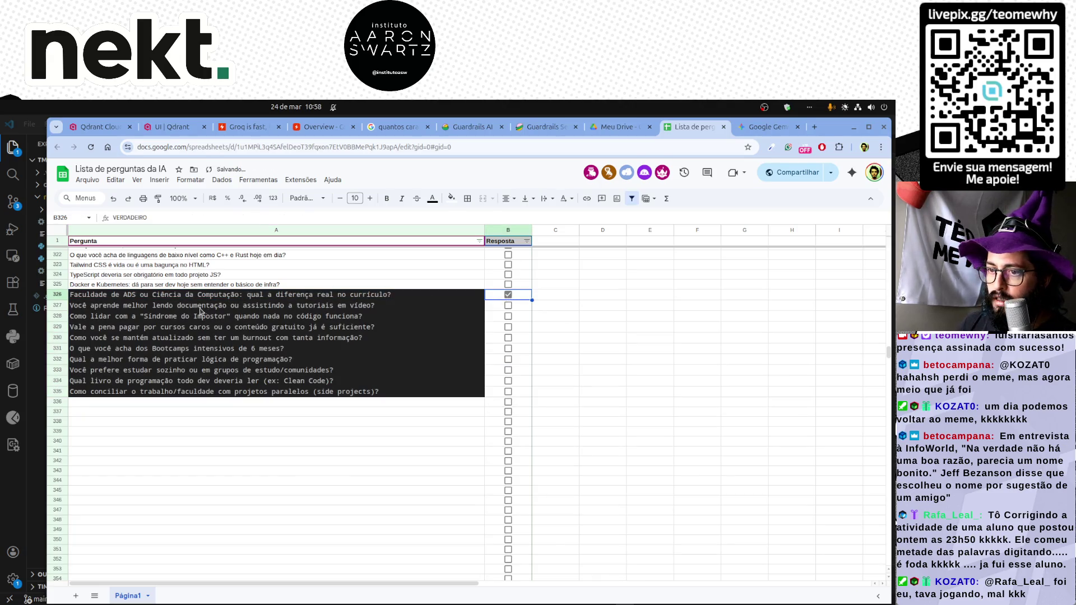
click(200, 306)
click(509, 306)
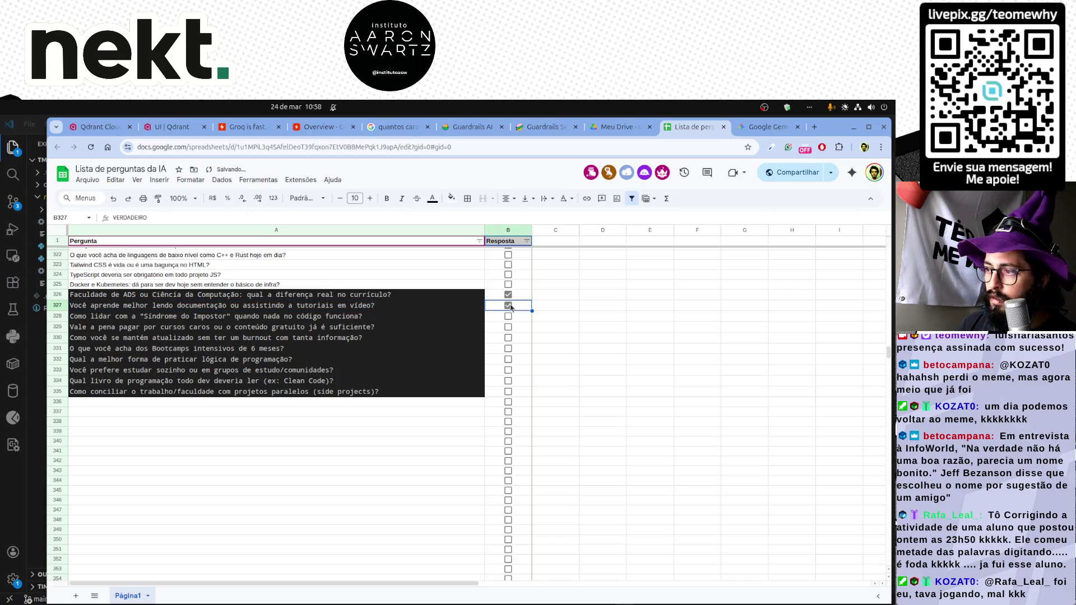
click(261, 317)
click(509, 316)
click(293, 328)
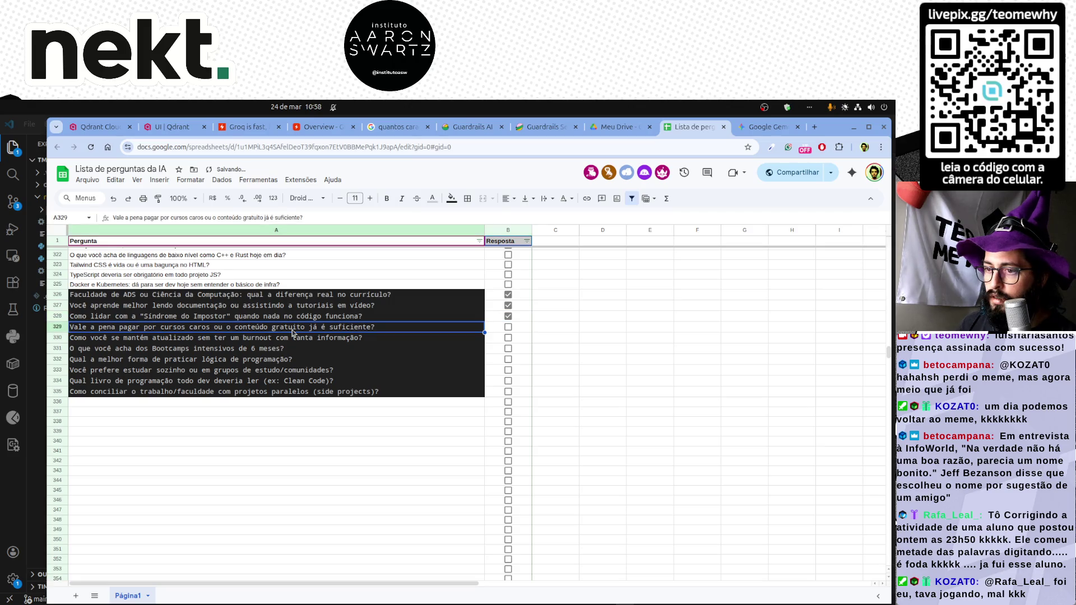
click(509, 327)
Review rows 330–335 and tick the Resposta checkboxes for rows 332 and 335.
click(294, 338)
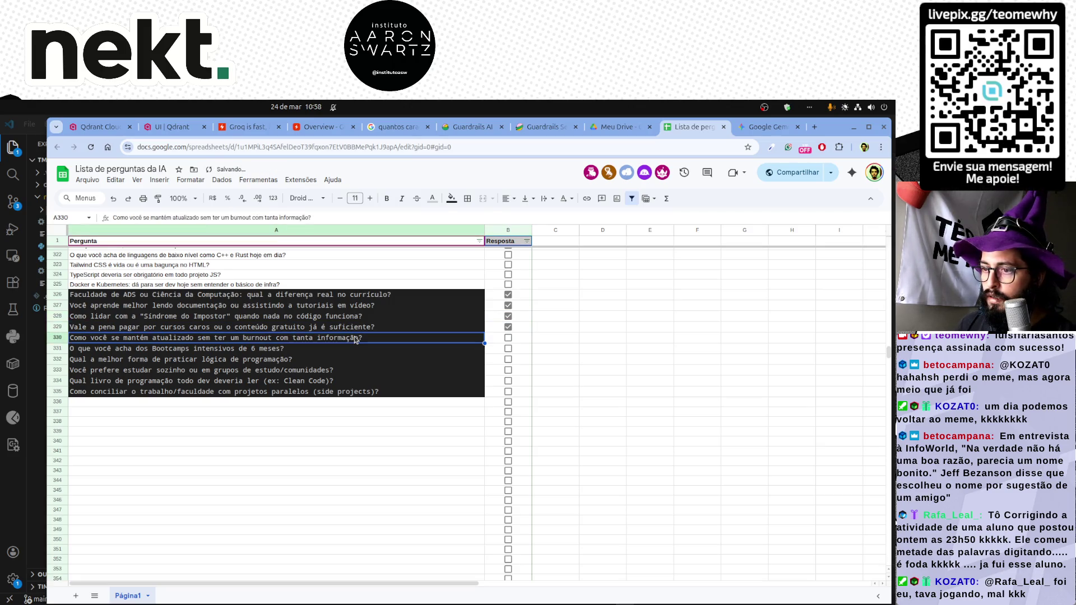
click(318, 352)
click(301, 362)
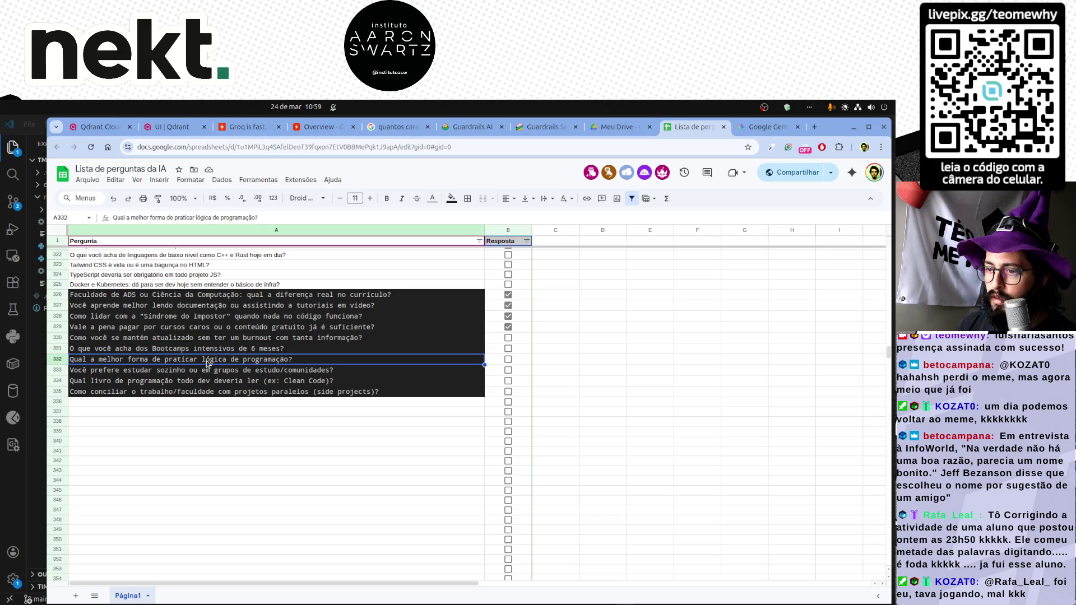
click(507, 360)
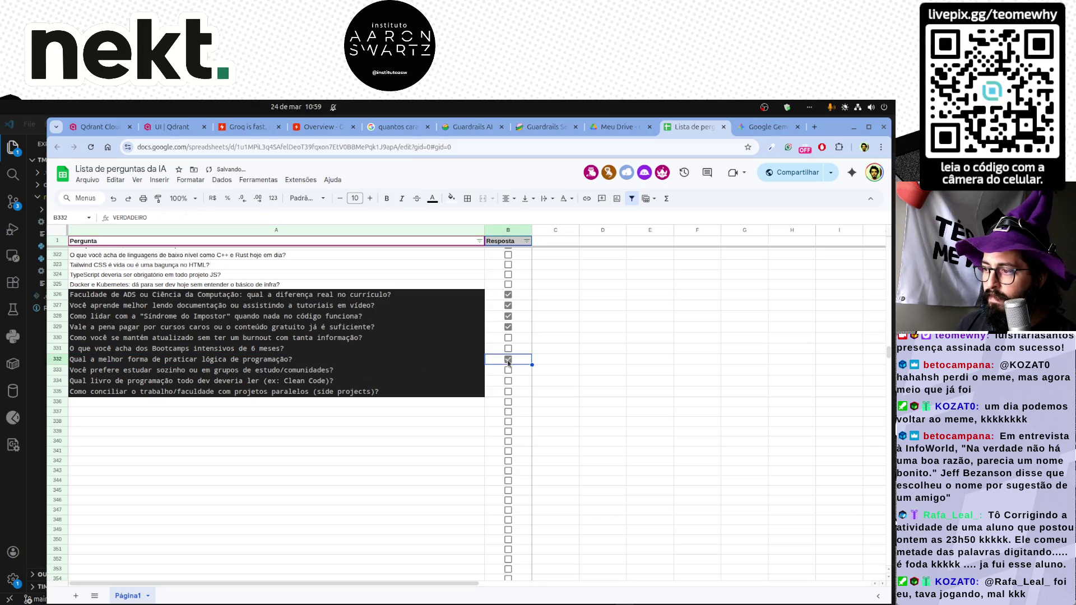
click(198, 371)
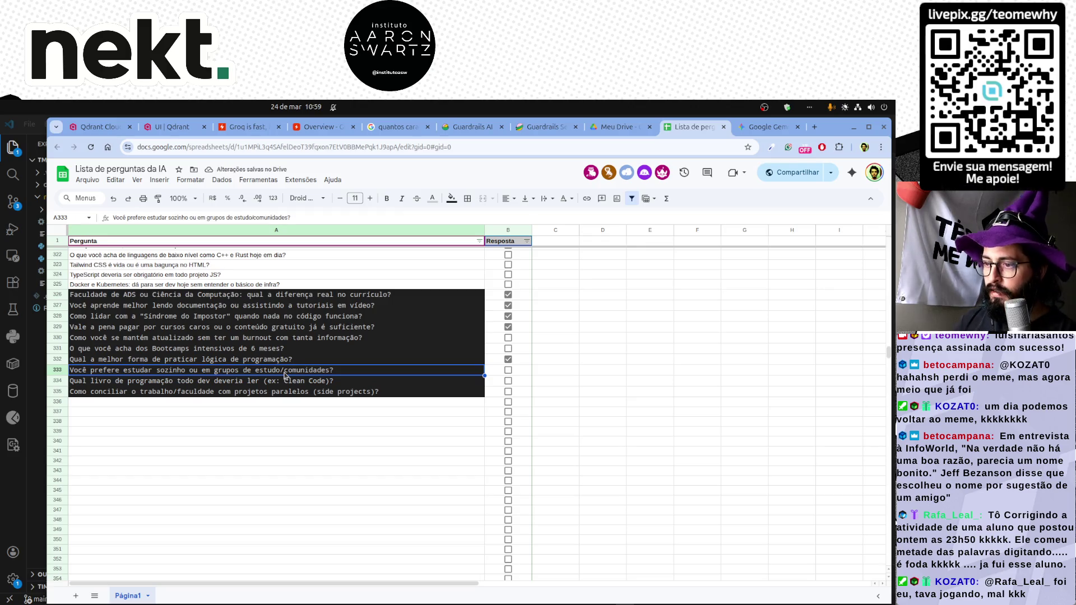
click(250, 396)
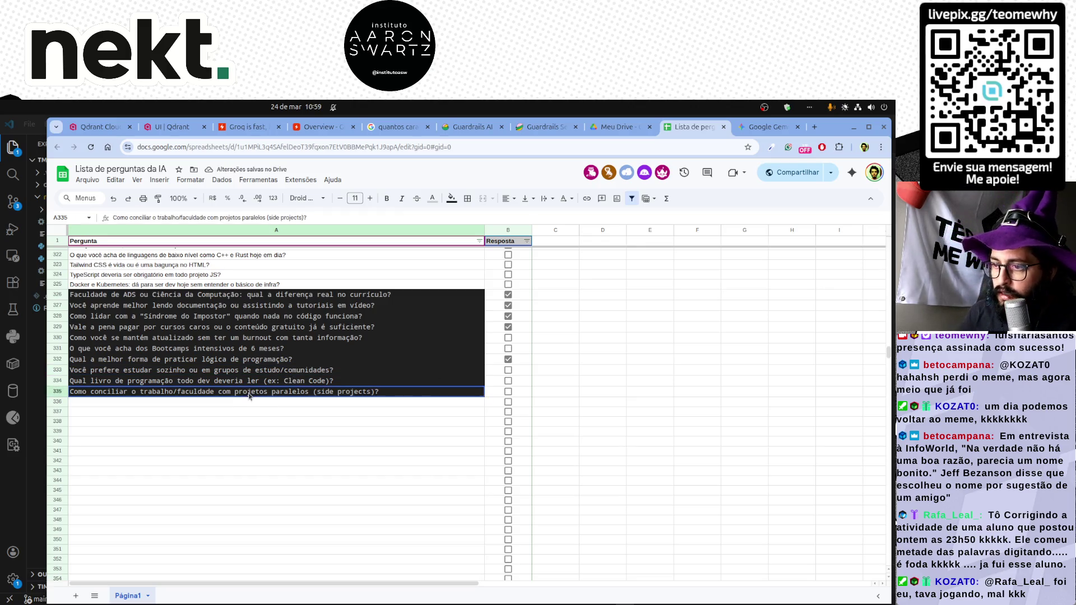
click(508, 391)
click(253, 265)
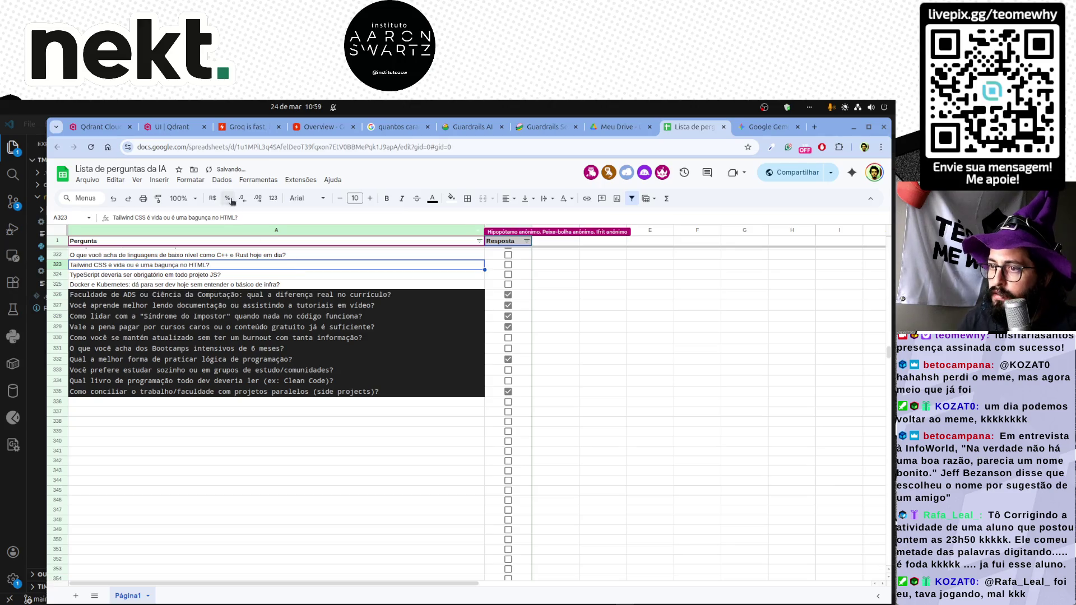
Select Gemini's Futuro e Tendências Tech questions 31–40 for copying.
key(ctrl+z)
scroll(252, 336, up, 10)
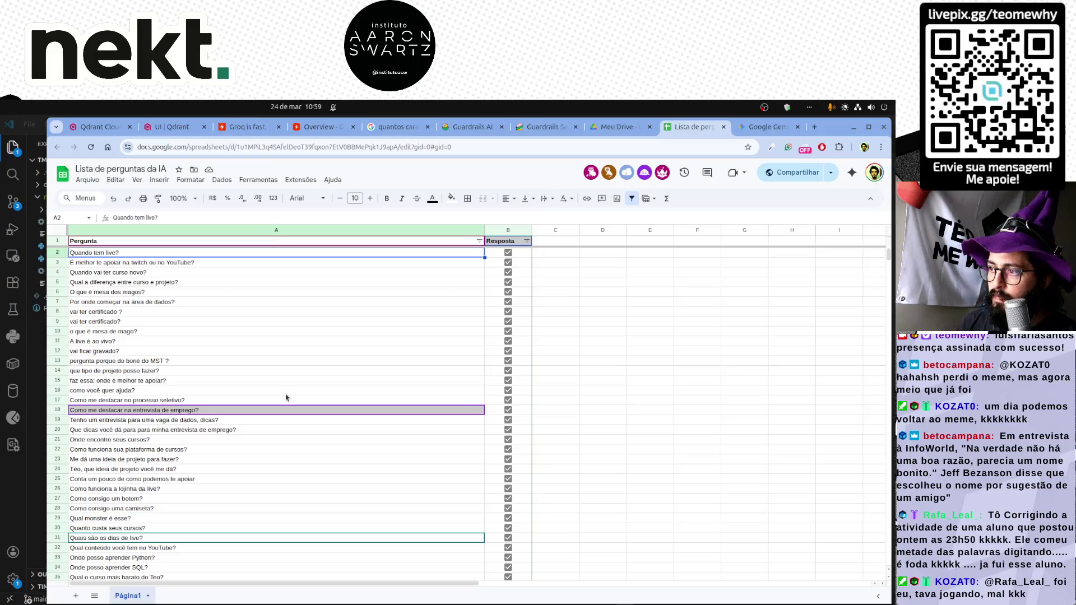
key(alt+Tab)
key(alt+Tab)
key(ctrl+Tab)
scroll(455, 386, down, 5)
scroll(456, 386, up, 1)
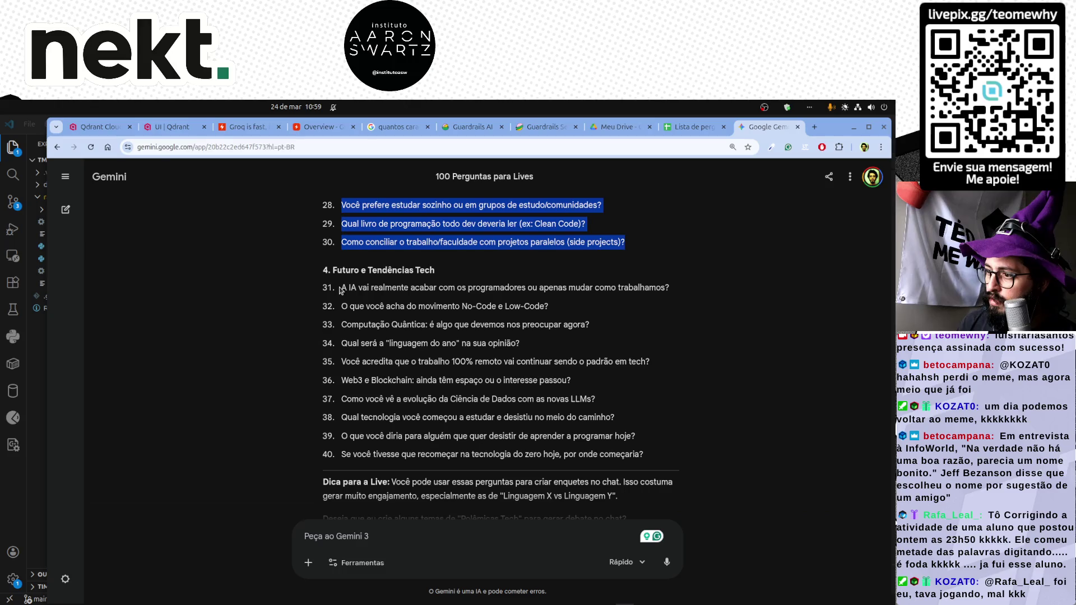
drag(341, 290, 664, 457)
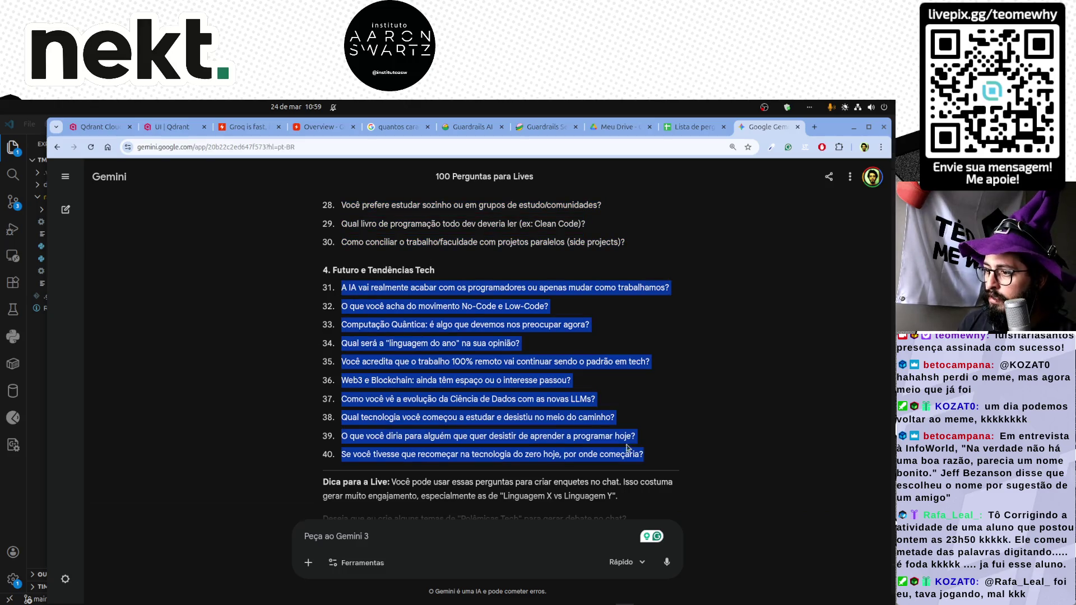
click(691, 126)
scroll(234, 499, down, 10)
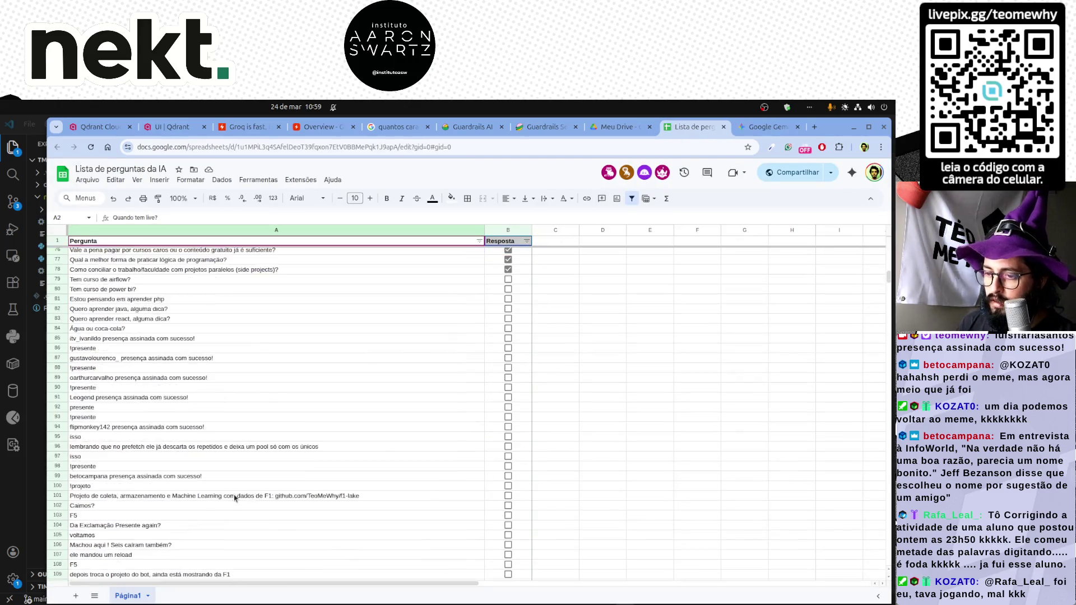
scroll(235, 498, down, 8)
scroll(235, 498, down, 8)
scroll(234, 499, down, 8)
scroll(235, 499, down, 6)
scroll(235, 499, down, 8)
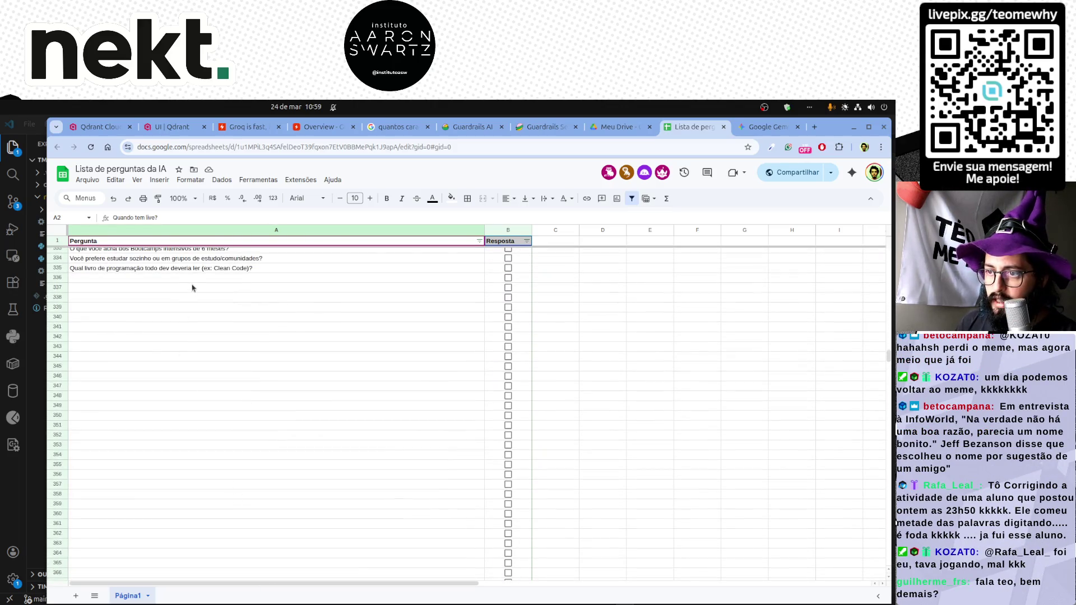
Paste the questions into the VS Code scratch file and multi-select the blank lines between them.
key(alt+Tab)
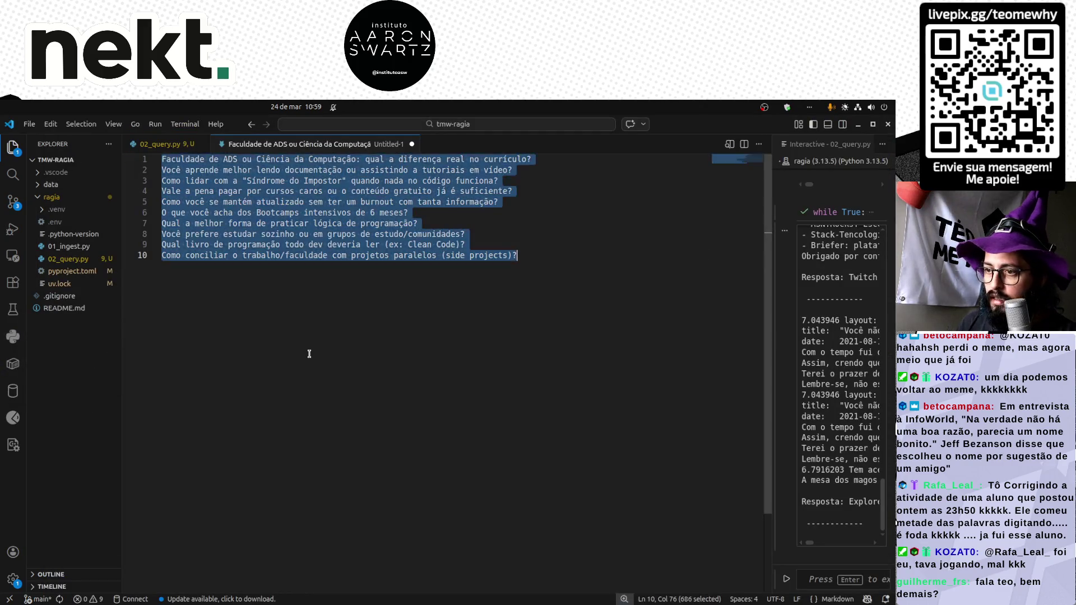
text(A IA vai realmente acabar com os programadores ou apenas mudar como trabalhamos?  O que você acha do movimento No-Code e Low-Code?  Computação Quântica: é algo que devemos nos preocupar agora?  Qual será a "linguagem do ano" na sua opinião?  Você acredita que o trabalho 100% remoto vai continuar sendo o padrão em tech?  Web3 e Blockchain: ainda têm espaço ou o interesse passou?  Como você vê a evolução da Ciência de Dados com as novas LLMs?  Qual tecnologia você começou a estudar e desistiu no meio do caminho?  O que você diria para alguém que quer desistir de aprender a programar hoje?  Se você tivesse que recomeçar na tecnologia do zero hoje, por onde começaria?)
click(162, 288)
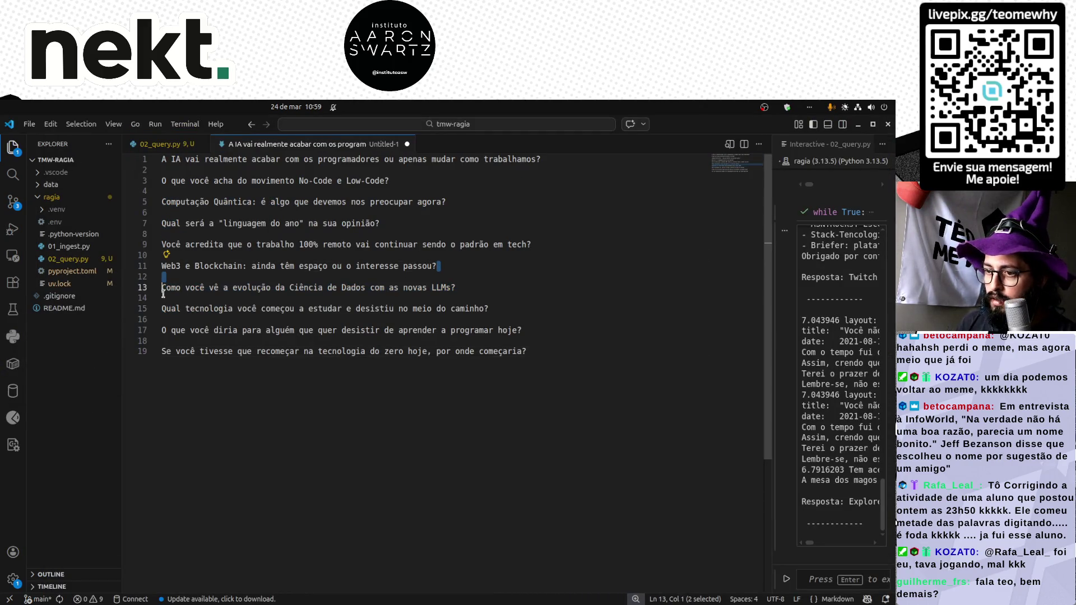
key(ctrl+shift+l)
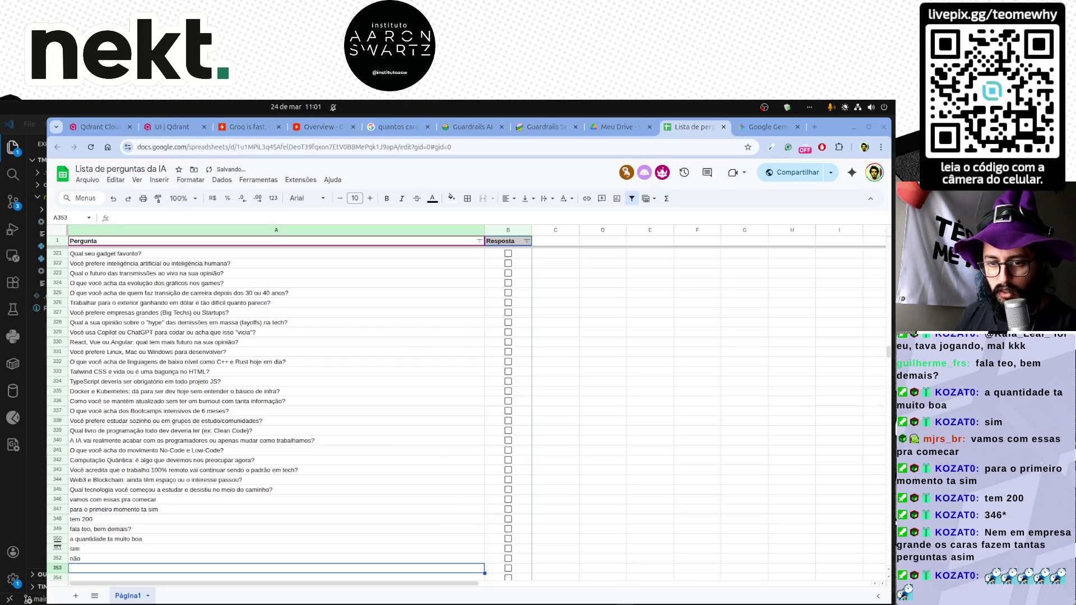
Paste a chat message into A353 and join its repeated lines into one.
key(ctrl+v)
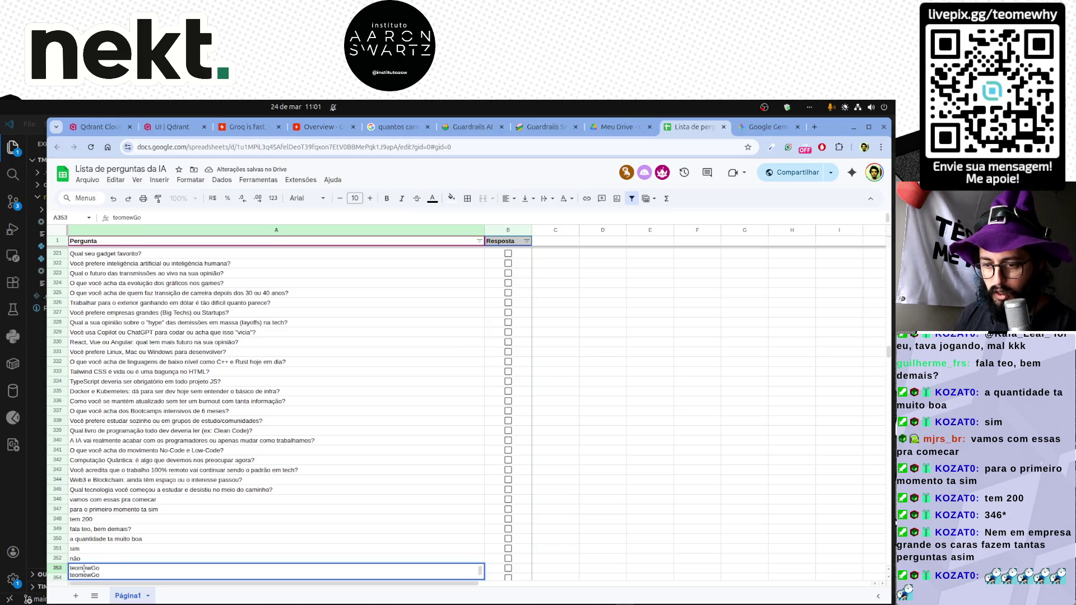
key(Return)
double_click(115, 550)
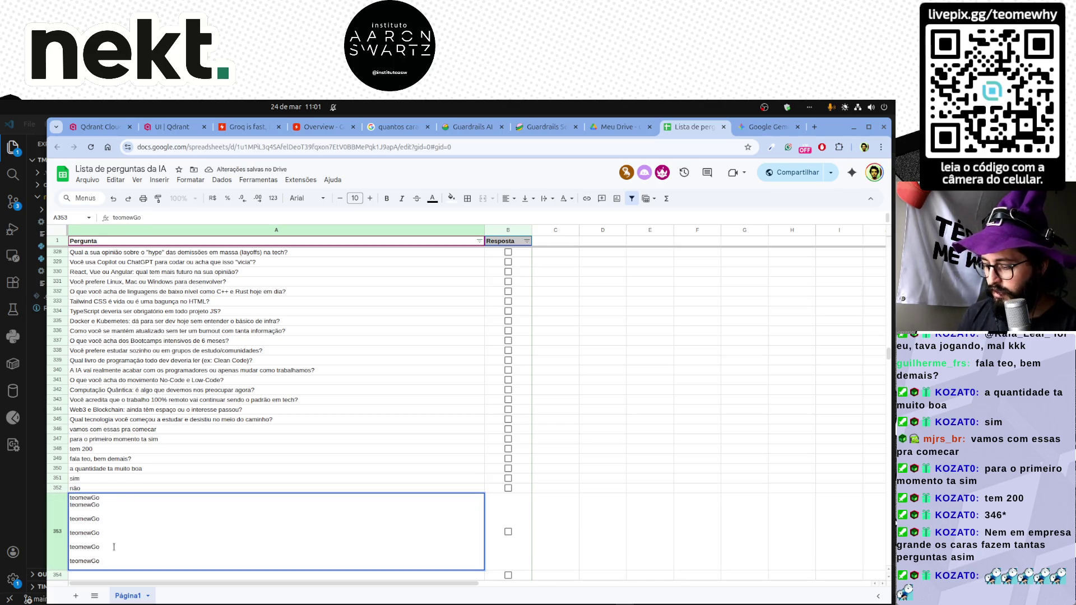
key(Delete)
key(Delete)
key(Delete)
key(Delete)
key(Delete)
key(Delete)
key(Delete)
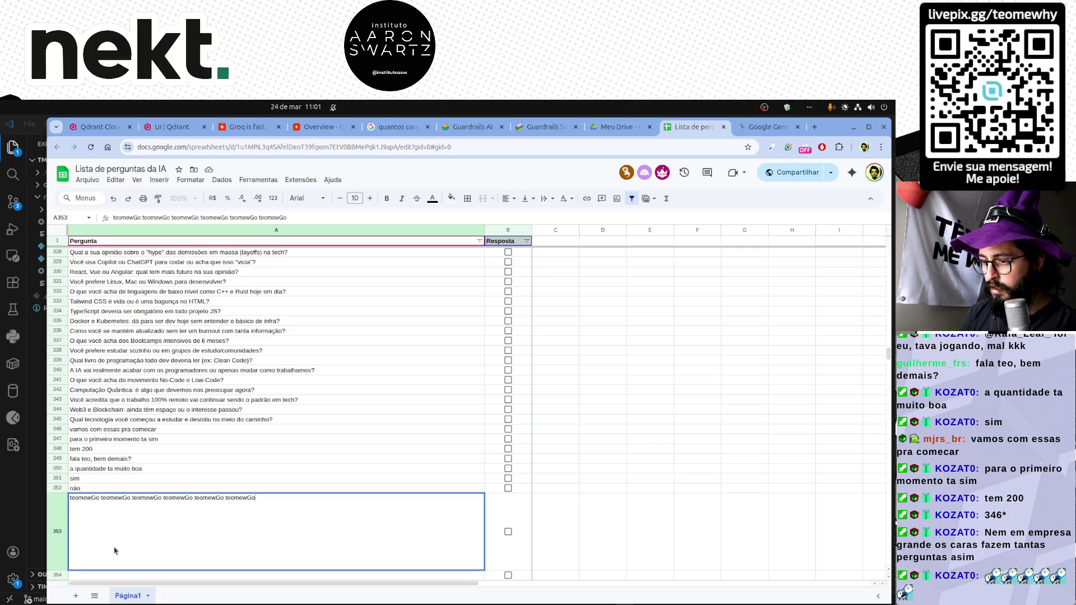
key(Return)
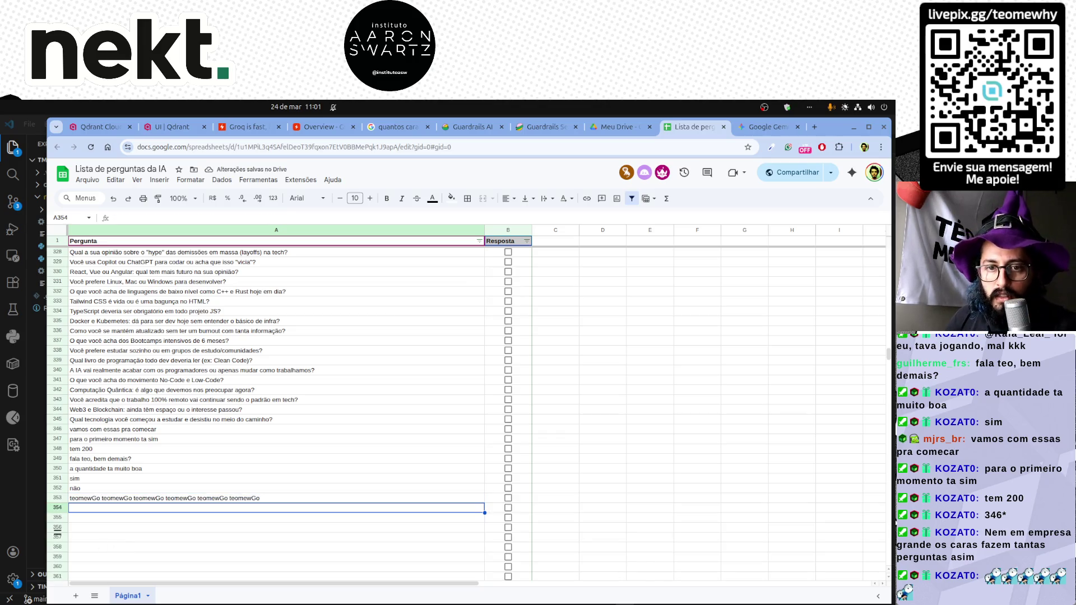
Paste the InfoWorld quote, meme, laughter and further chat messages into rows 355–358.
click(144, 521)
key(ctrl+v)
key(Return)
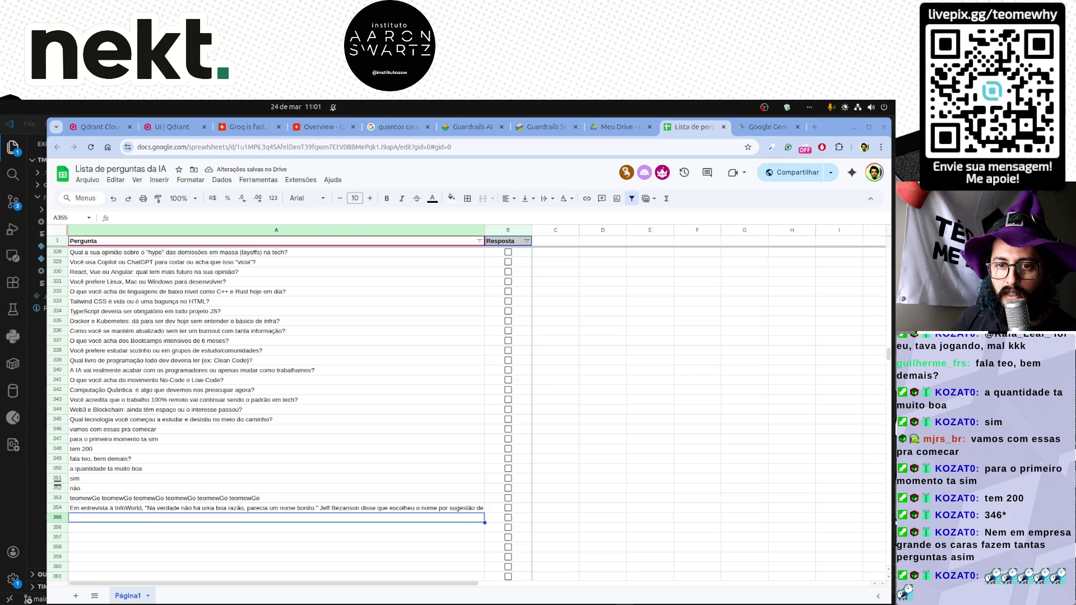
text(um dia podemos voltar ao meme, kkkkkkkk)
key(Return)
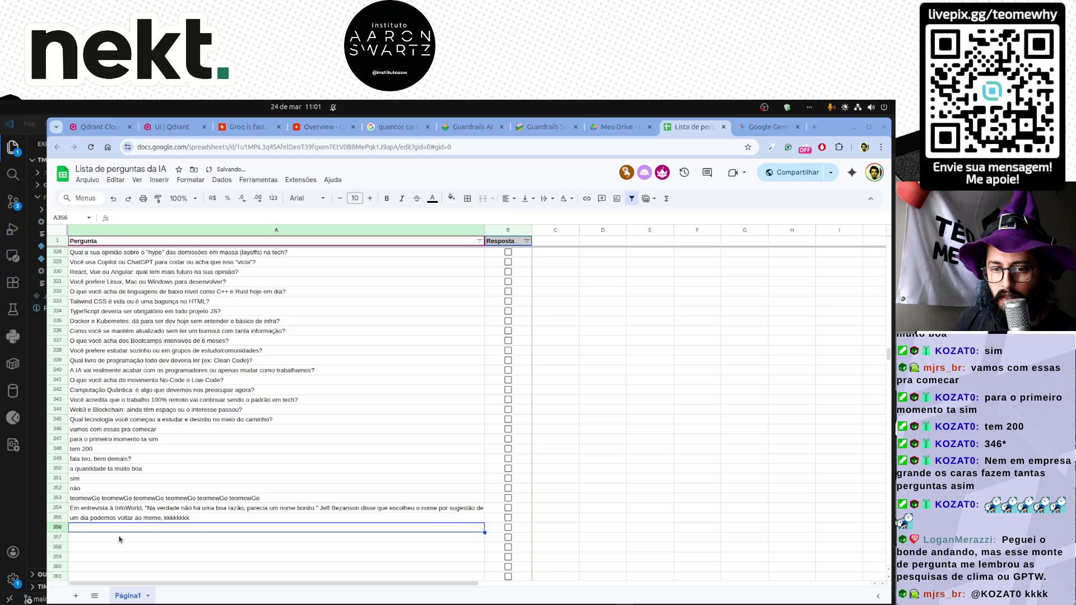
text(kkkk)
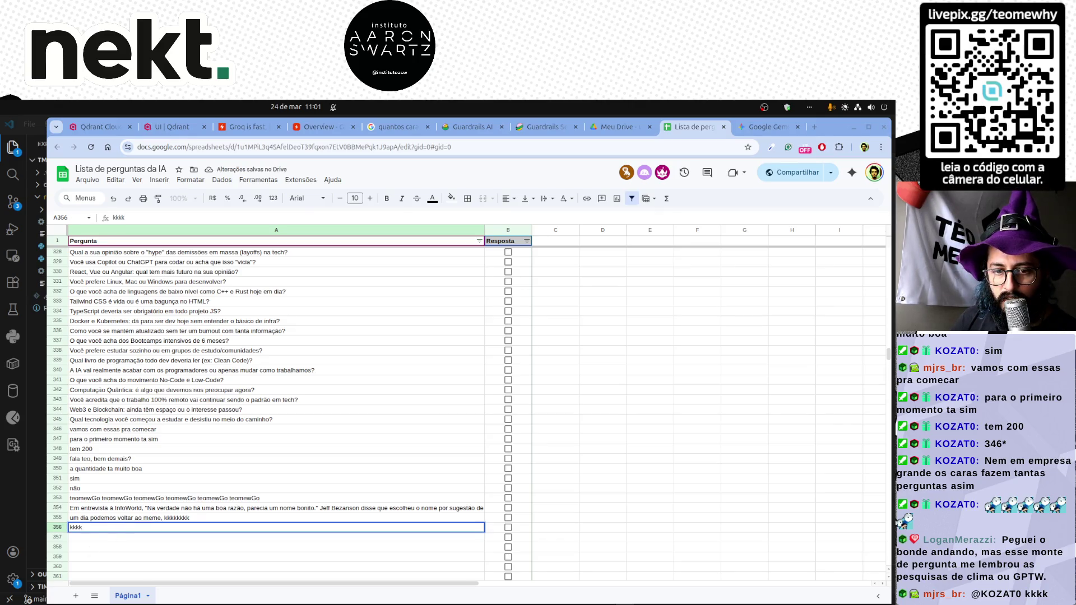
key(Return)
text(Peguei o bonde andando, mas esse monte de pergunta me lembrou as pesquisas de clima ou GPTW.)
key(Return)
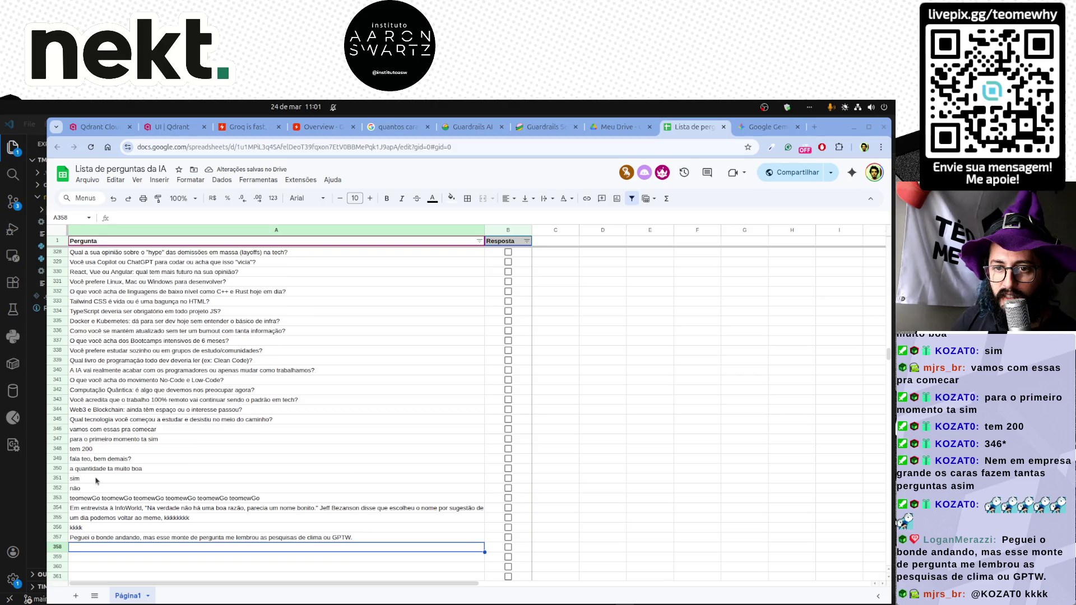
scroll(94, 479, down, 2)
key(ctrl+v)
key(Return)
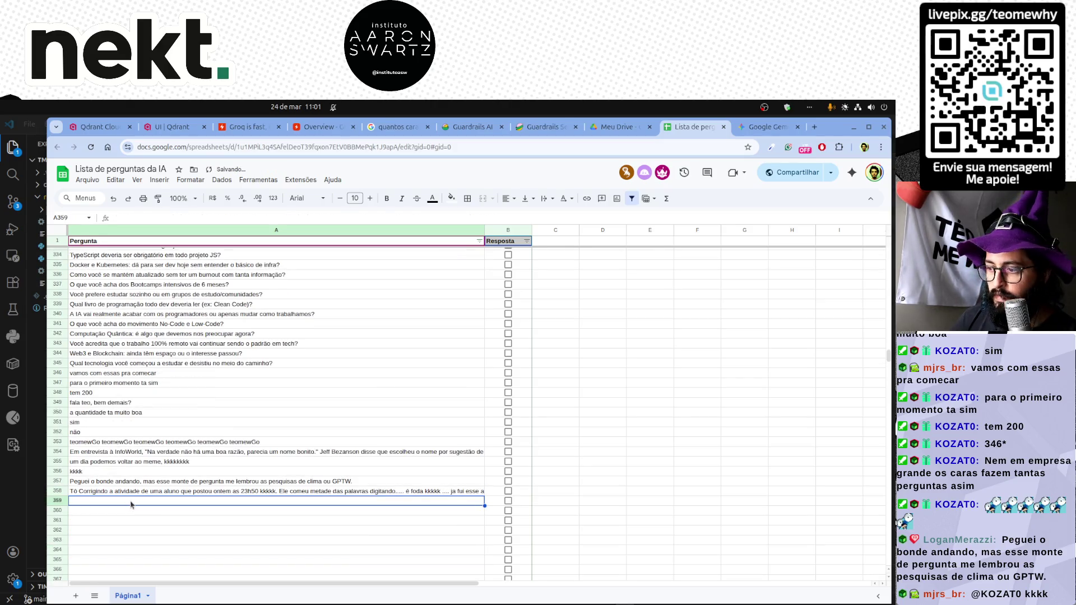
scroll(176, 483, up, 15)
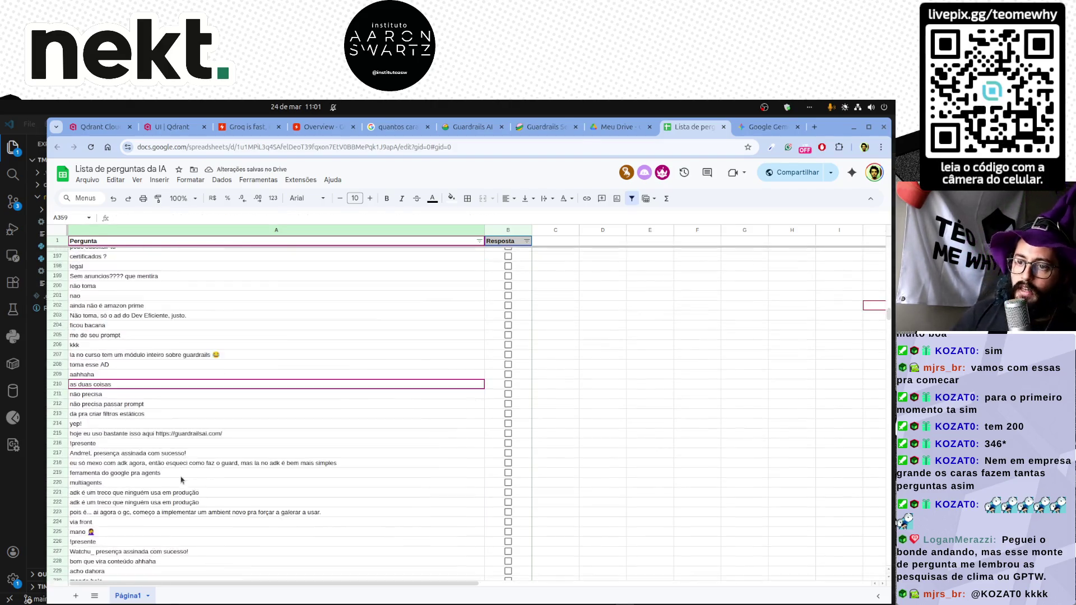
scroll(181, 481, up, 15)
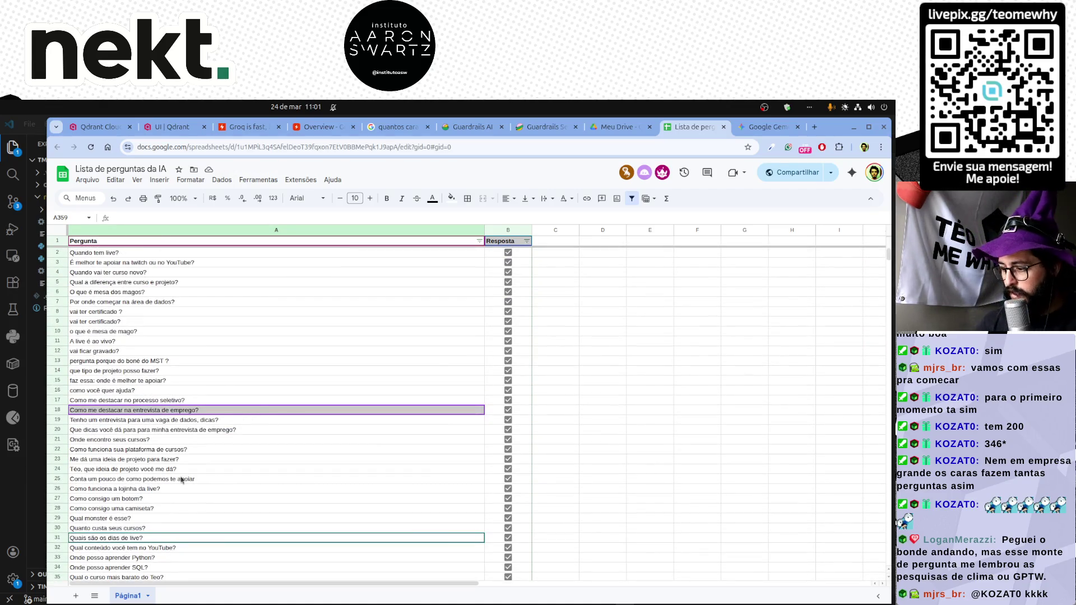
Copy the spreadsheet's URL from the address bar and switch to Visual Studio Code.
click(650, 340)
click(602, 352)
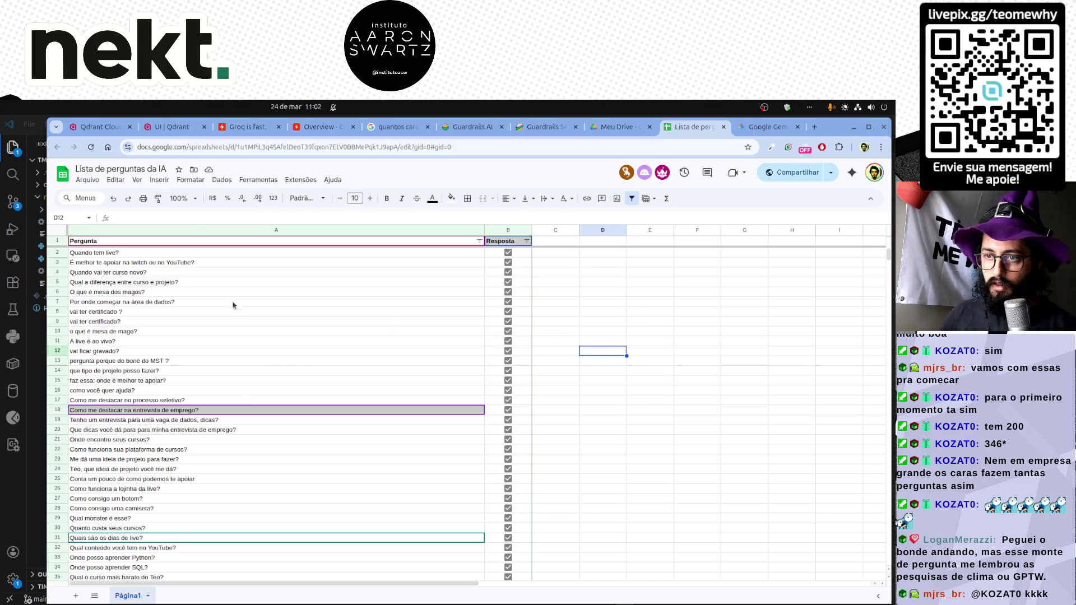
click(595, 364)
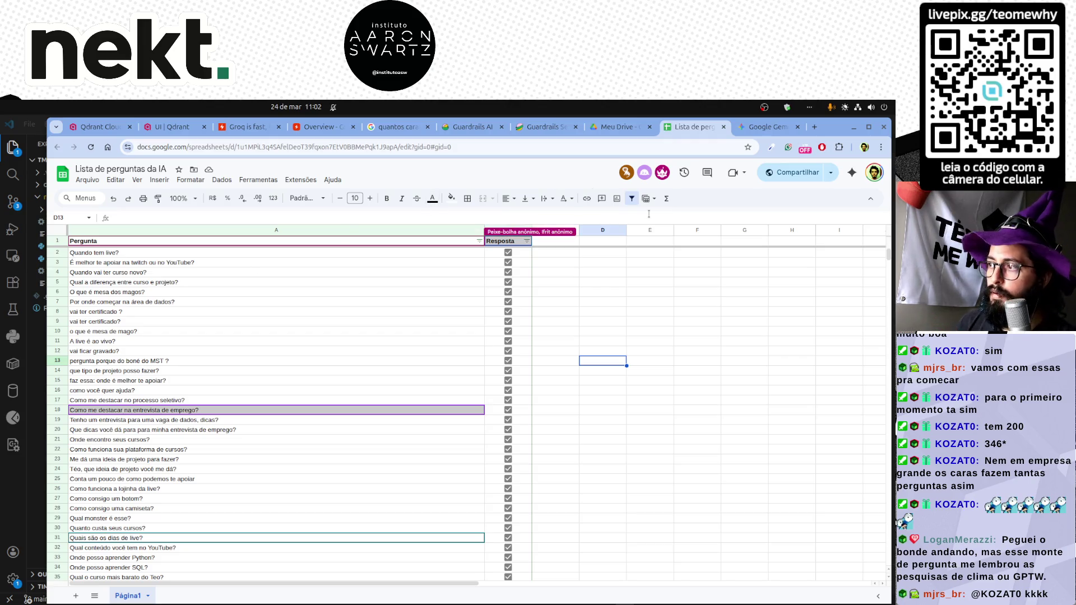
click(488, 148)
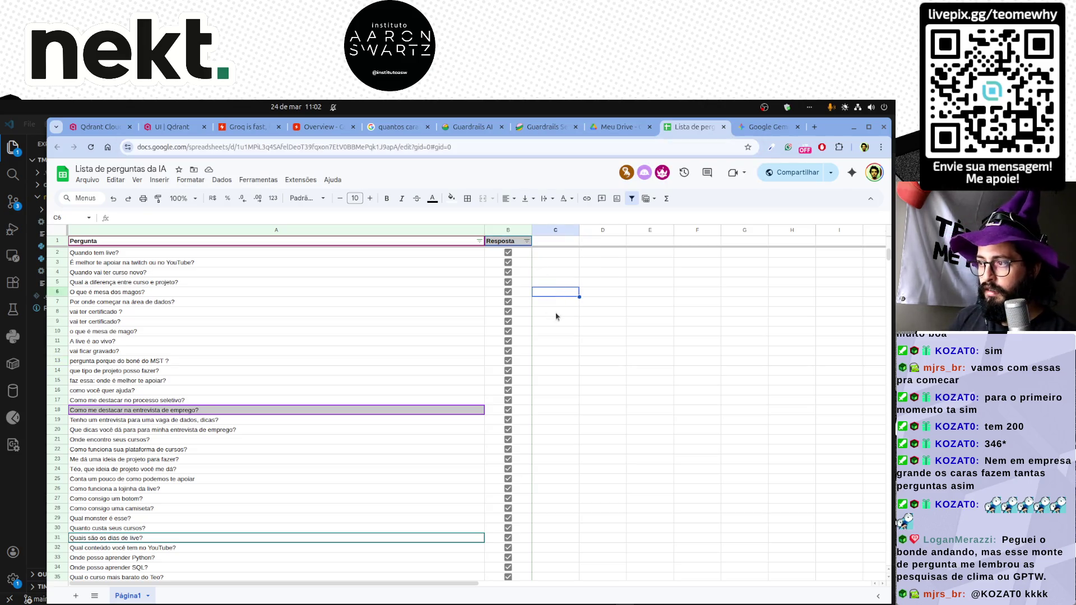
key(alt+Tab)
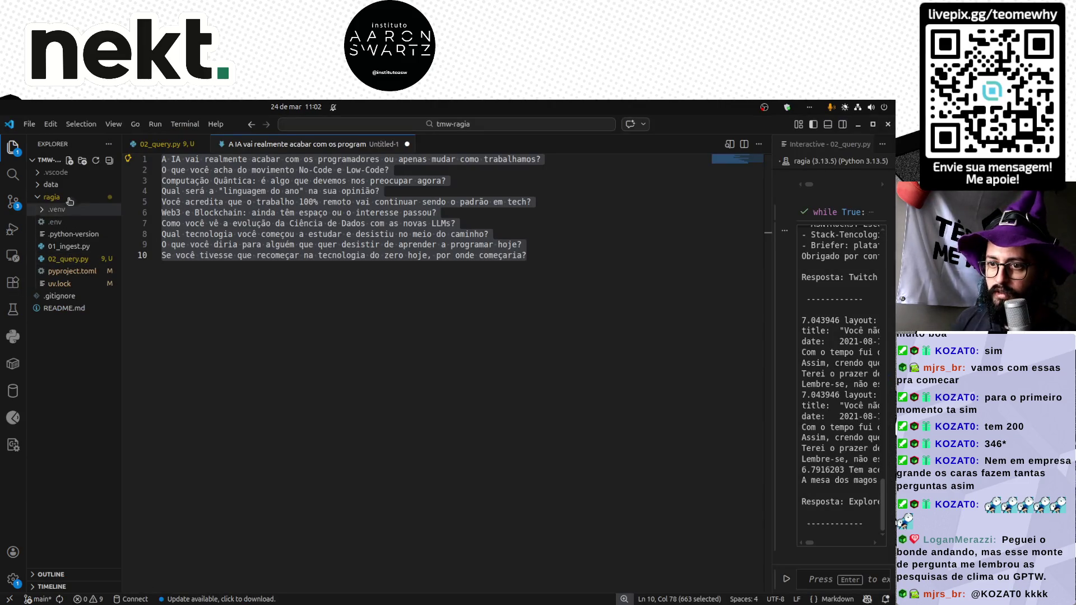
Create a new file 03_train.py inside the ragia folder.
right_click(52, 197)
click(95, 209)
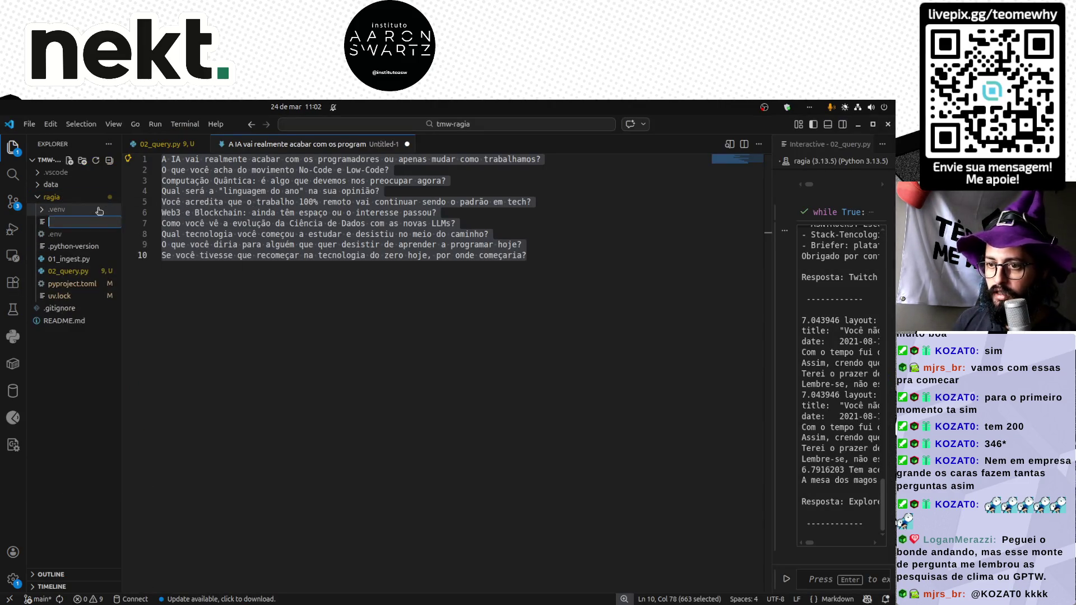
text(03_tra)
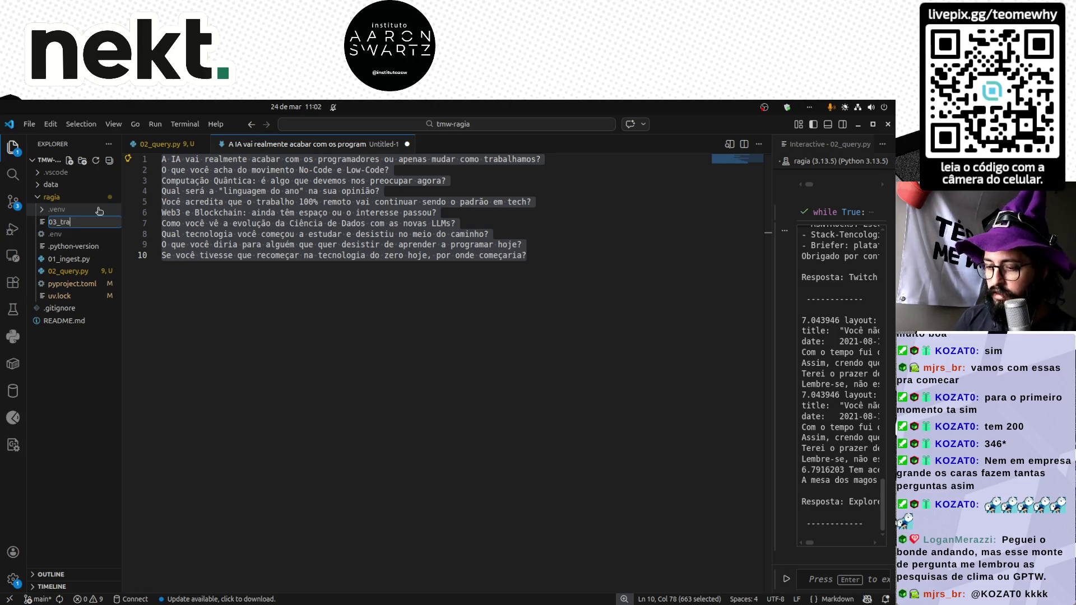
text(py)
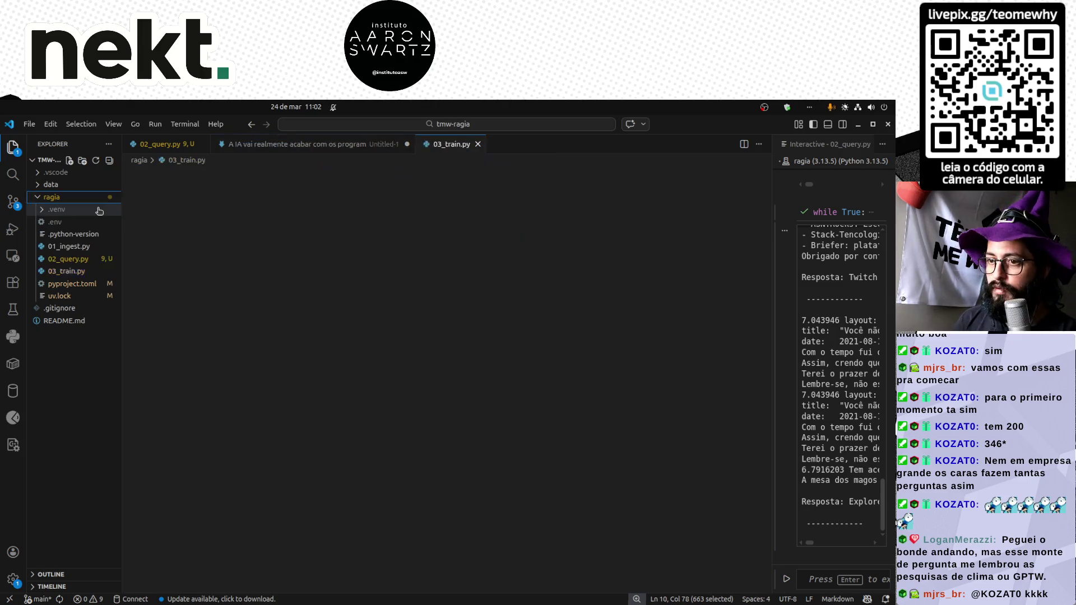
key(Return)
text(# %%)
Write a '# %%' cell marker and 'import pandas as pd', then bring up the terminal.
key(Return)
key(Return)
text(import p)
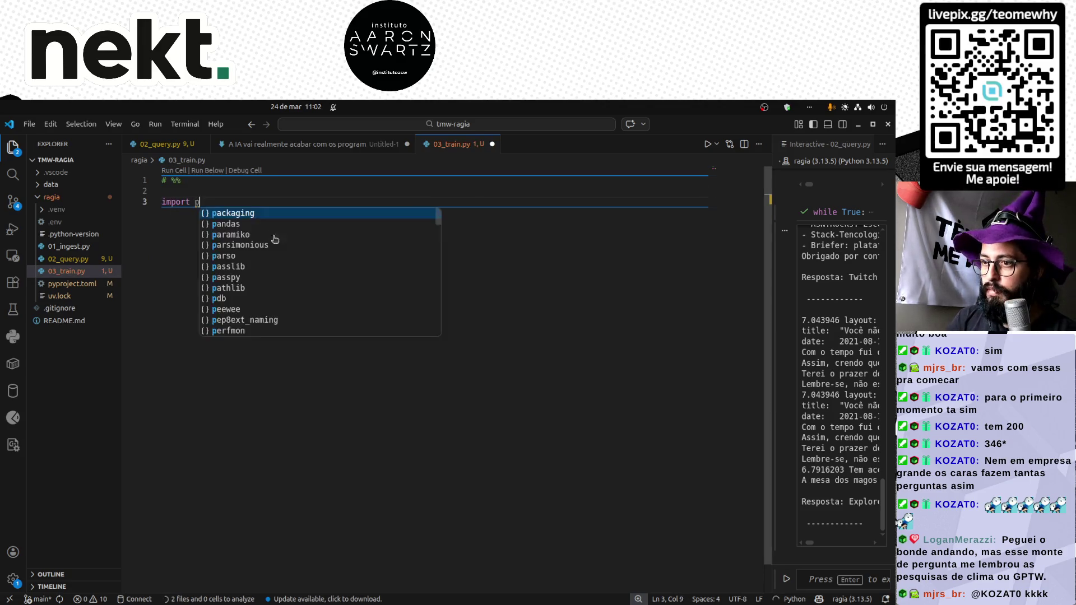
text(andas as pd)
key(Return)
key(Return)
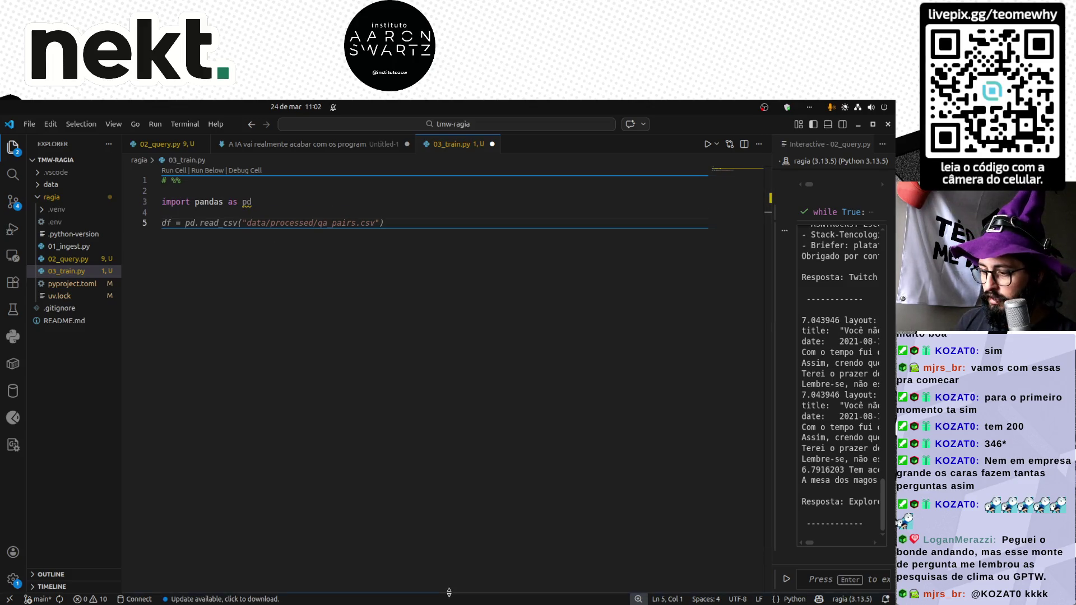
key(ctrl+grave)
text(uv add)
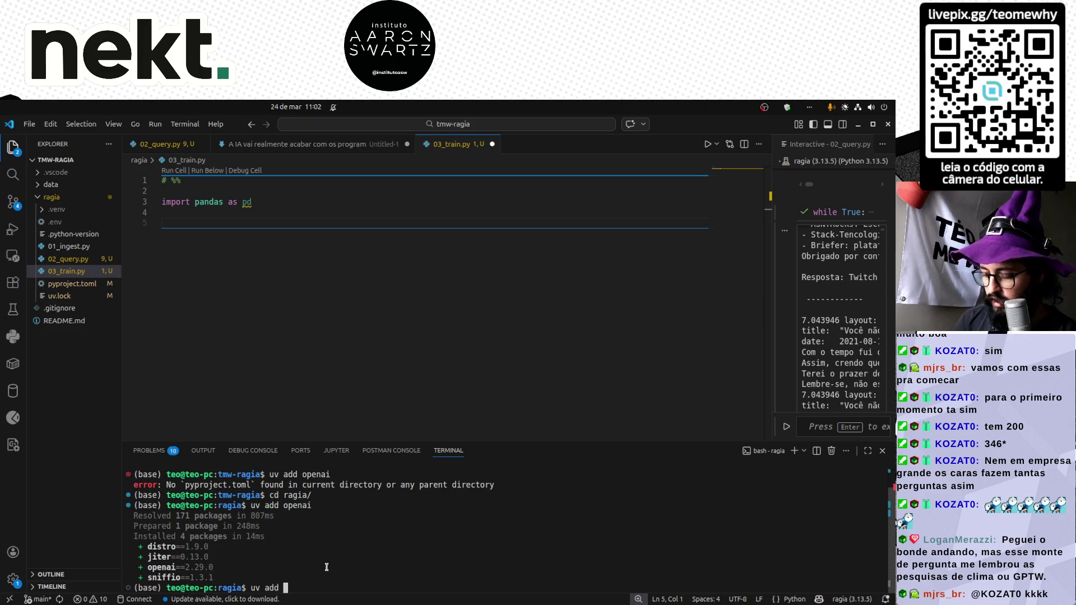
text(s)
Run 'uv add' for pandas, requests, scikit-learn and feature-engine, then return to line 5.
key(Return)
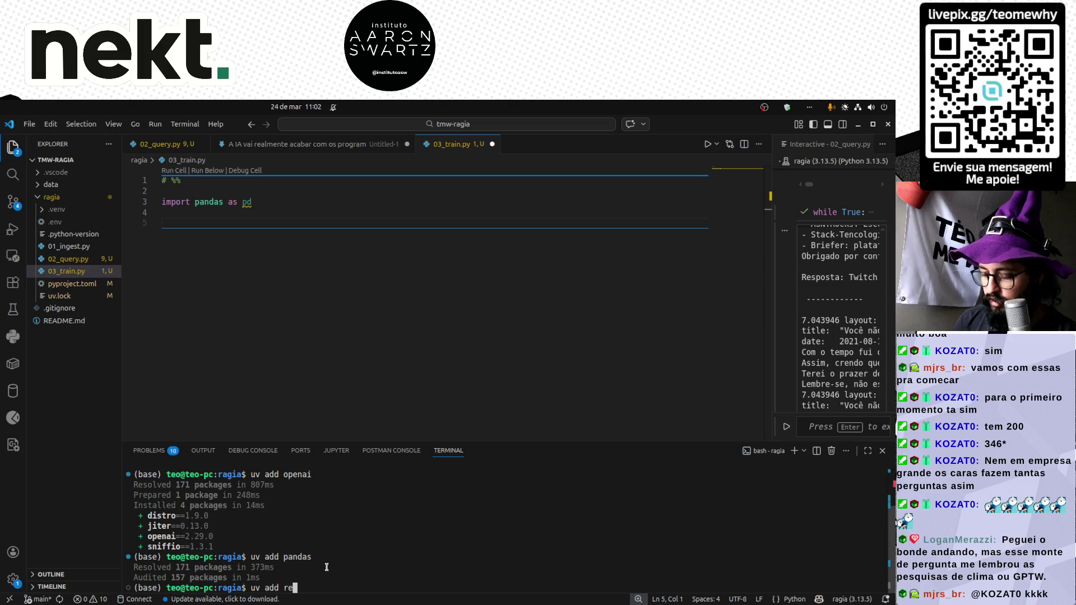
text(quests)
key(Return)
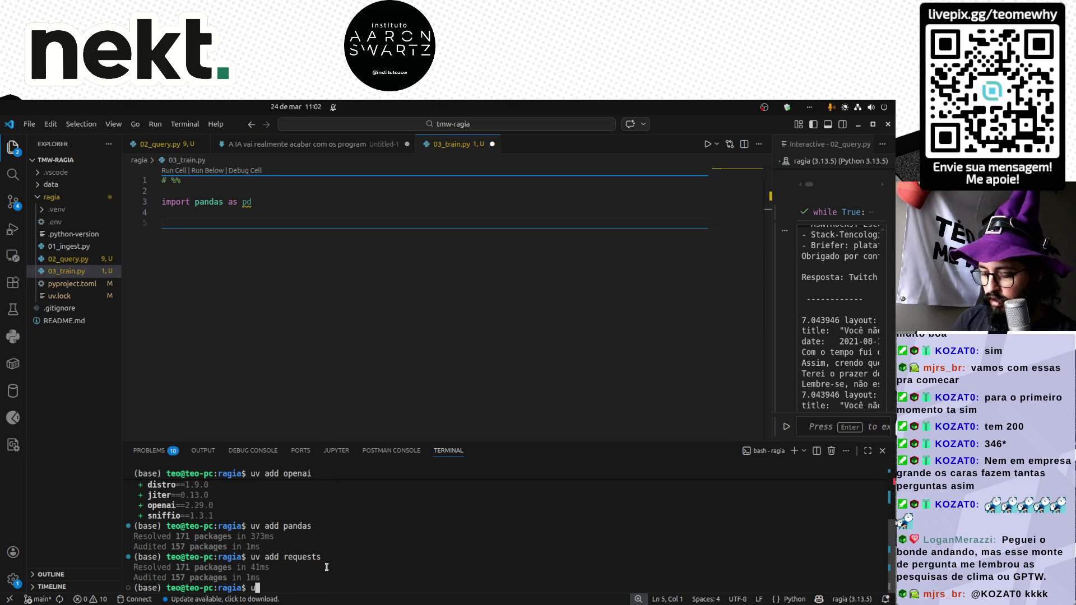
text(v add scikit)
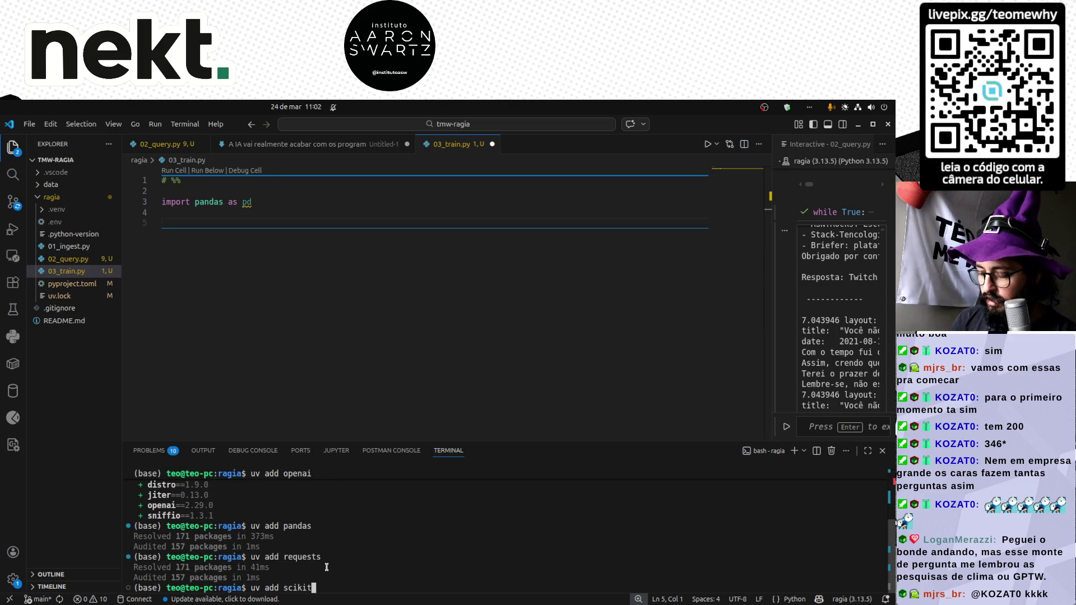
text(-learn)
key(Return)
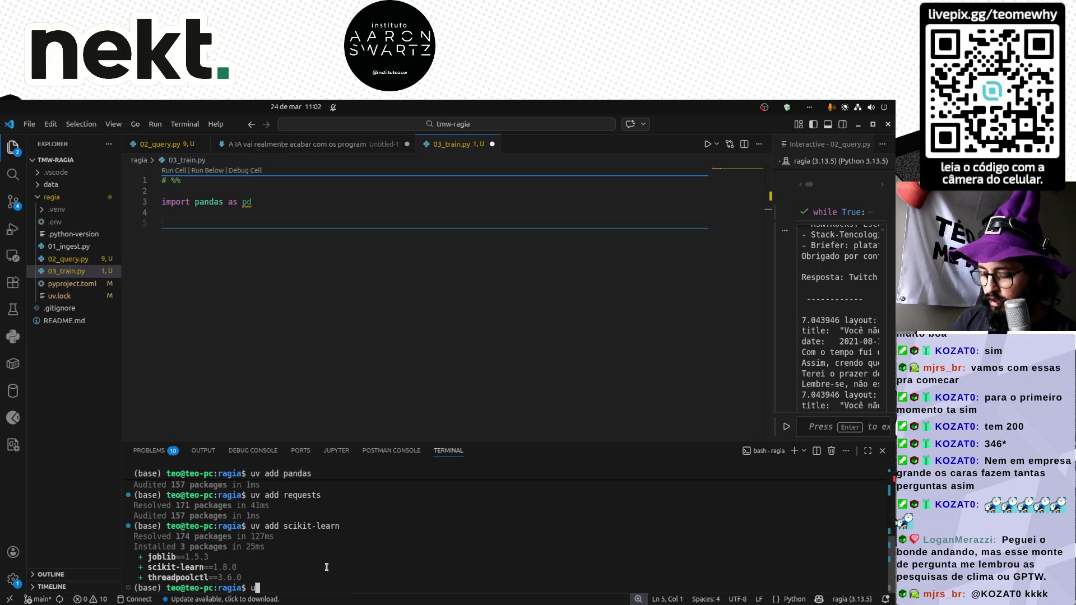
text(re-engine)
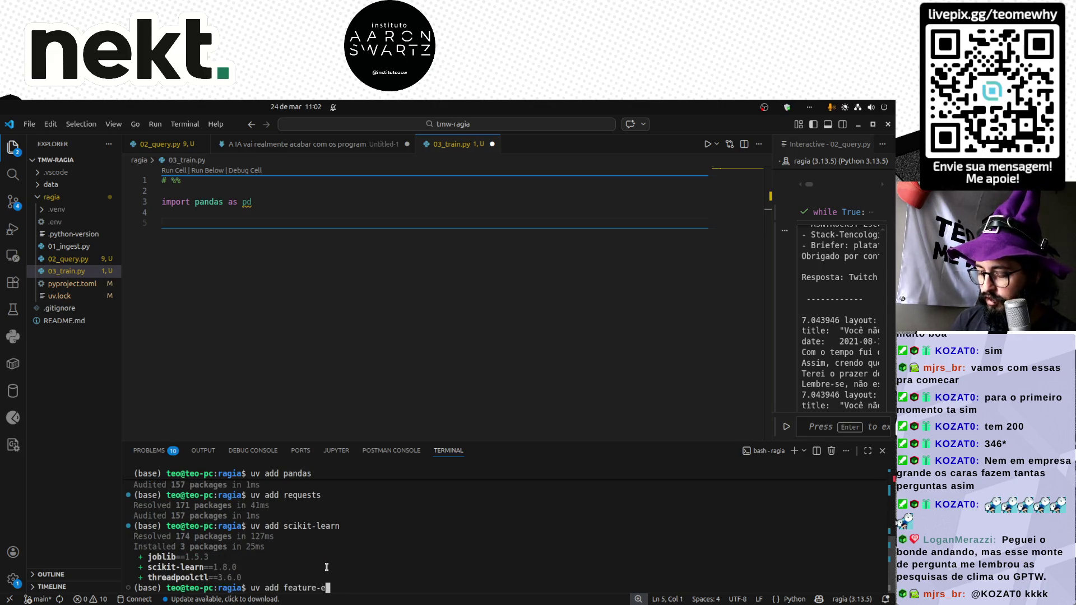
key(Return)
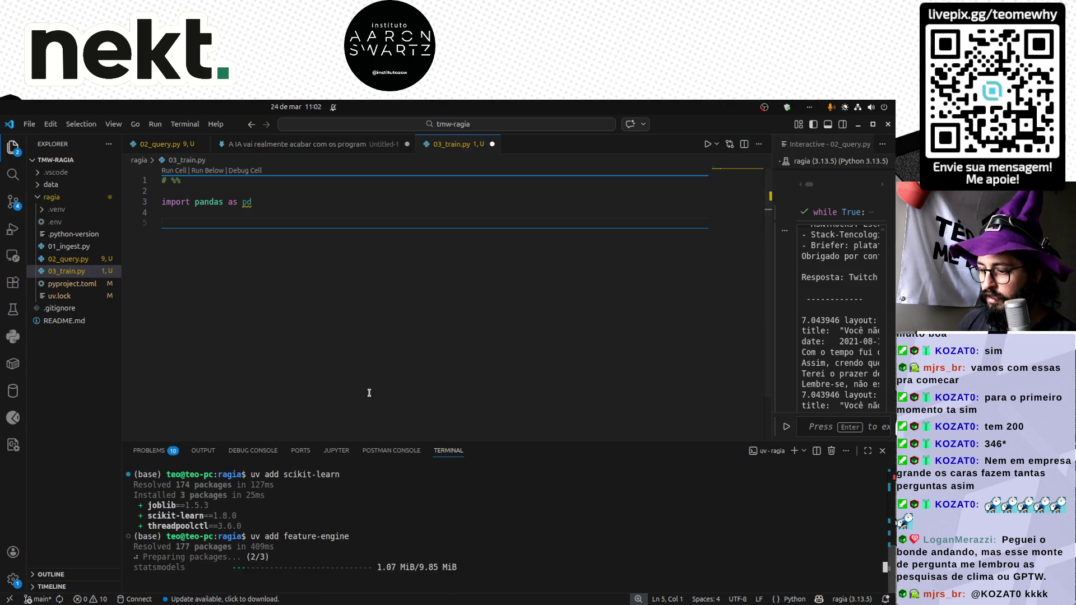
click(341, 373)
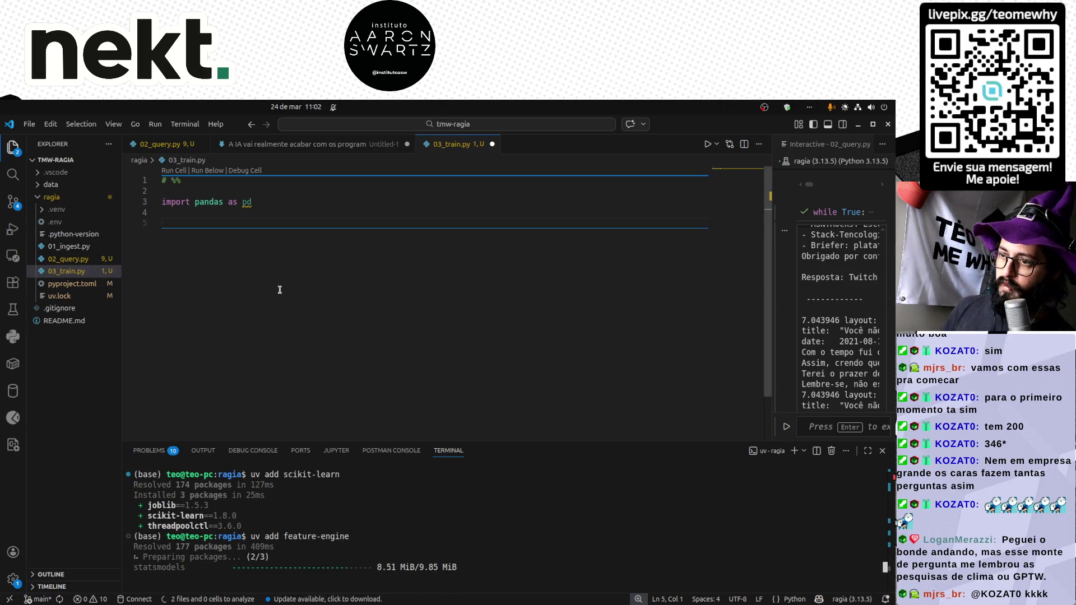
text(df = )
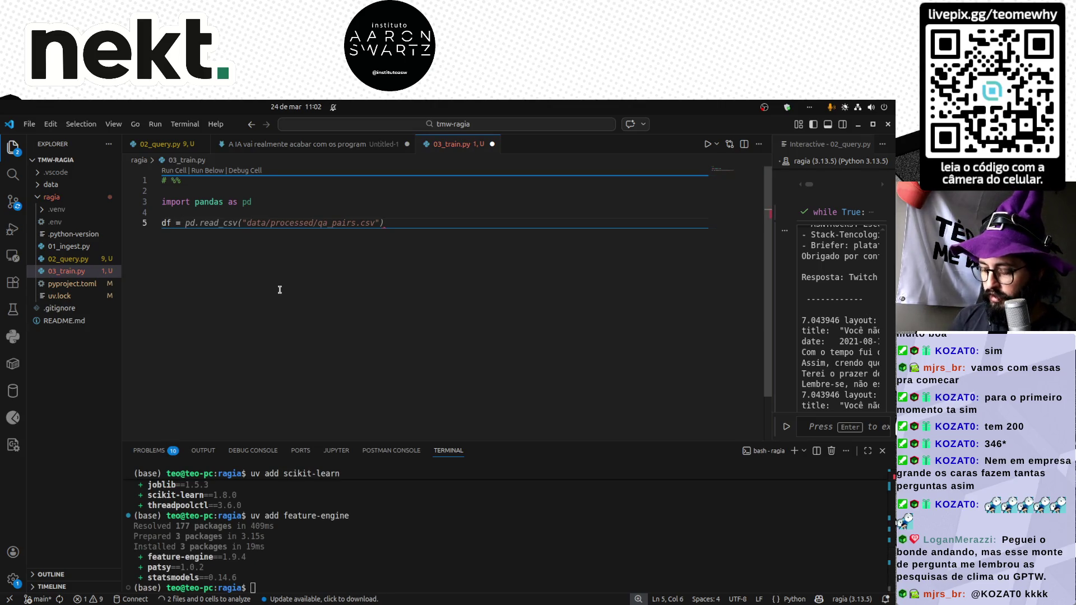
text(pd.read_)
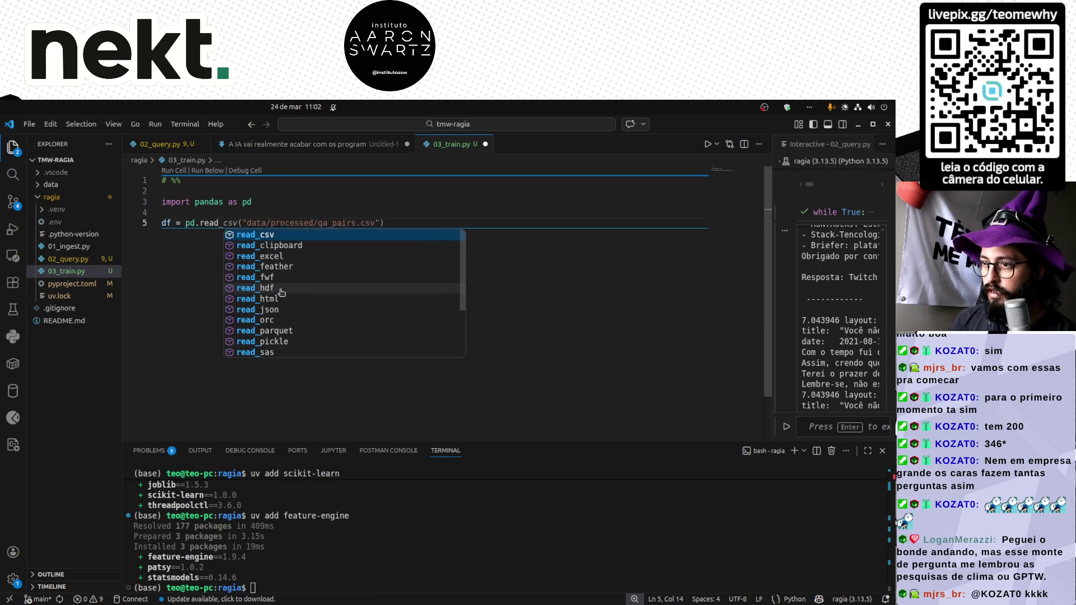
Load the Sheets URL with pd.read_excel, add df.head(), and run the cell (format ValueError).
key(Down)
key(Down)
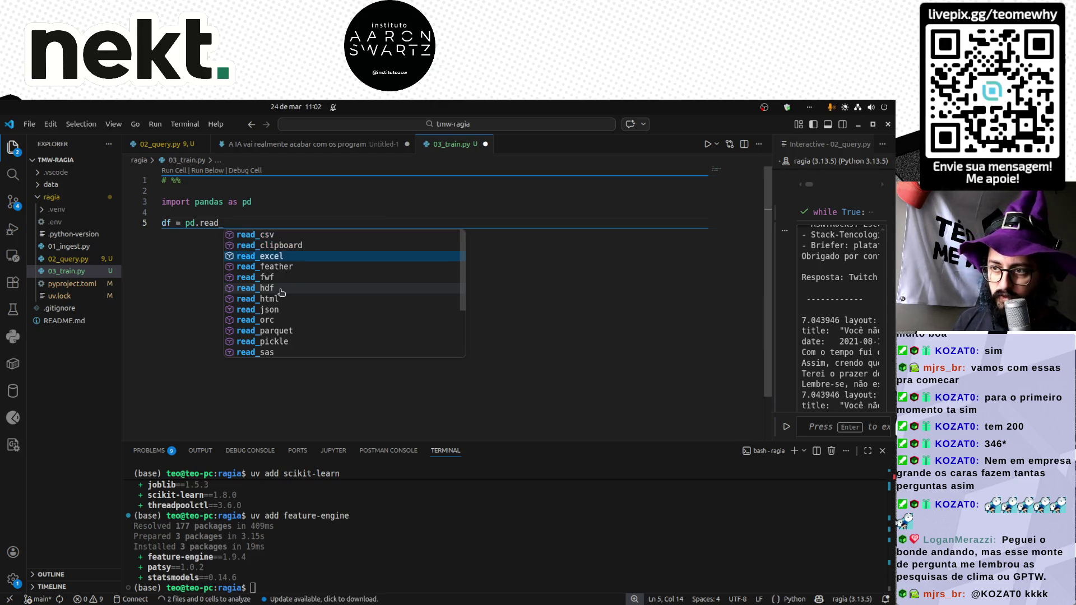
key(Return)
text(()
text(https://docs.google.com/spreadsheets/d/1u1MPiL3q4SAfelDeoT39fqxon7EtV0BBMePqk1J9apA/edit?gid=0#gid=0)
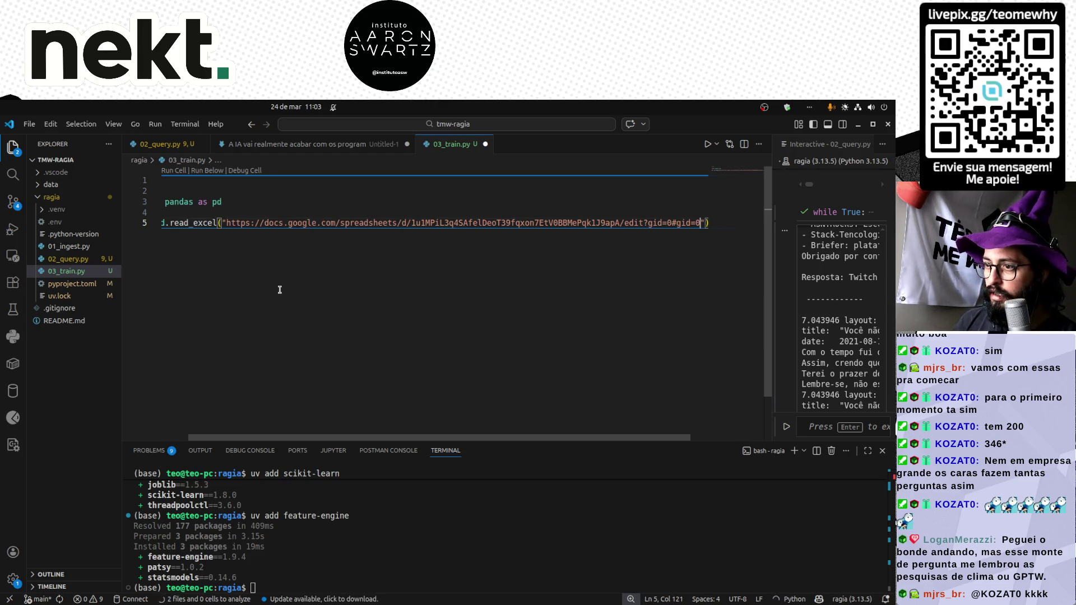
key(End)
key(Return)
text(df.he)
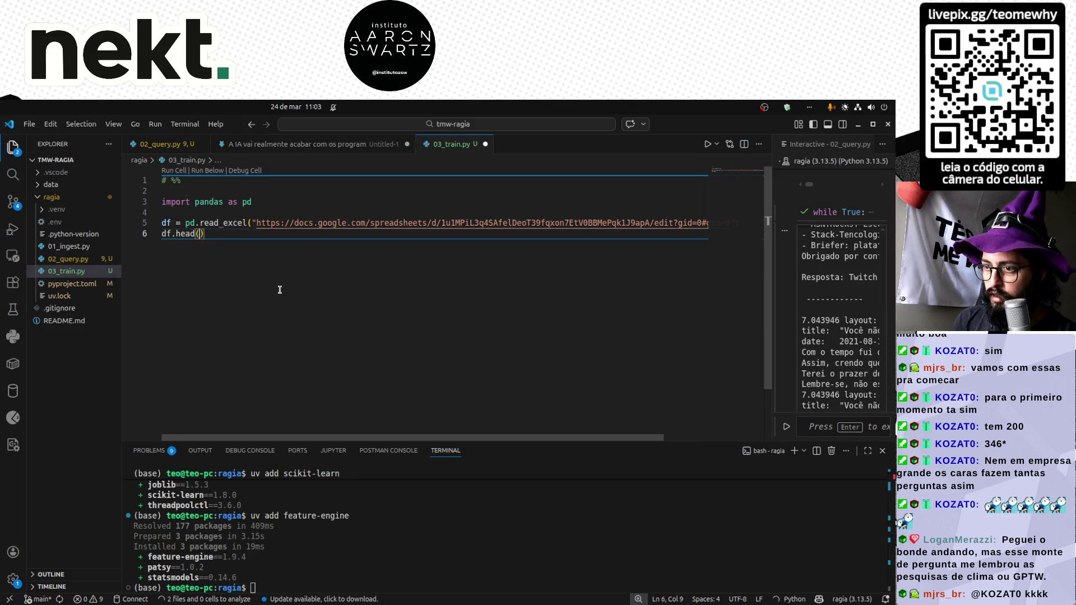
key(shift+Return)
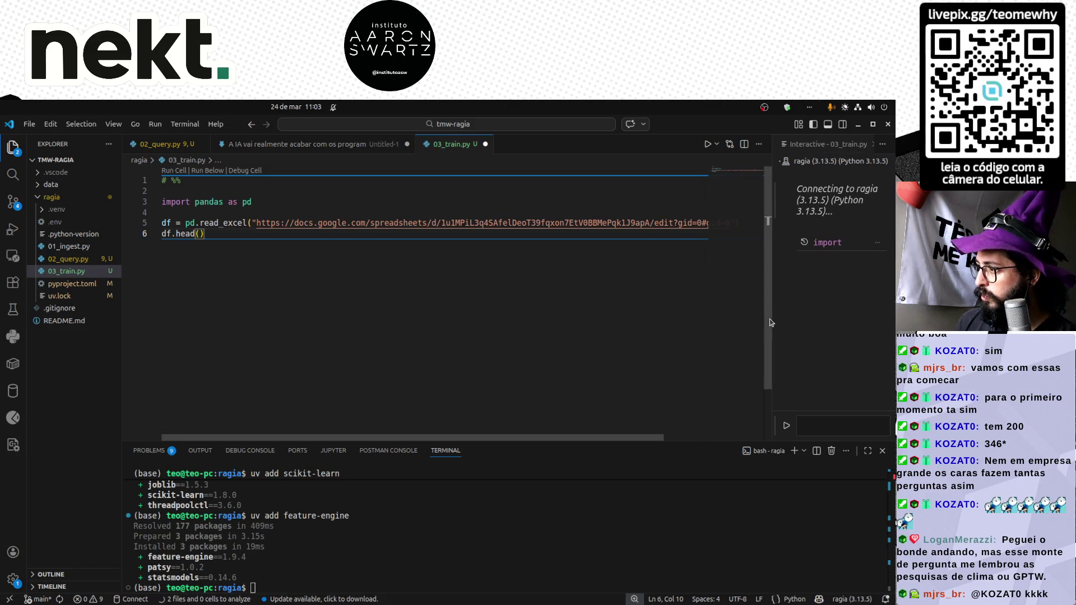
Close the old 02_query.py interactive session, reload the window and dismiss notifications.
drag(770, 322, 548, 322)
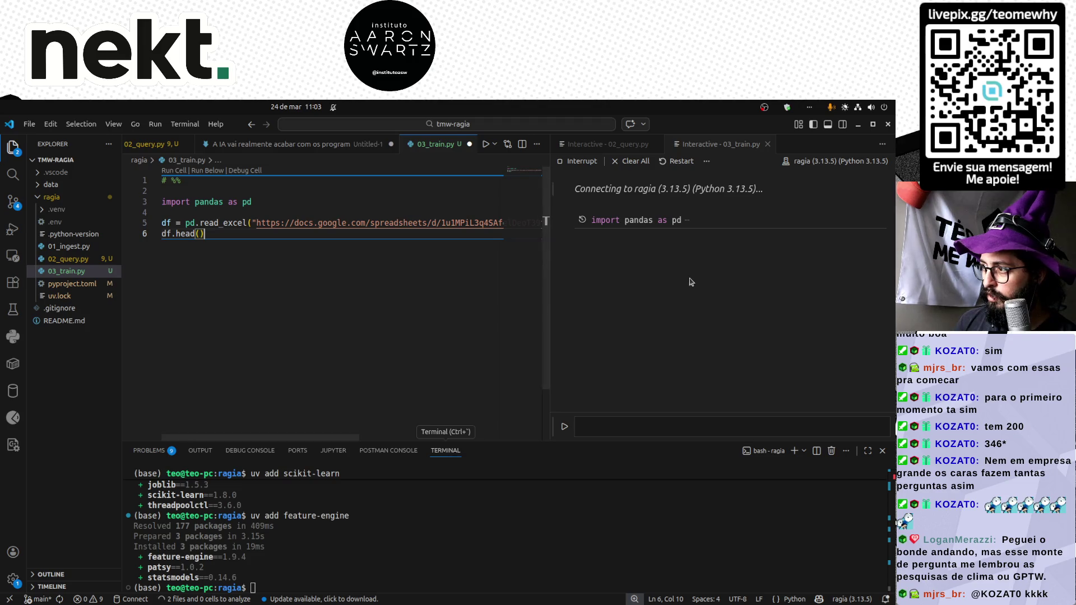
click(633, 252)
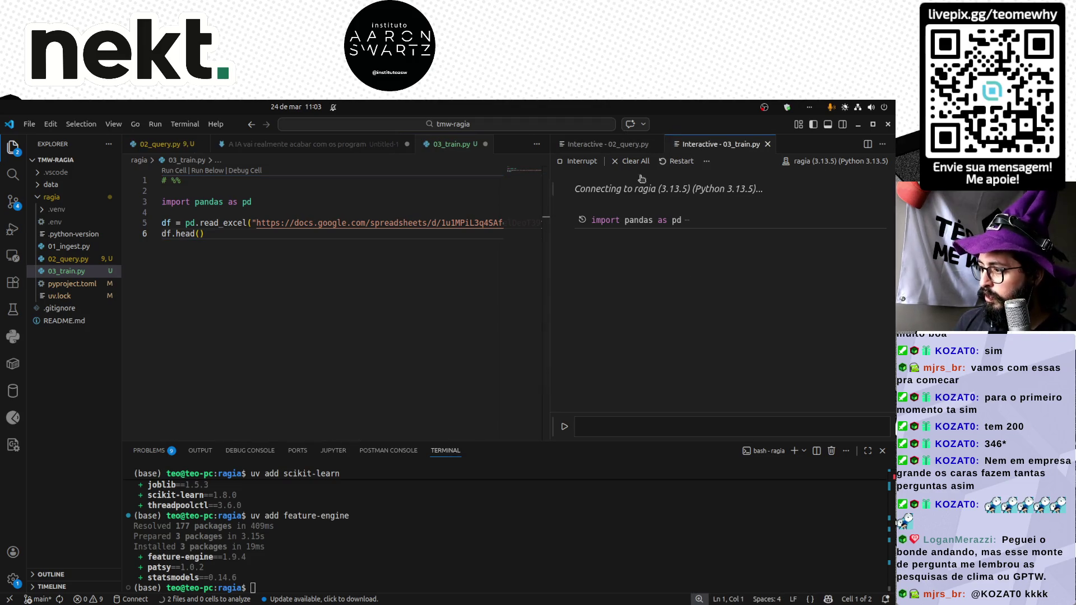
middle_click(619, 144)
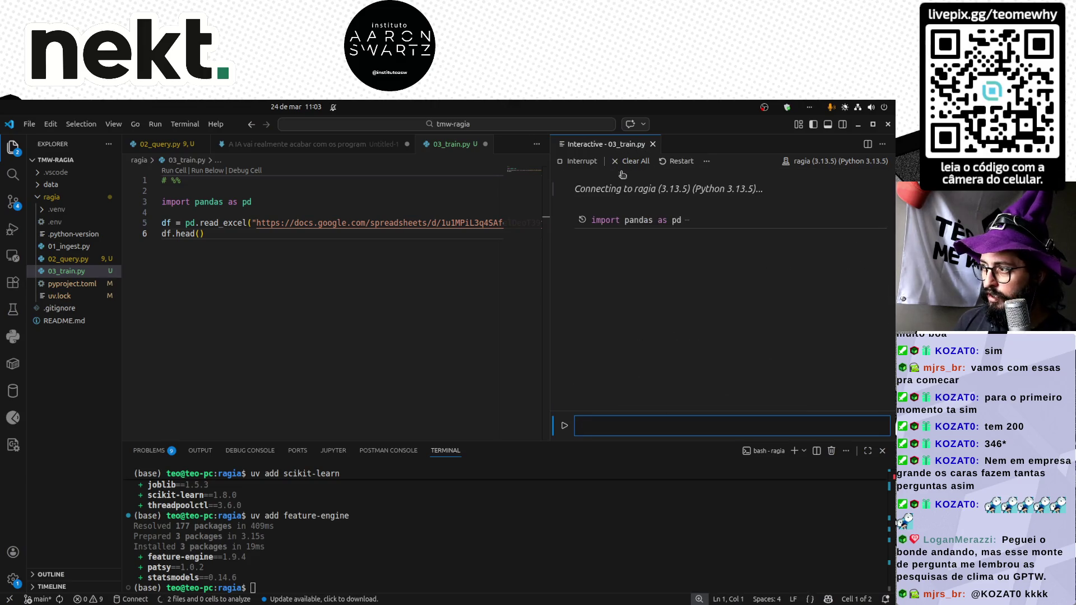
key(ctrl+shift+p)
text(reload)
key(Return)
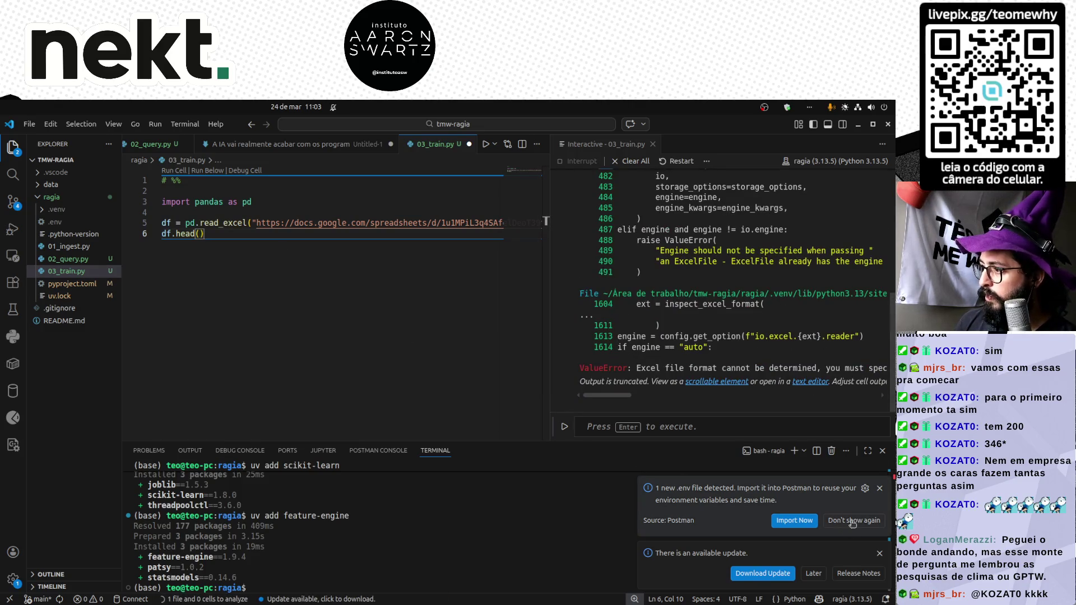
click(881, 489)
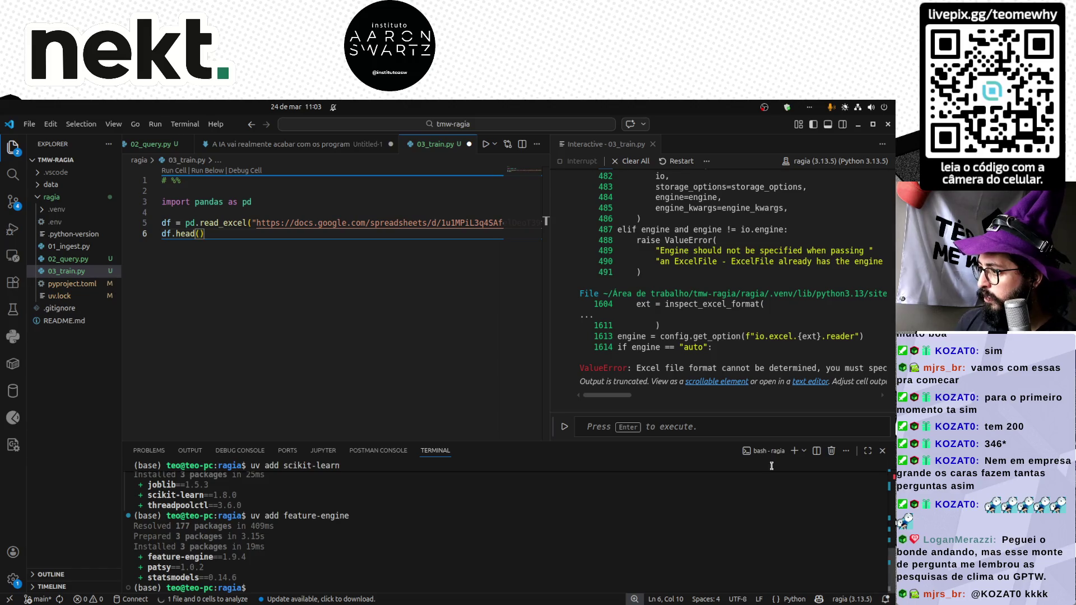
mouse_move(601, 398)
mouse_down()
mouse_move(638, 398)
mouse_move(589, 398)
mouse_up()
key(alt+Tab)
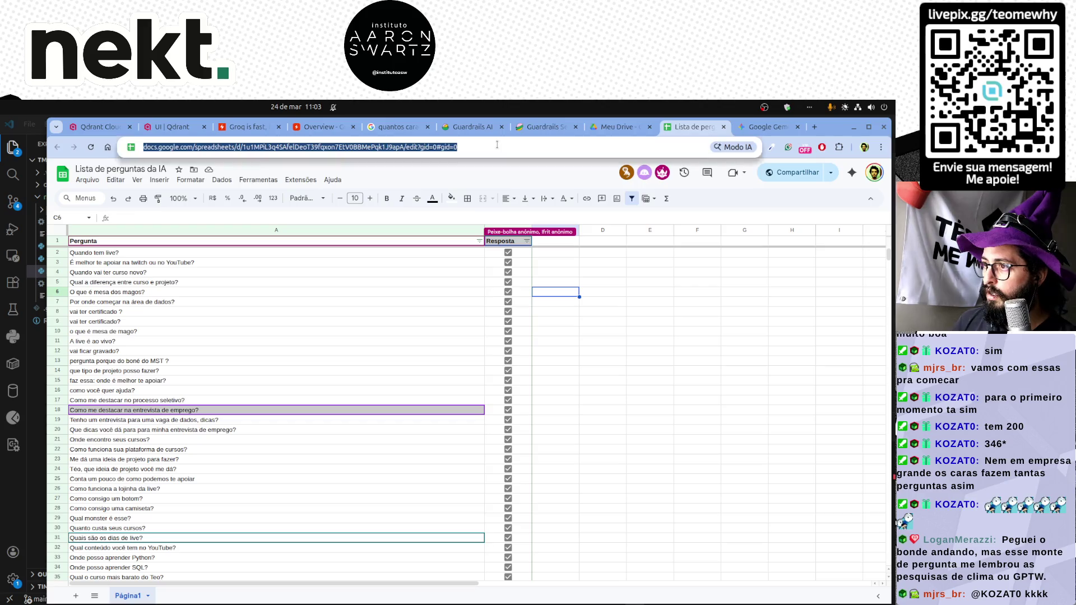
click(336, 146)
key(End)
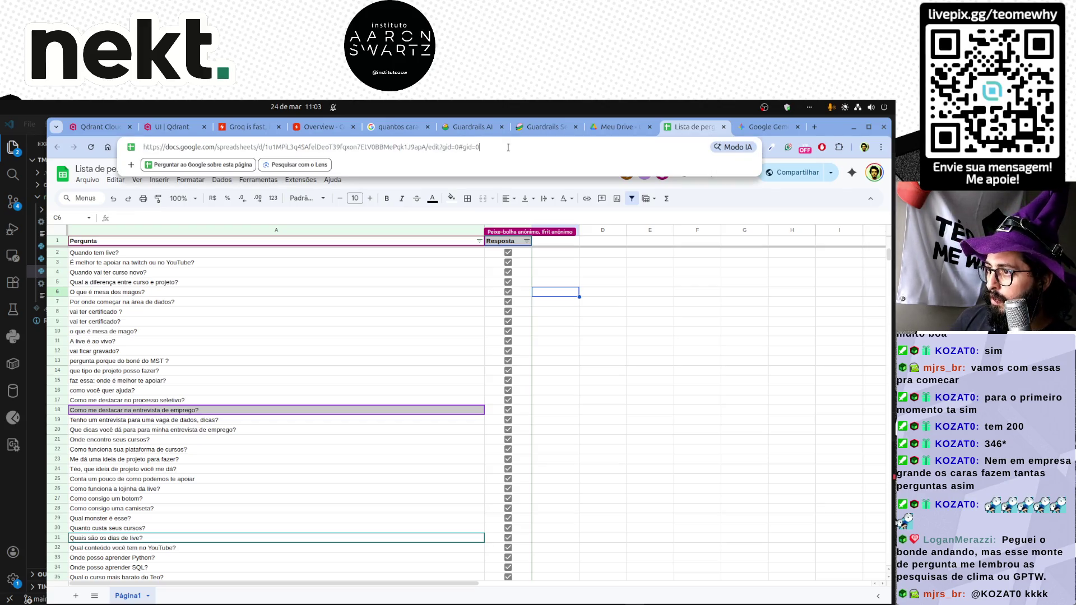
double_click(434, 147)
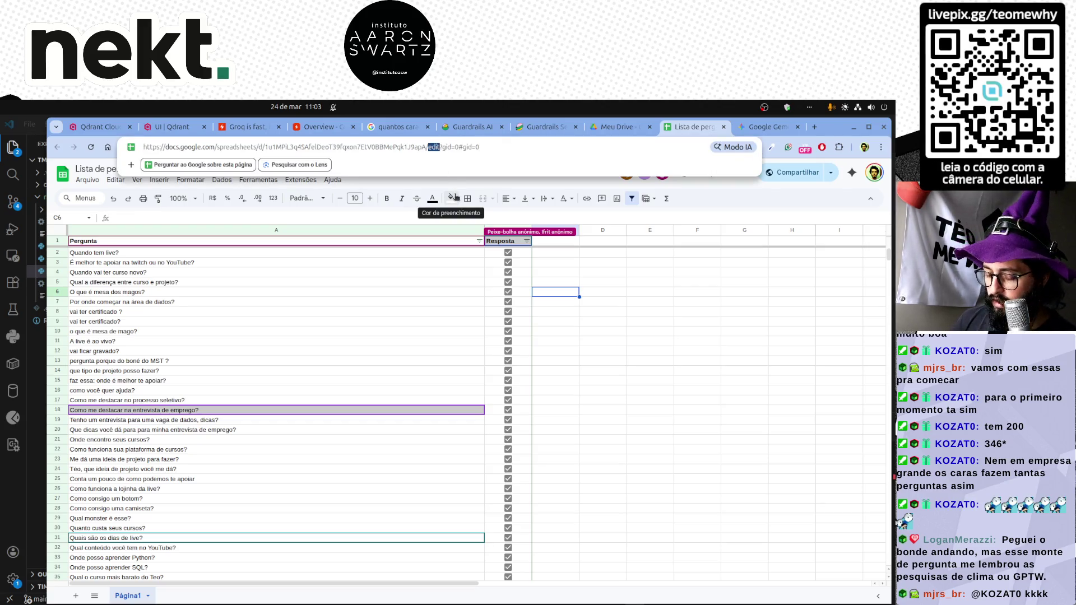
key(alt+Tab)
scroll(442, 248, right, 5)
scroll(420, 244, right, 5)
scroll(403, 236, right, 3)
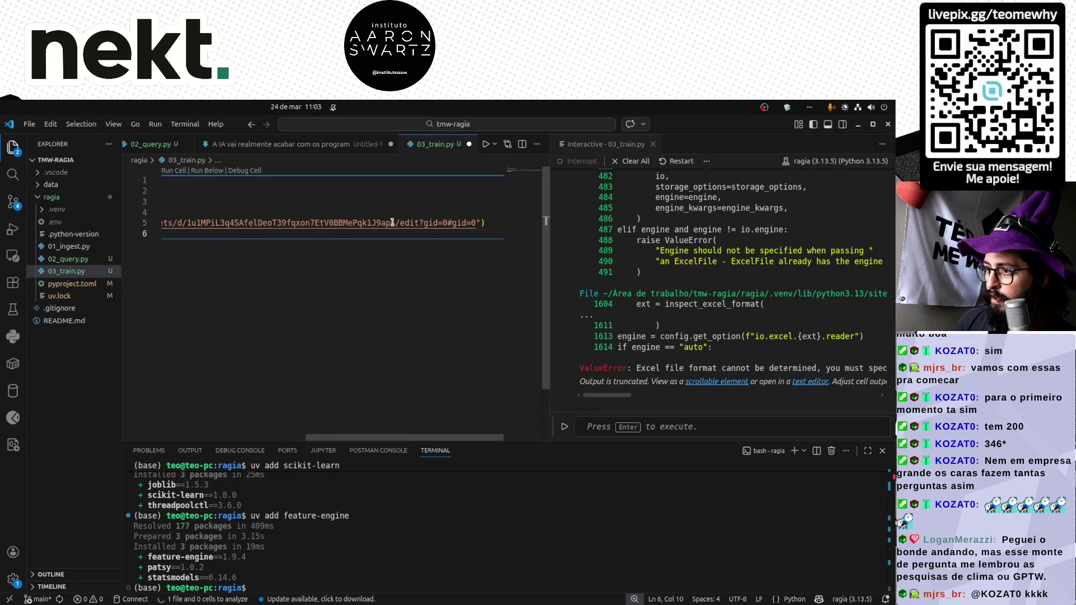
Change the URL to the export?format=xlsx&id=… link and rerun the cell to preview Pergunta/Resposta rows.
double_click(409, 222)
text(export)
key(Right)
key(shift+End)
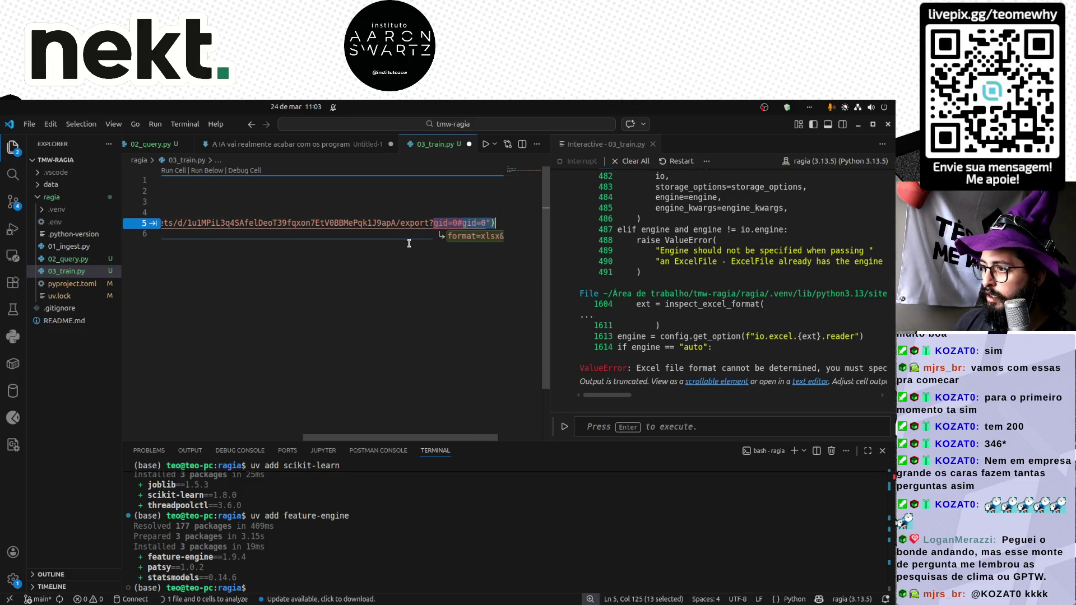
key(ctrl+v)
key(Down)
key(shift+Return)
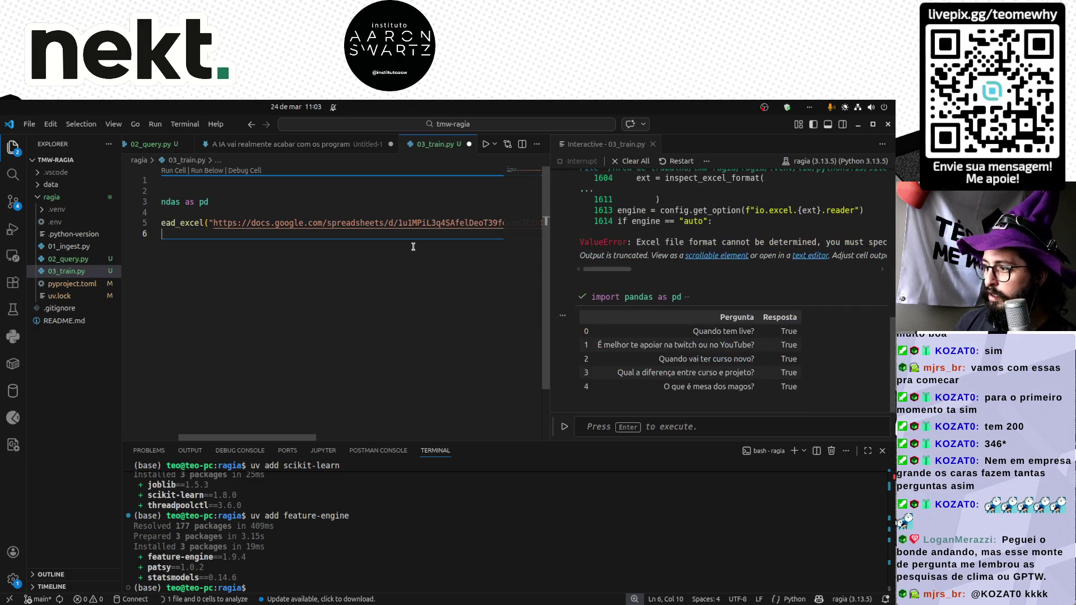
Add a second '# %%' cell marker below the loading code.
key(Return)
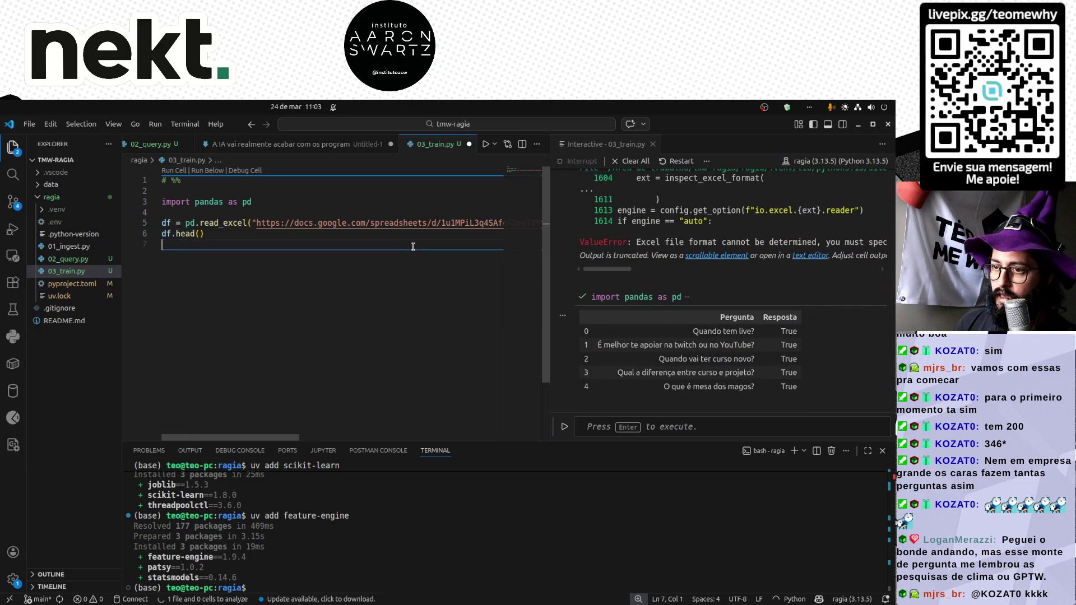
key(Return)
text(# %%)
key(Return)
key(Return)
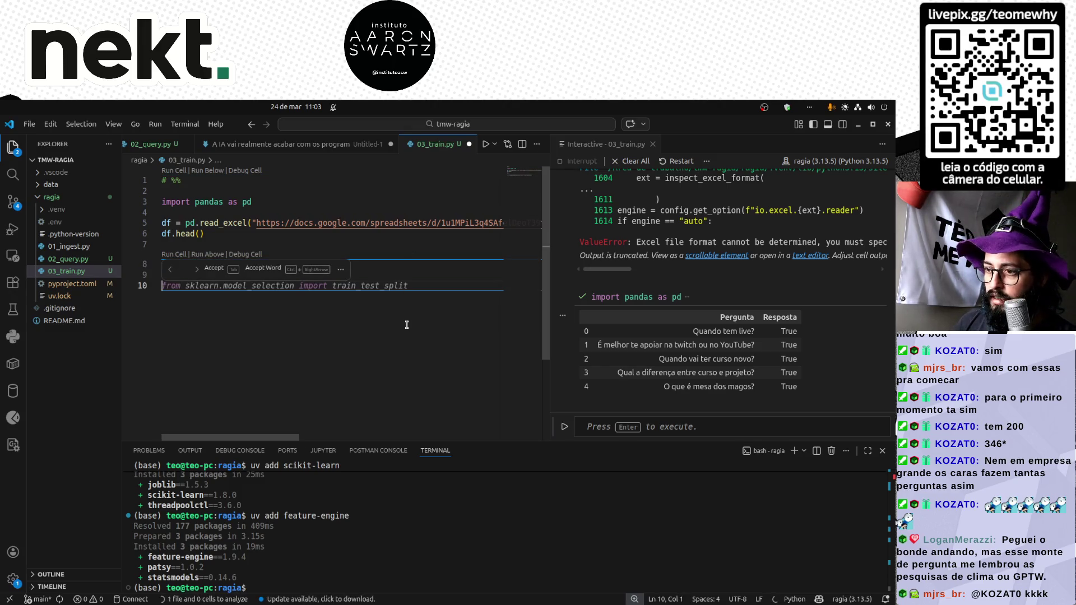
key(Escape)
text(a)
key(BackSpace)
key(BackSpace)
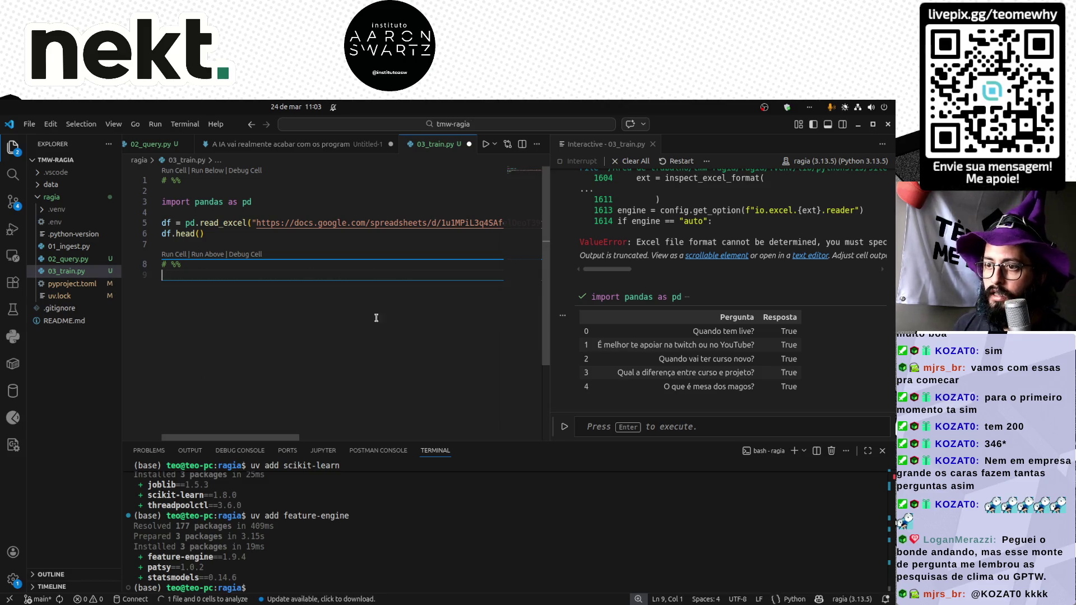
Close the Untitled-1 scratch note without saving.
click(336, 144)
key(ctrl+w)
click(348, 392)
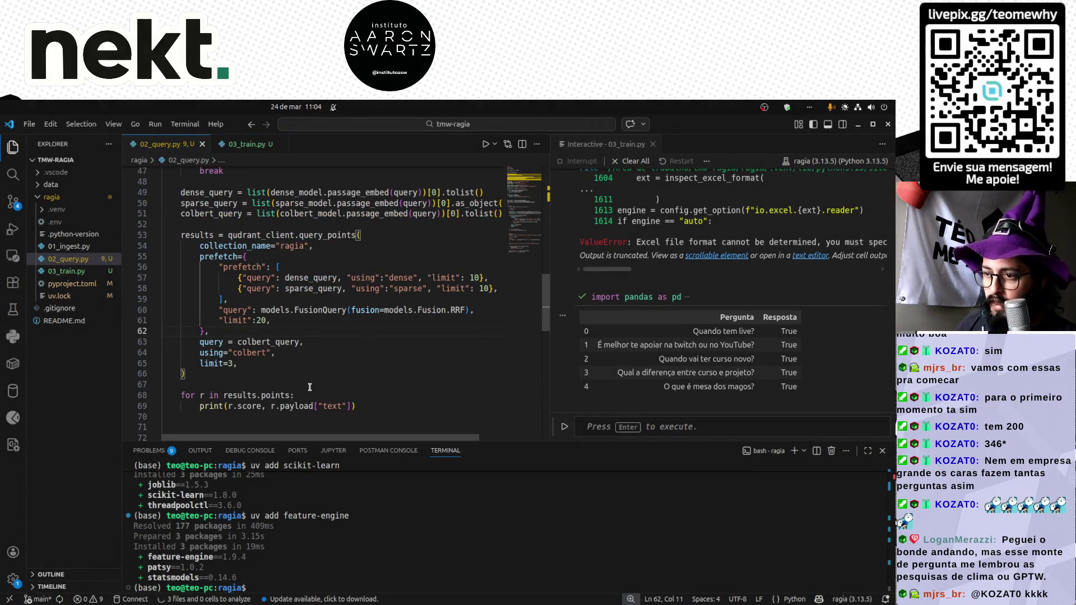
scroll(310, 387, up, 12)
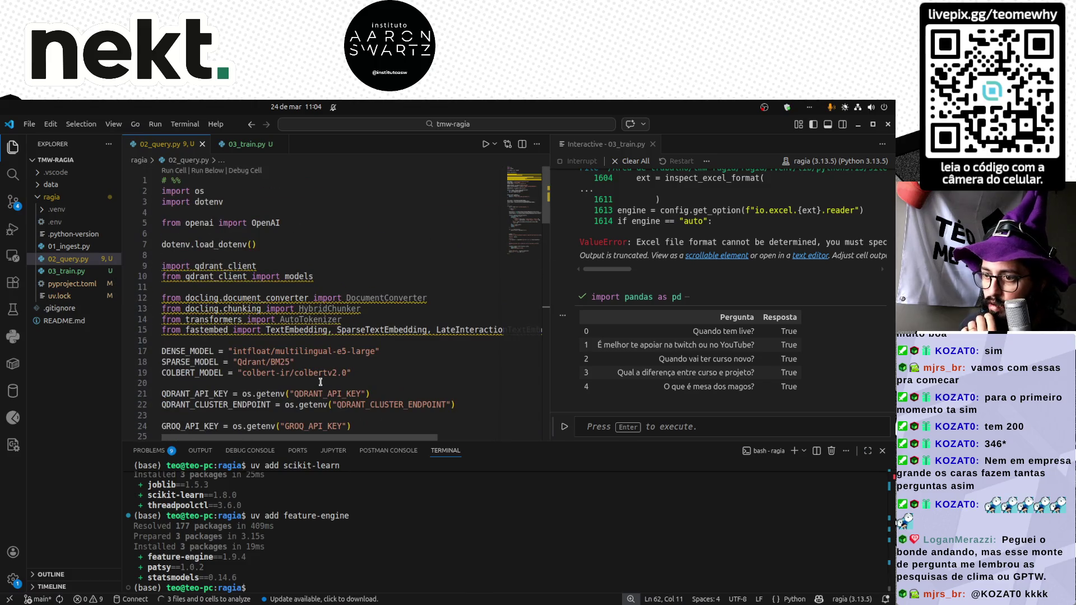
scroll(407, 354, down, 3)
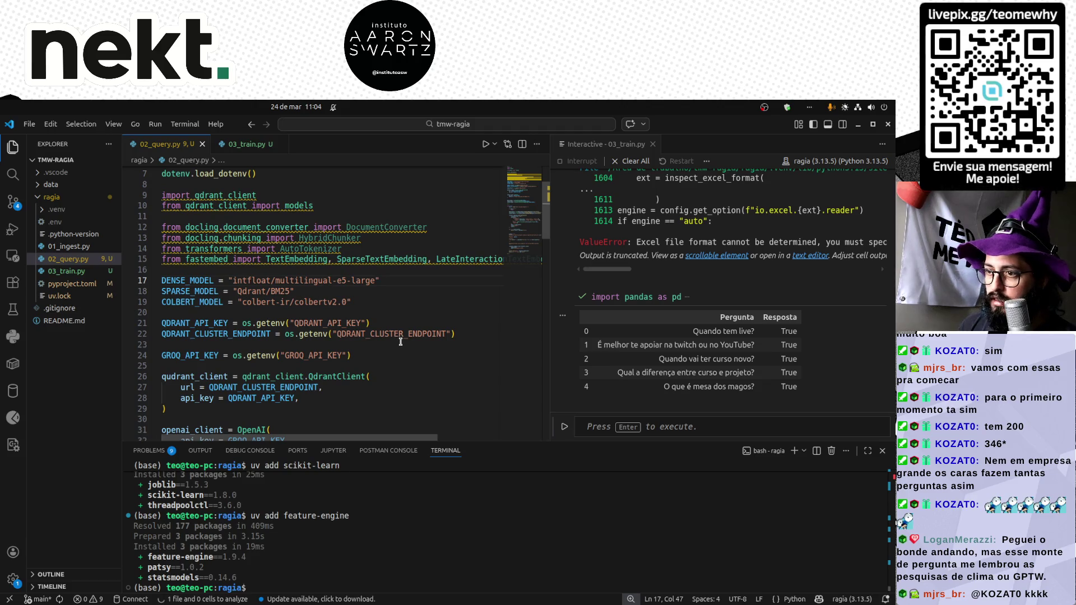
scroll(395, 343, down, 5)
scroll(402, 340, up, 5)
scroll(402, 339, up, 3)
Delete the HybridChunker, AutoTokenizer and DocumentConverter imports from 02_query.py and save.
click(403, 310)
key(ctrl+shift+k)
key(ctrl+shift+k)
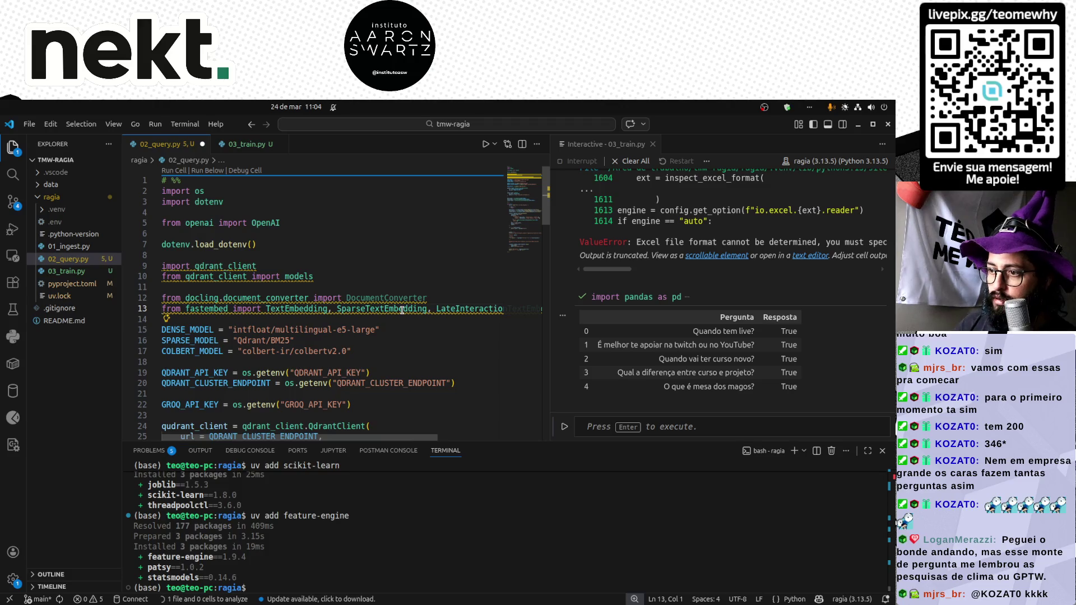
double_click(456, 296)
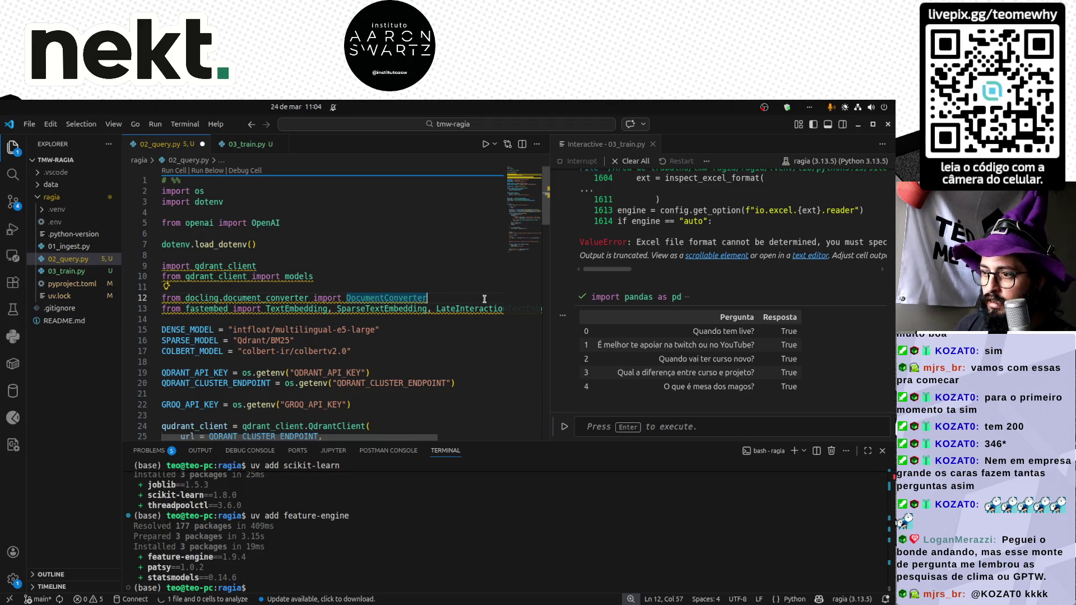
key(ctrl+shift+k)
key(ctrl+s)
scroll(484, 299, down, 6)
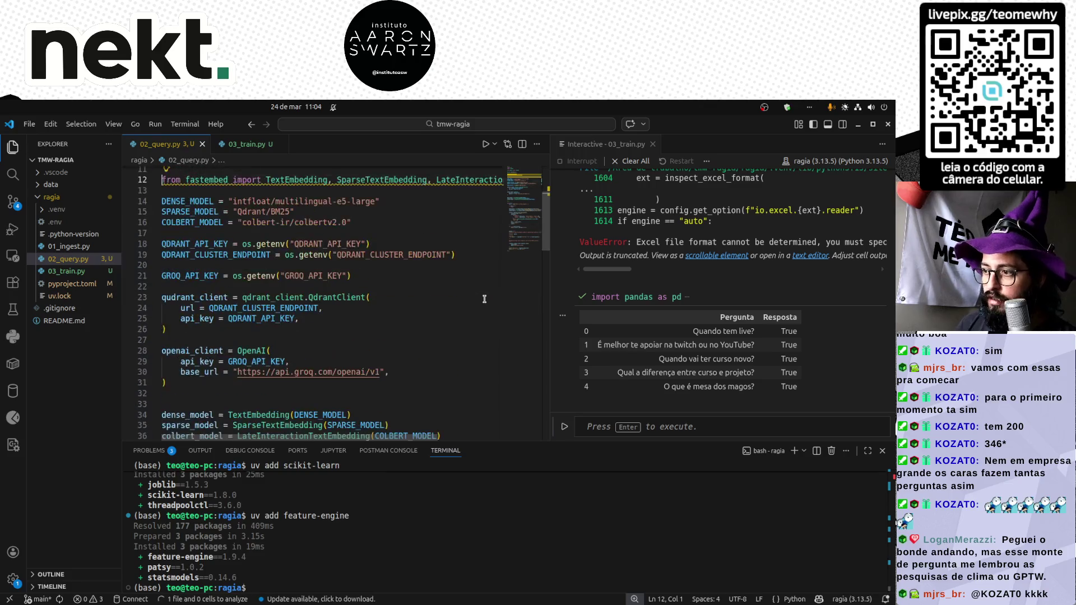
scroll(484, 299, down, 2)
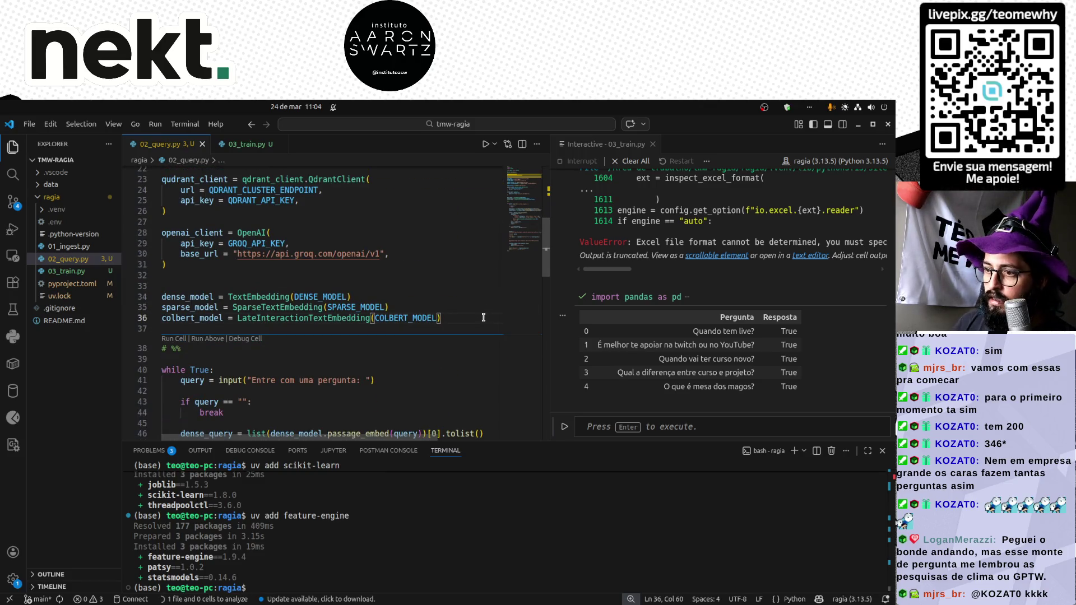
Select the whole of 02_query.py to copy and switch to 03_train.py.
key(ctrl+shift+Home)
key(ctrl+Page_Down)
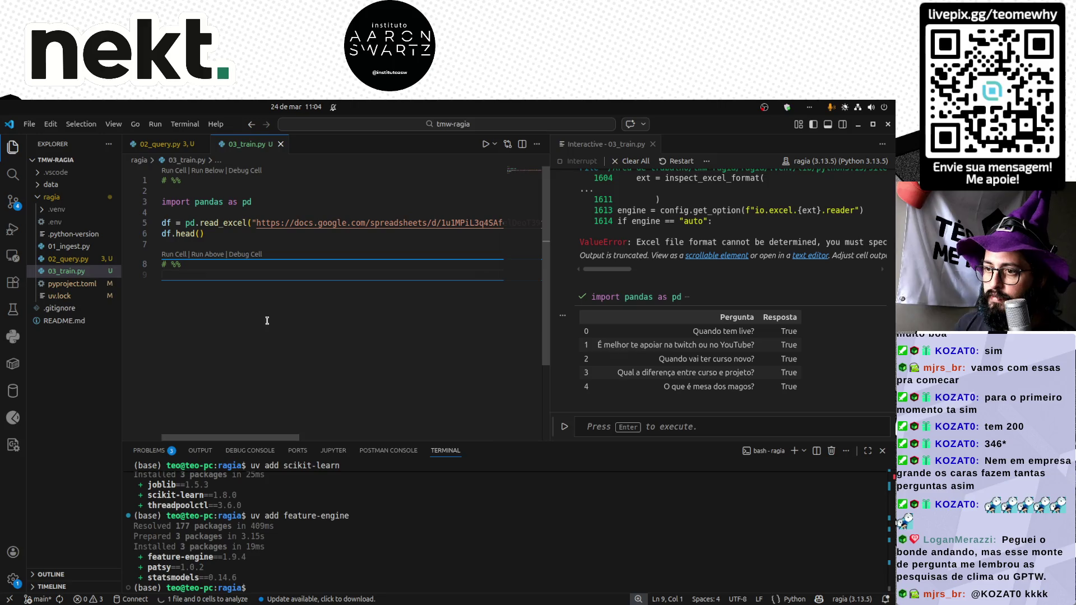
Paste the query code into 03_train.py and strip the openai, dotenv and qdrant imports.
click(200, 203)
key(ctrl+v)
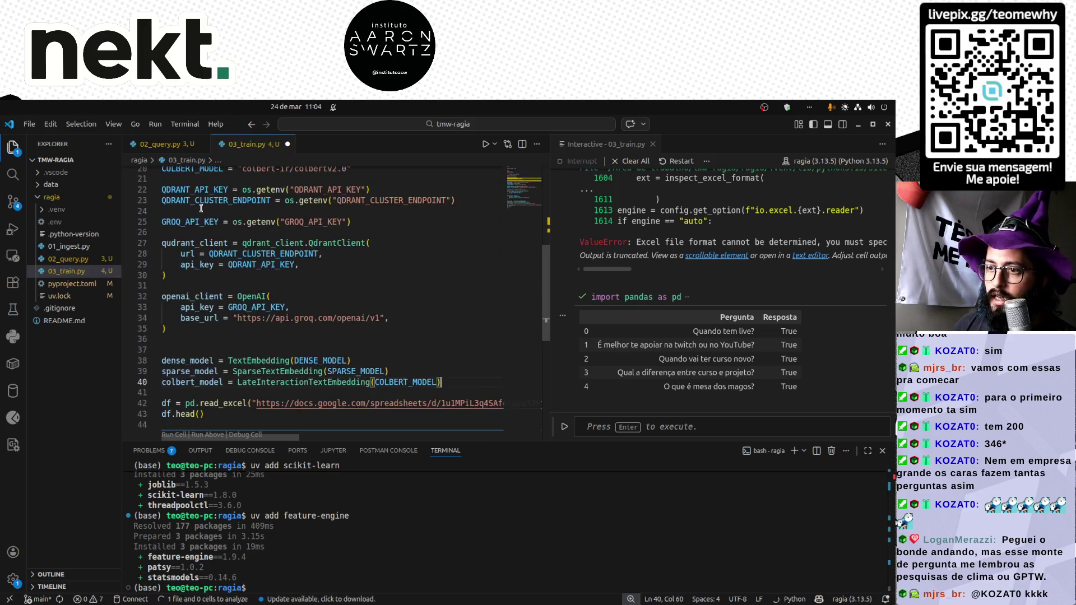
key(ctrl+j)
scroll(312, 308, up, 10)
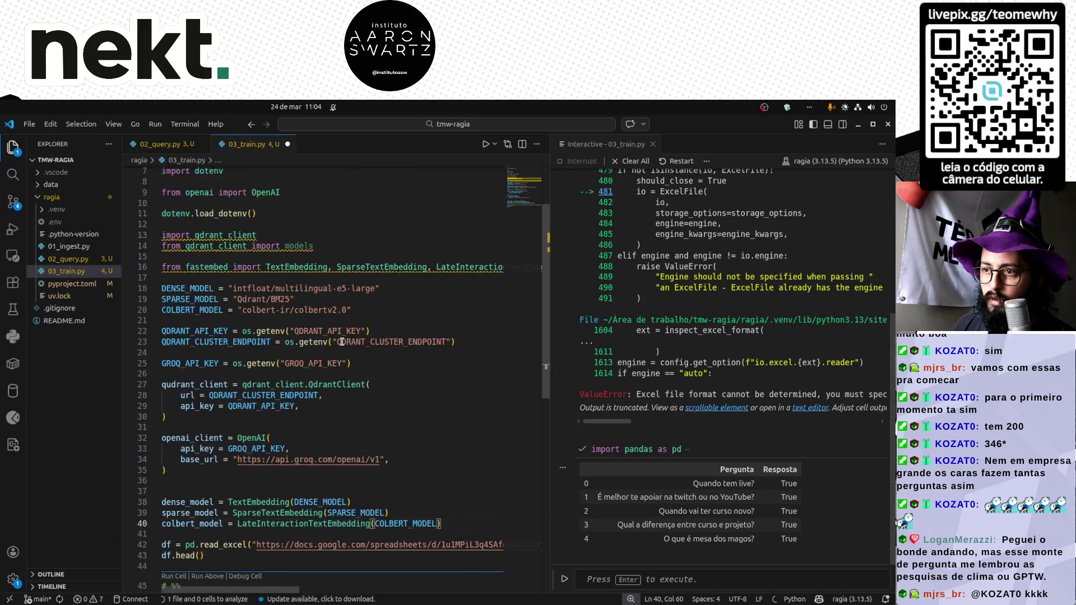
key(Up)
key(Up)
key(Up)
key(End)
key(alt+Up)
key(alt+Up)
key(Down)
key(Down)
key(Down)
key(alt+Up)
key(alt+Up)
key(alt+Up)
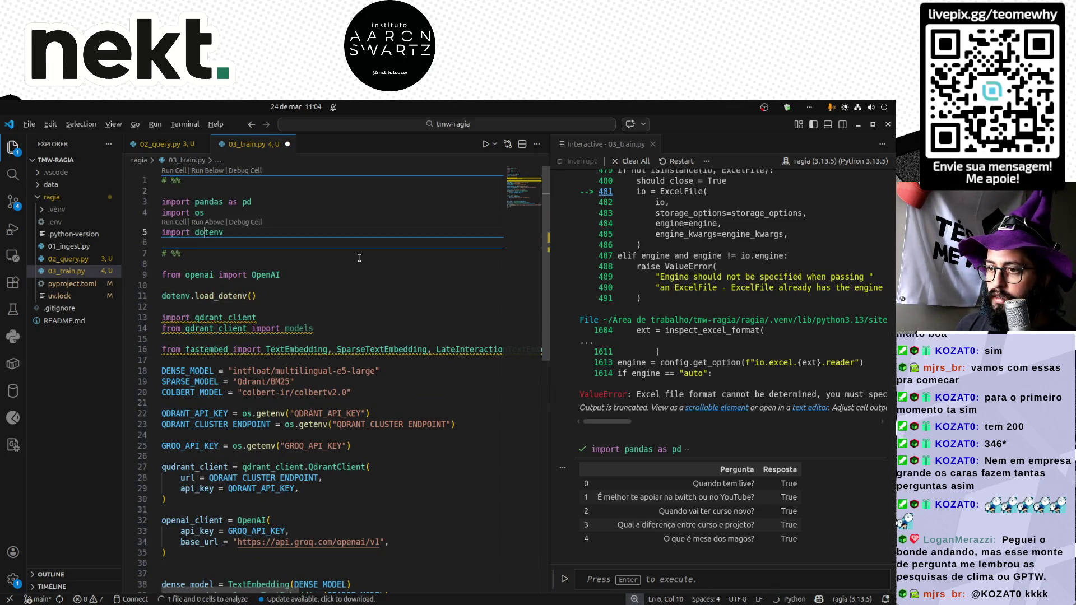
key(ctrl+z)
key(ctrl+z)
key(ctrl+z)
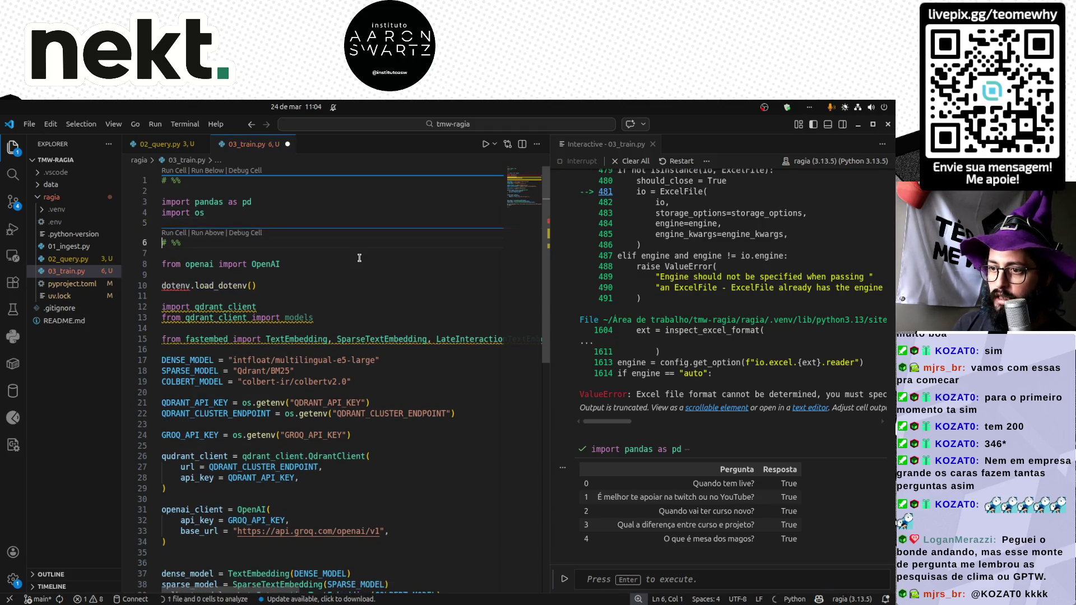
key(shift+Up)
key(shift+Up)
key(shift+Up)
key(shift+Down)
key(shift+Down)
key(shift+Down)
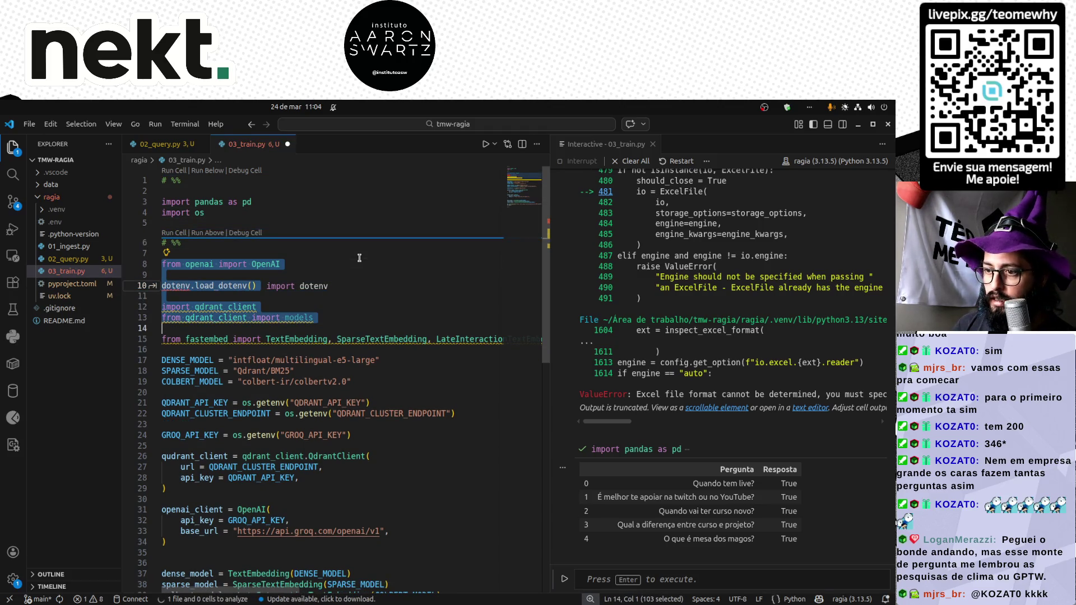
key(ctrl+x)
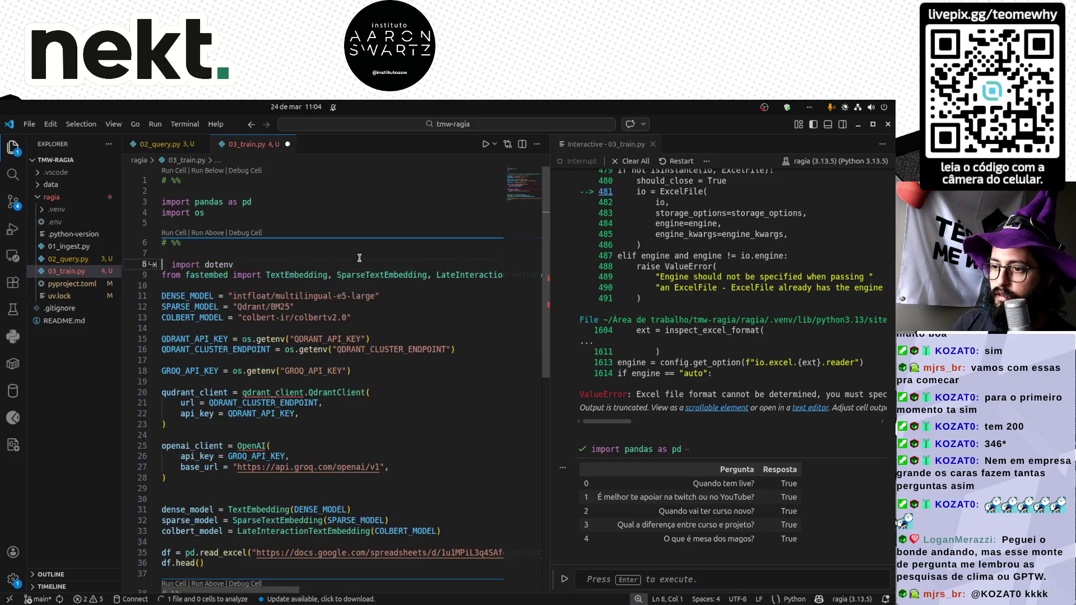
key(ctrl+shift+k)
key(Down)
Keep only TextEmbedding from fastembed and delete the sparse, colbert, Qdrant, Groq and OpenAI setup lines.
key(ctrl+Right)
key(ctrl+Right)
key(ctrl+Right)
key(shift+End)
key(Delete)
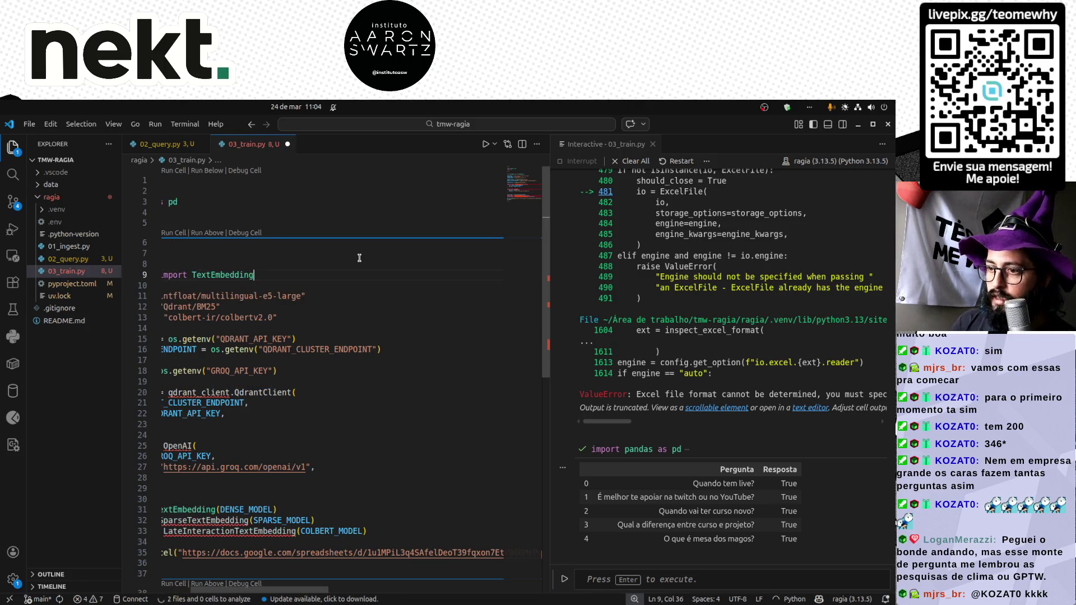
key(Down)
key(Down)
key(Down)
key(shift+Down)
key(shift+Down)
key(shift+Down)
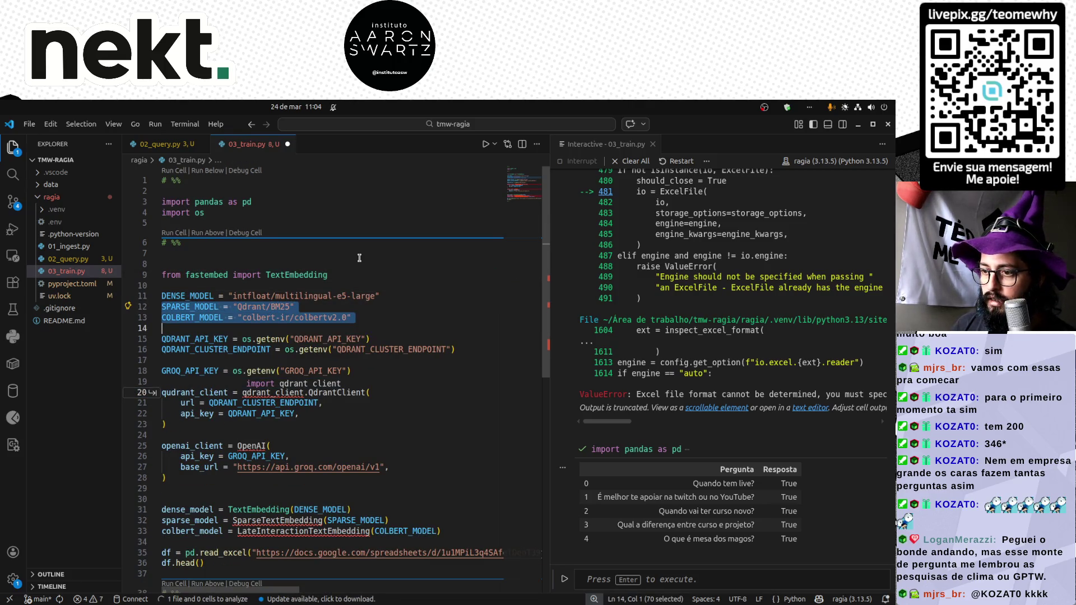
key(shift+Down)
key(shift+Down)
key(Delete)
key(shift+Down)
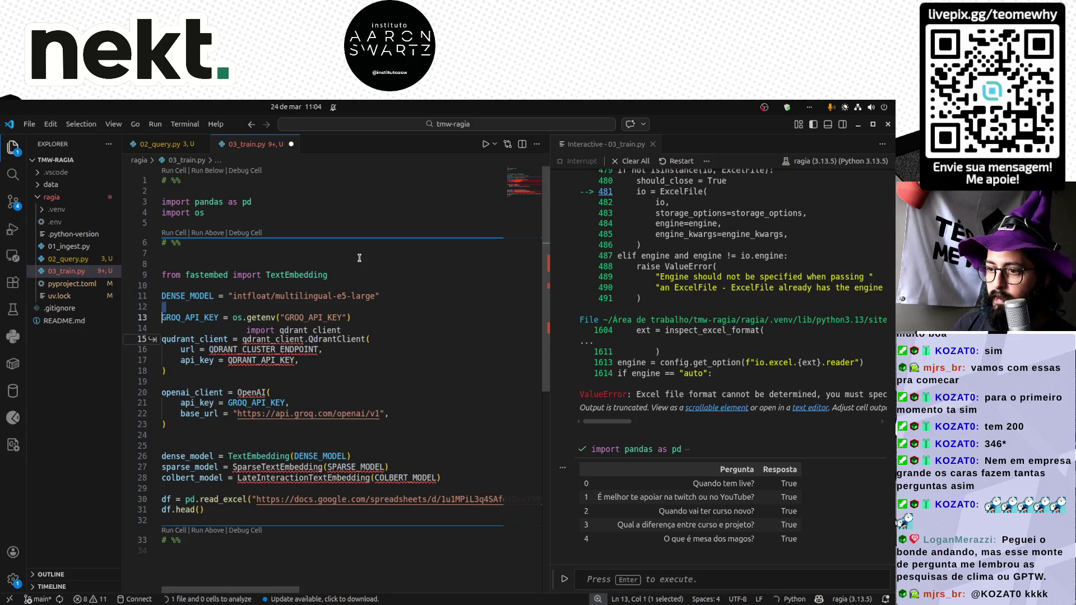
key(shift+Down)
key(shift+Down)
key(shift+Down)
key(shift+Down)
key(shift+Down)
key(shift+Down)
key(shift+Down)
key(shift+Down)
key(shift+Down)
key(shift+Down)
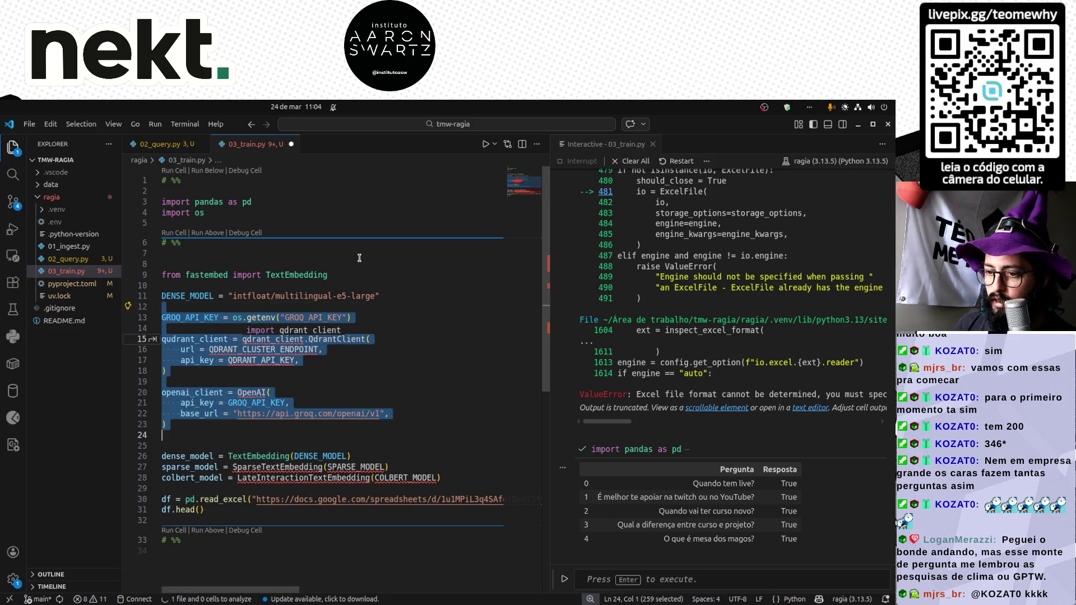
key(Delete)
key(Escape)
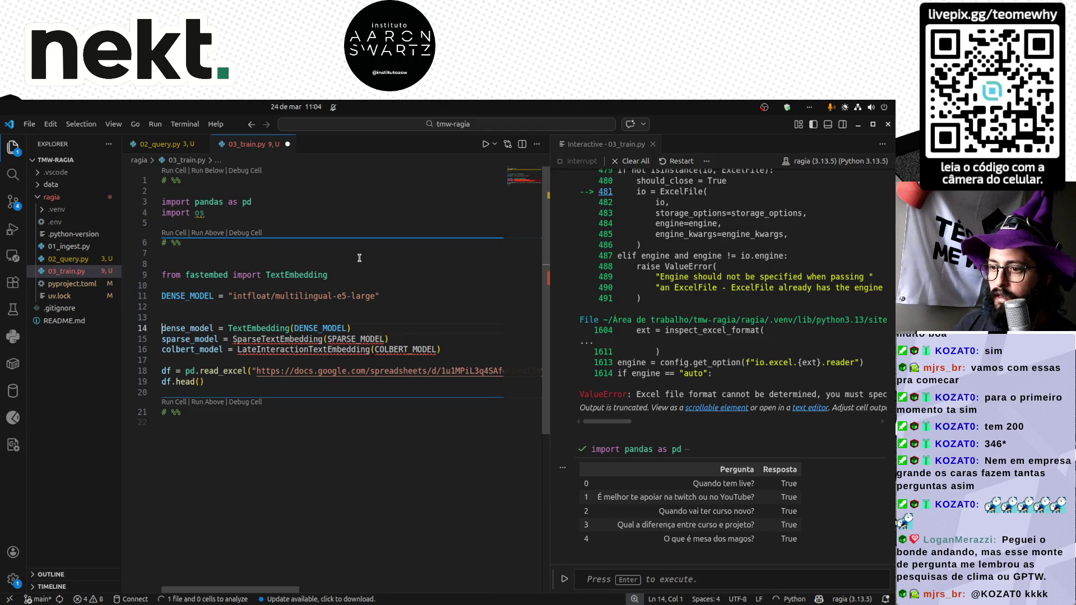
key(Down)
key(shift+Down)
key(shift+Down)
key(Delete)
key(Up)
key(Up)
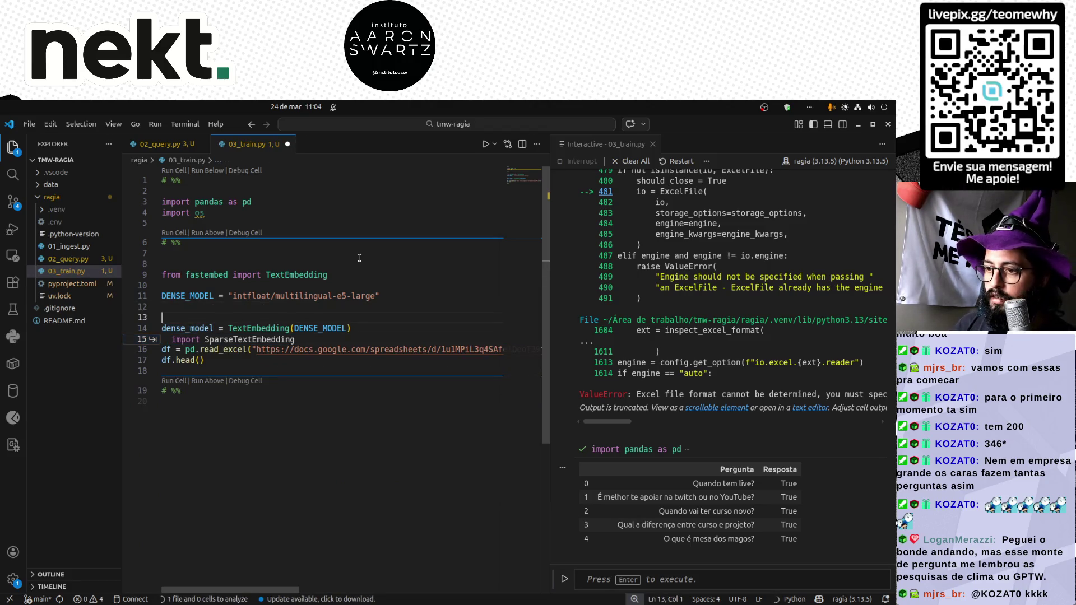
key(BackSpace)
key(Down)
key(Down)
key(Down)
Tidy the extra markers and blank lines, then run the first cell with the multilingual-e5-large dense model.
key(End)
key(Return)
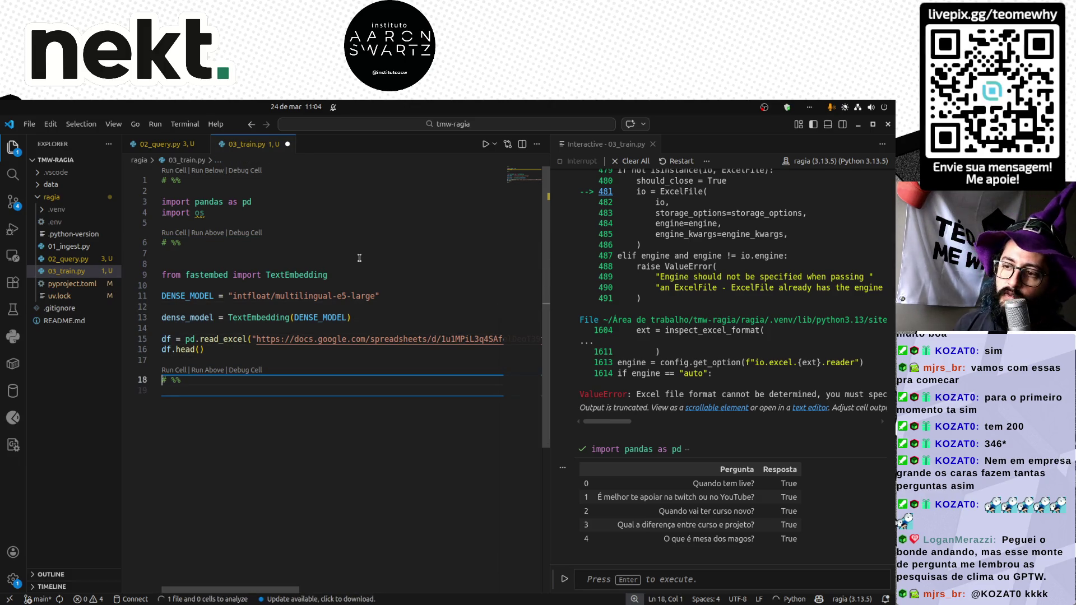
drag(552, 294, 616, 294)
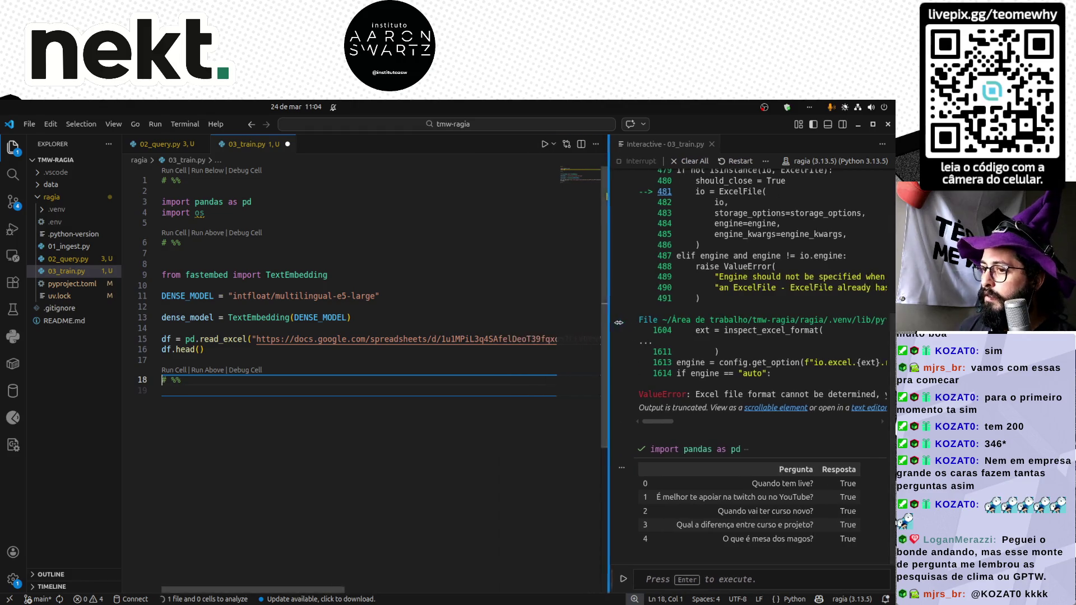
click(324, 253)
key(ctrl+shift+k)
key(ctrl+shift+k)
key(ctrl+shift+k)
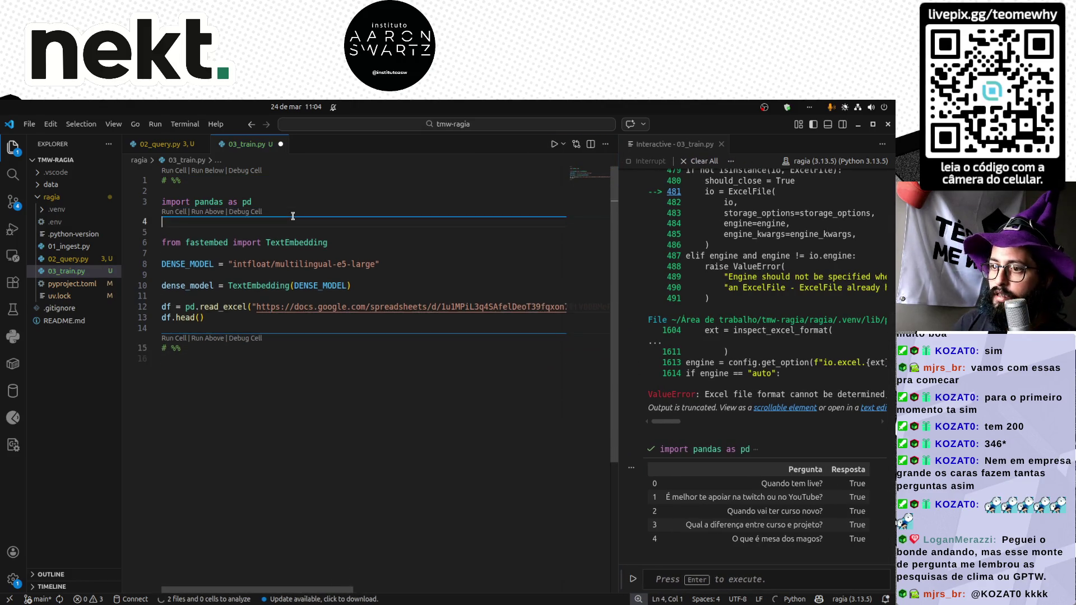
key(ctrl+shift+k)
key(ctrl+shift+k)
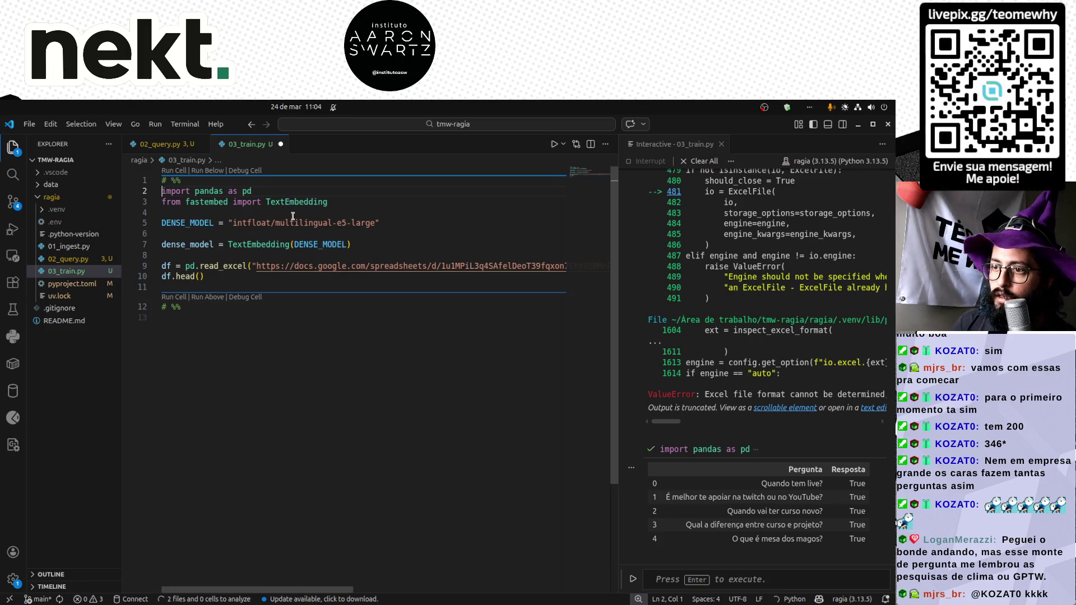
key(Down)
key(shift+Return)
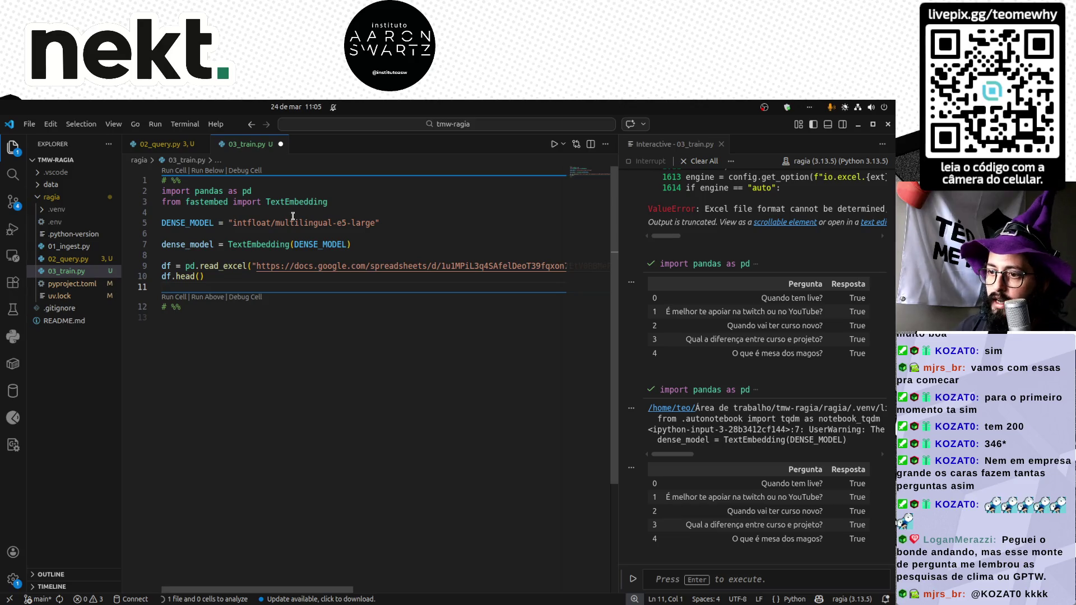
Start a new cell declaring empty X and y lists.
click(266, 320)
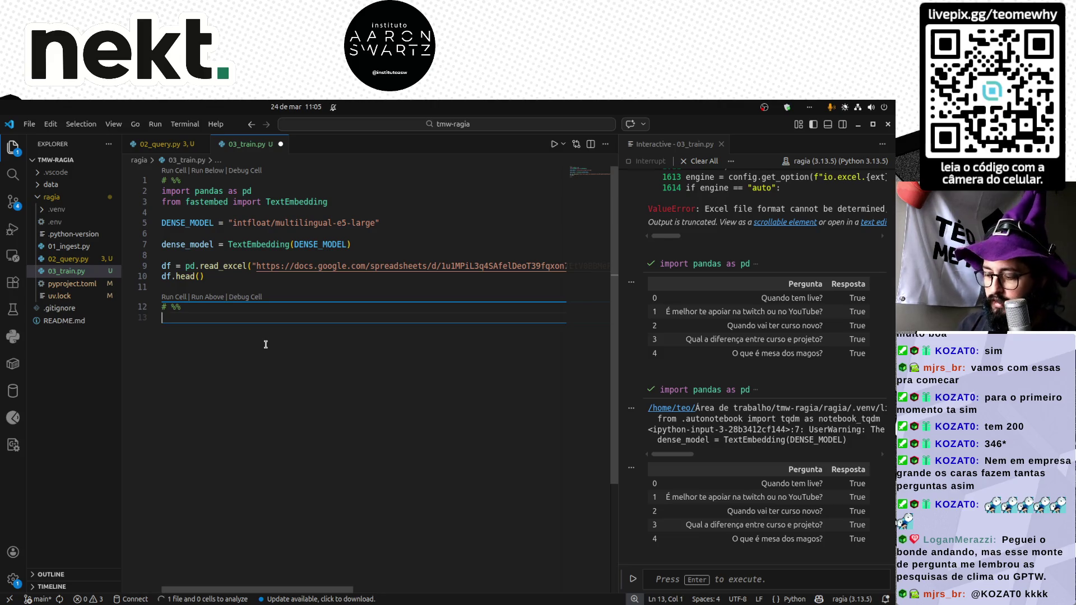
text(x = [)
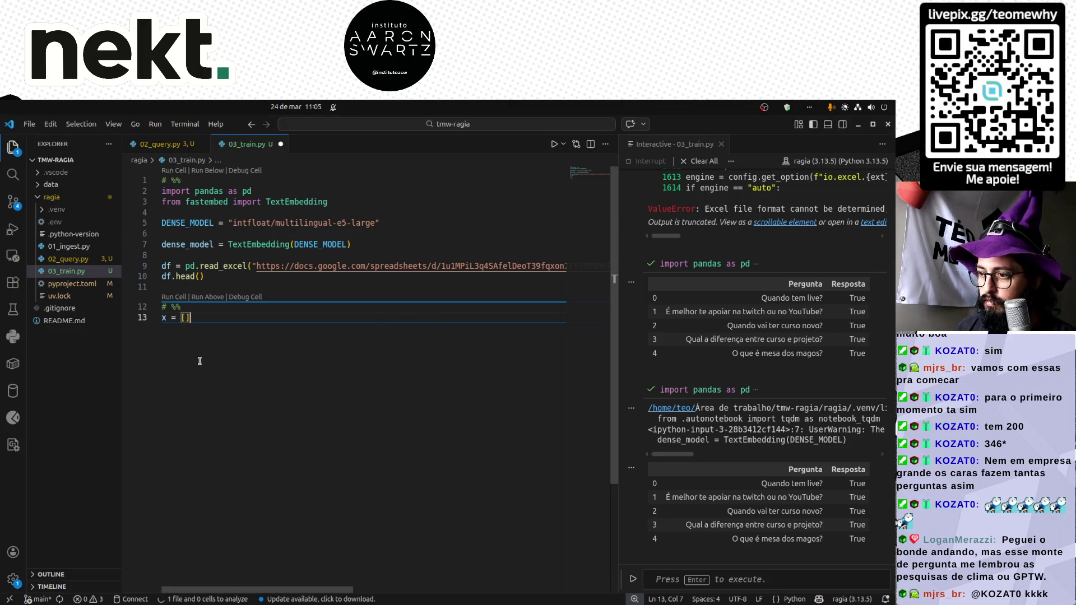
double_click(163, 317)
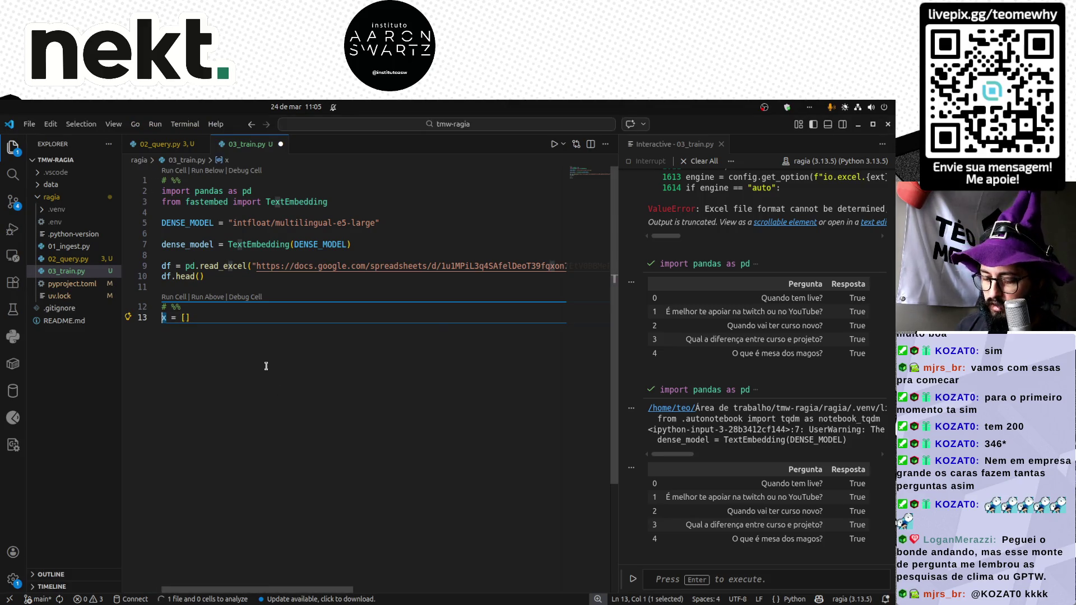
text(X)
key(Return)
text(y)
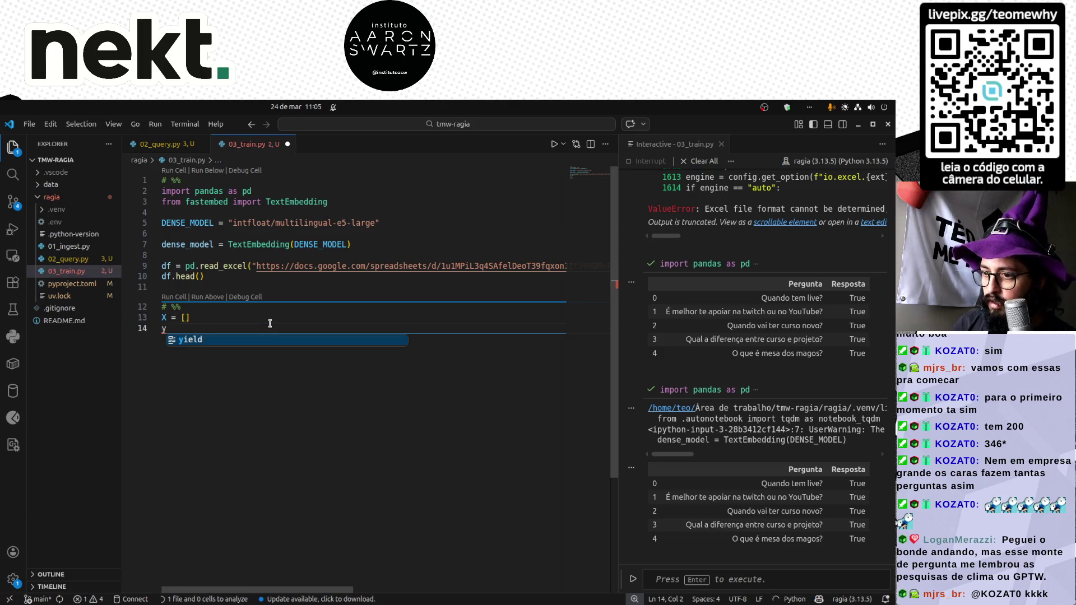
text( = [])
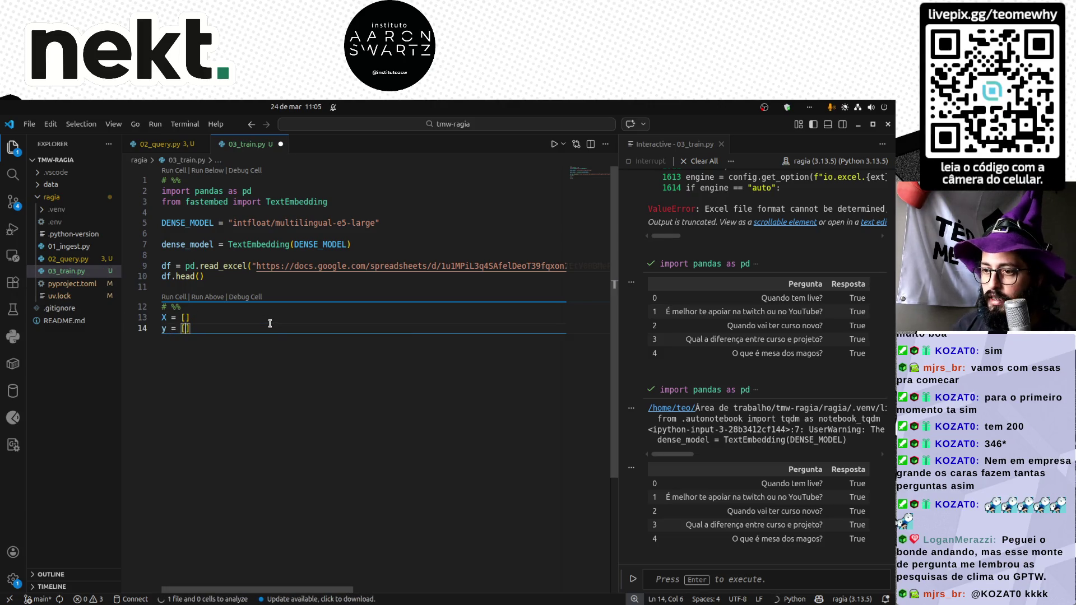
key(Return)
key(Return)
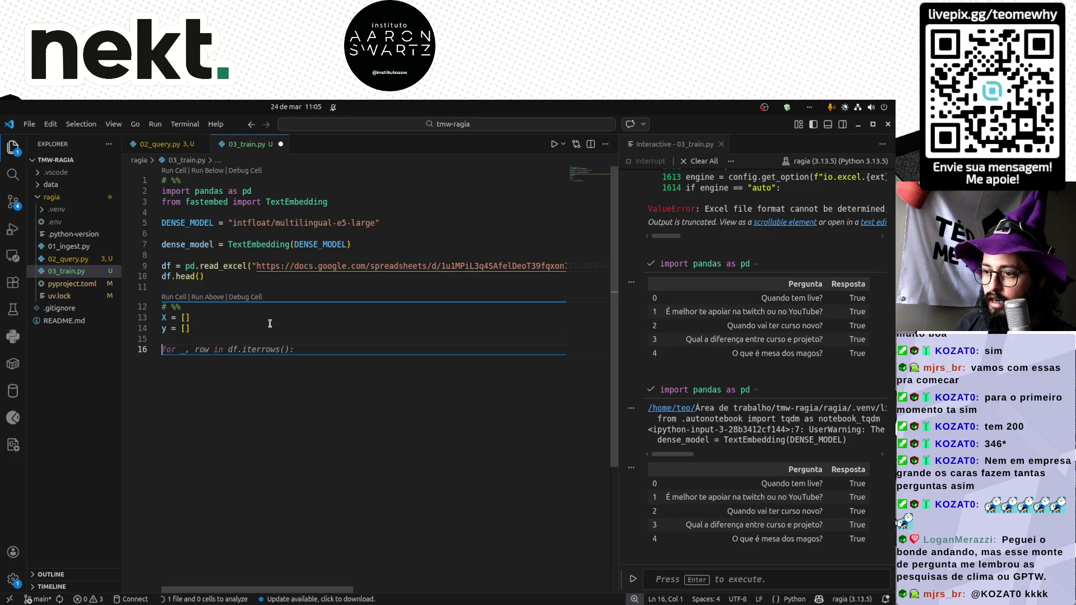
Accept Copilot's iterrows loop appending embeddings to X and answers to y, and run it (KeyError 'pergunta').
key(Tab)
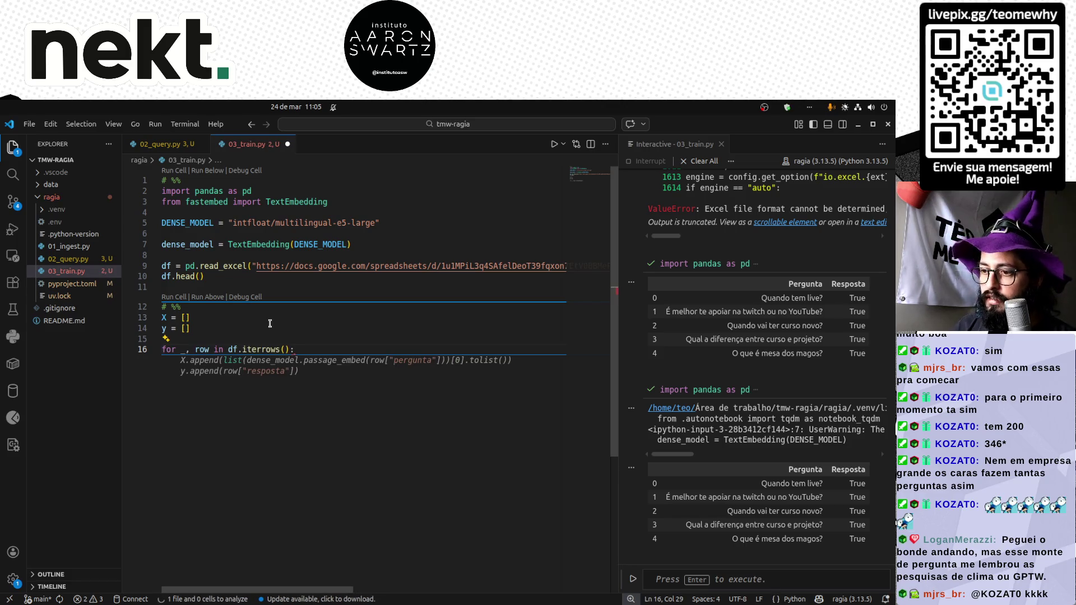
key(Tab)
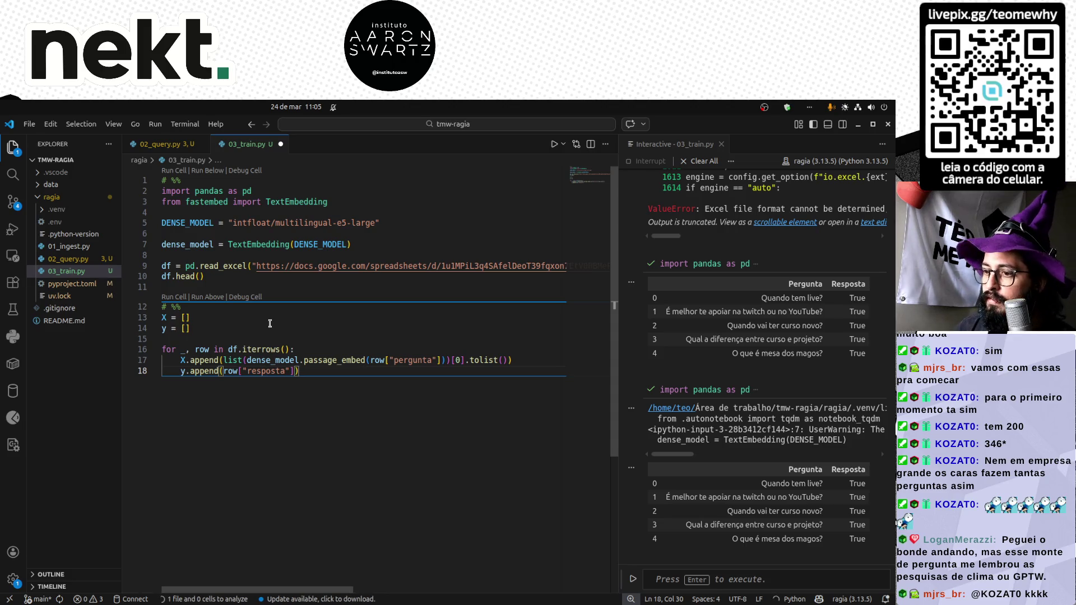
key(Return)
key(Return)
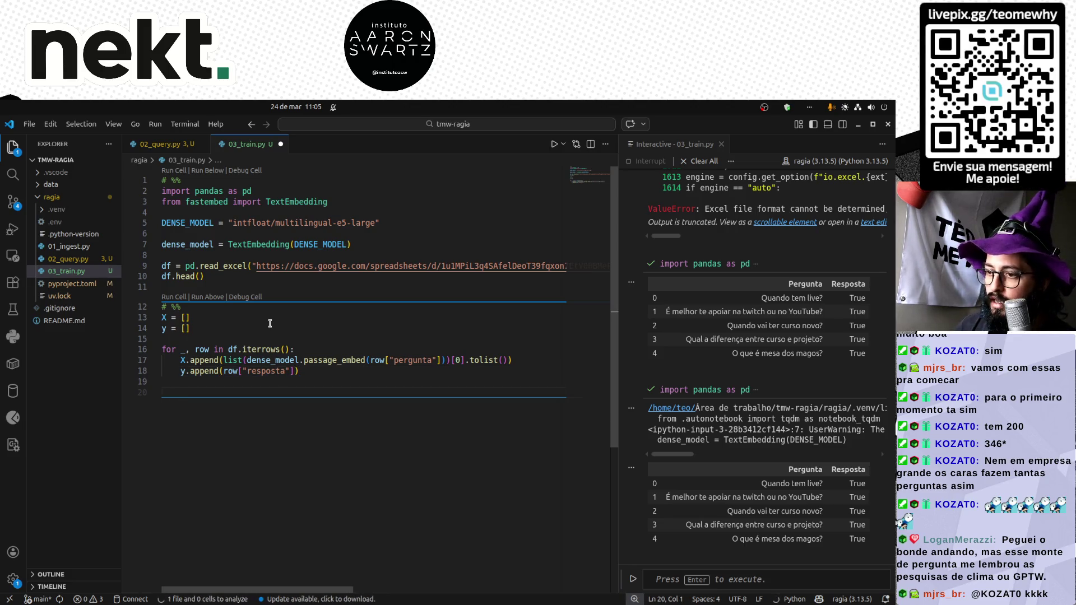
key(shift+Return)
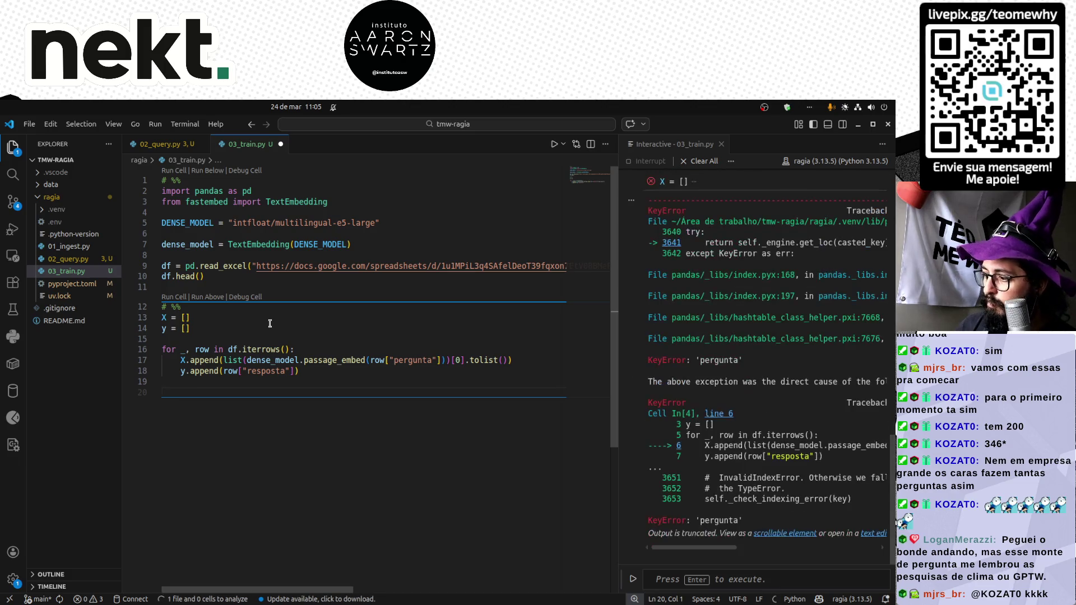
Capitalize the column names to 'Pergunta' and 'Resposta', rerun the X/y loop (now a float-not-iterable TypeError), and switch to the spreadsheet.
click(397, 361)
key(Delete)
text(P)
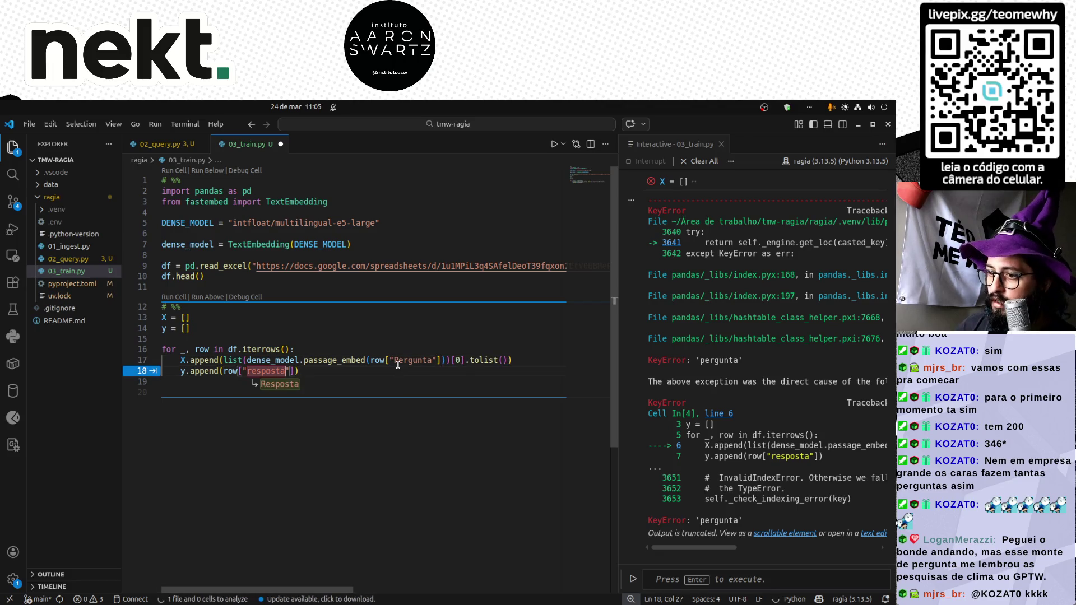
key(Tab)
key(shift+Return)
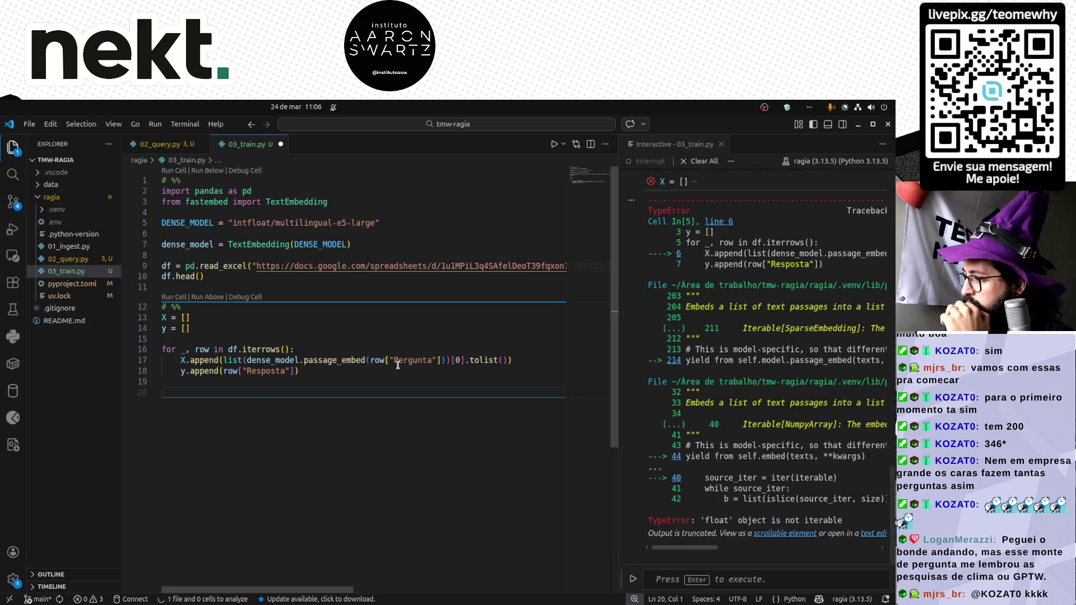
key(alt+Tab)
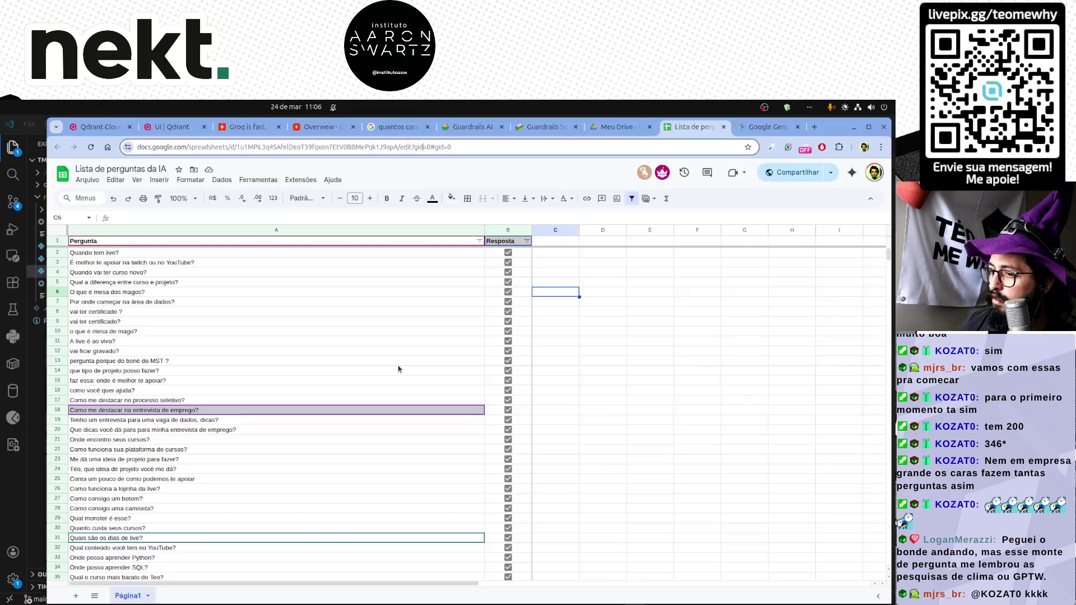
Clear the empty checkbox rows 359–1025 below the last question in the sheet.
click(299, 392)
scroll(299, 395, down, 10)
scroll(298, 396, down, 10)
scroll(298, 396, down, 10)
scroll(301, 394, down, 5)
scroll(300, 394, down, 5)
scroll(300, 394, down, 5)
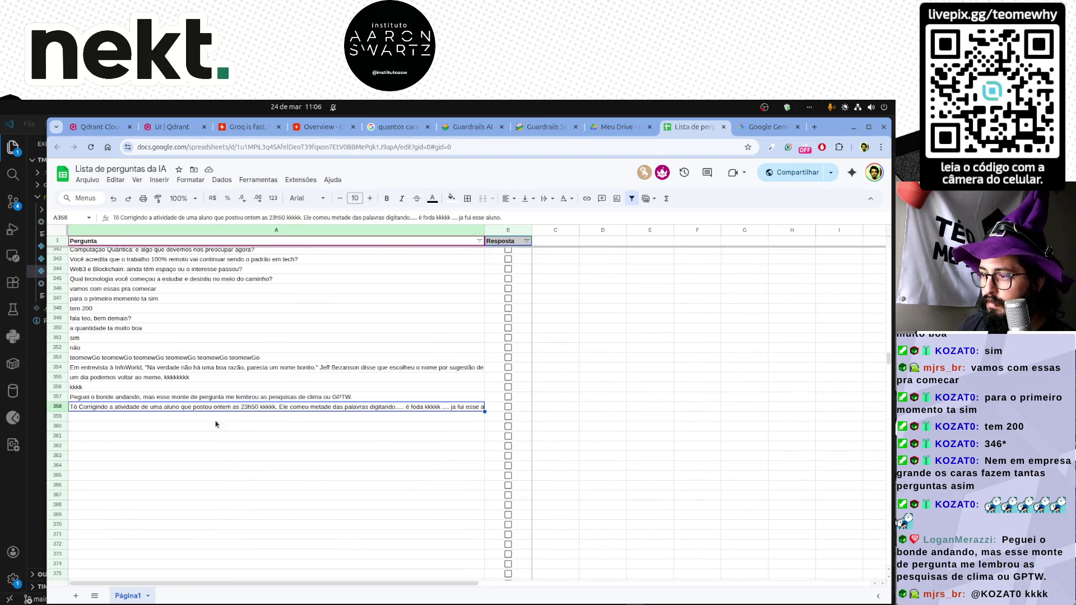
click(57, 411)
key(ctrl+shift+Down)
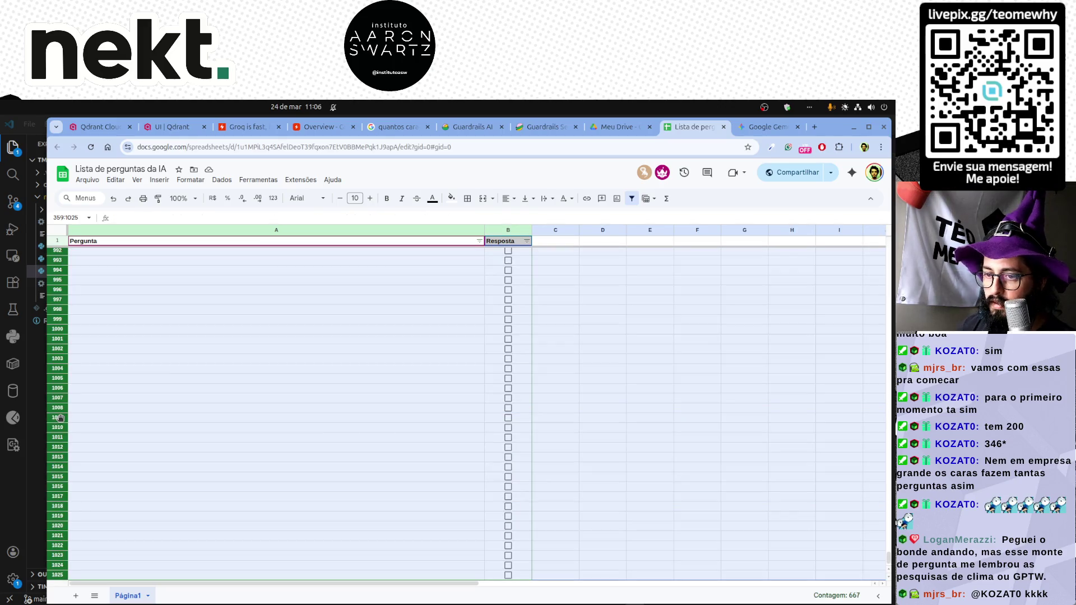
key(Delete)
click(244, 429)
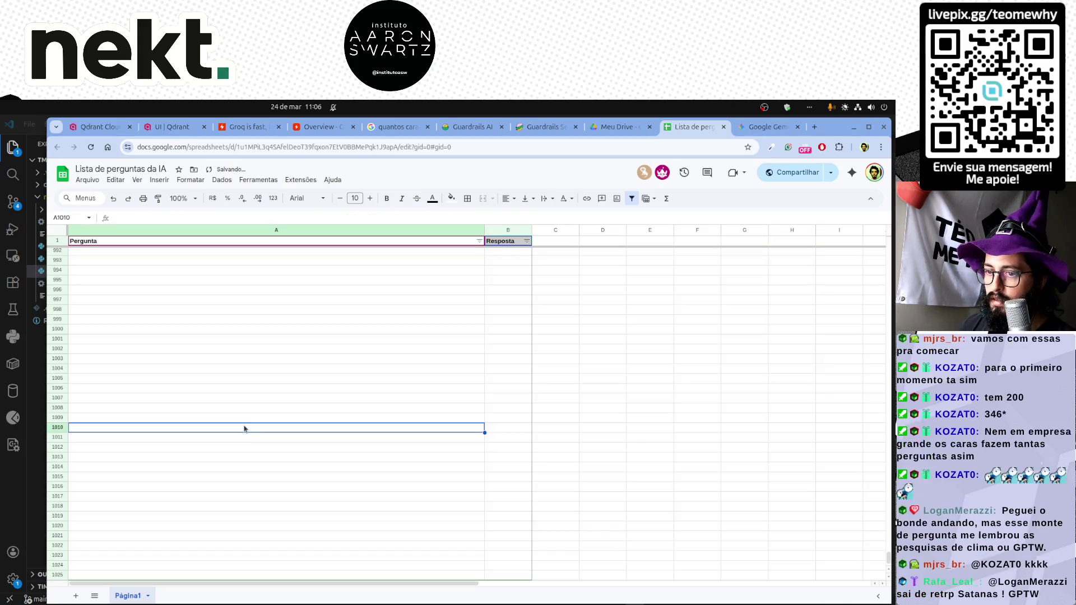
Return to the editor and rerun 03_train.py's first cell to reload the data.
key(alt+Tab)
click(268, 288)
key(shift+Return)
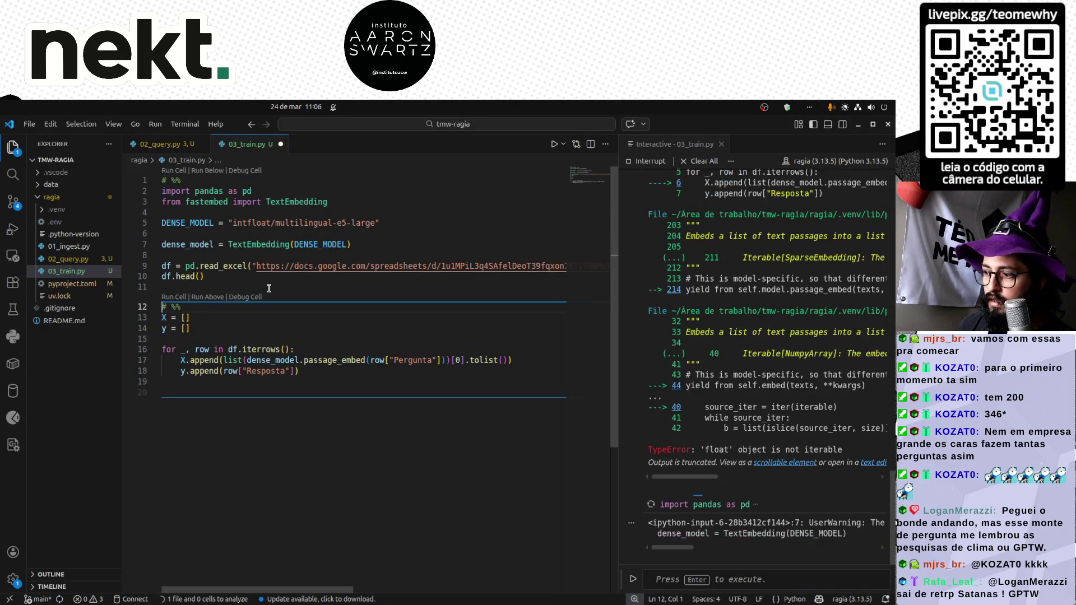
text(# %%)
Check df.shape in a temporary cell (357 rows, 2 columns), remove it, and rerun the X/y loop cell.
key(Return)
key(Return)
text(df.shape)
key(shift+Return)
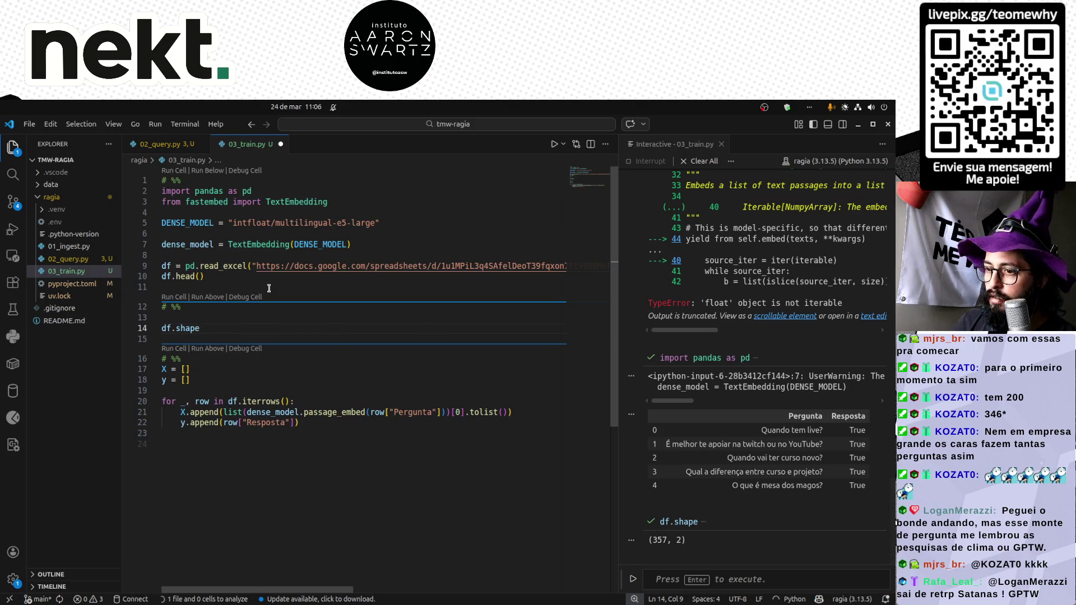
key(ctrl+shift+k)
key(ctrl+shift+k)
key(ctrl+shift+k)
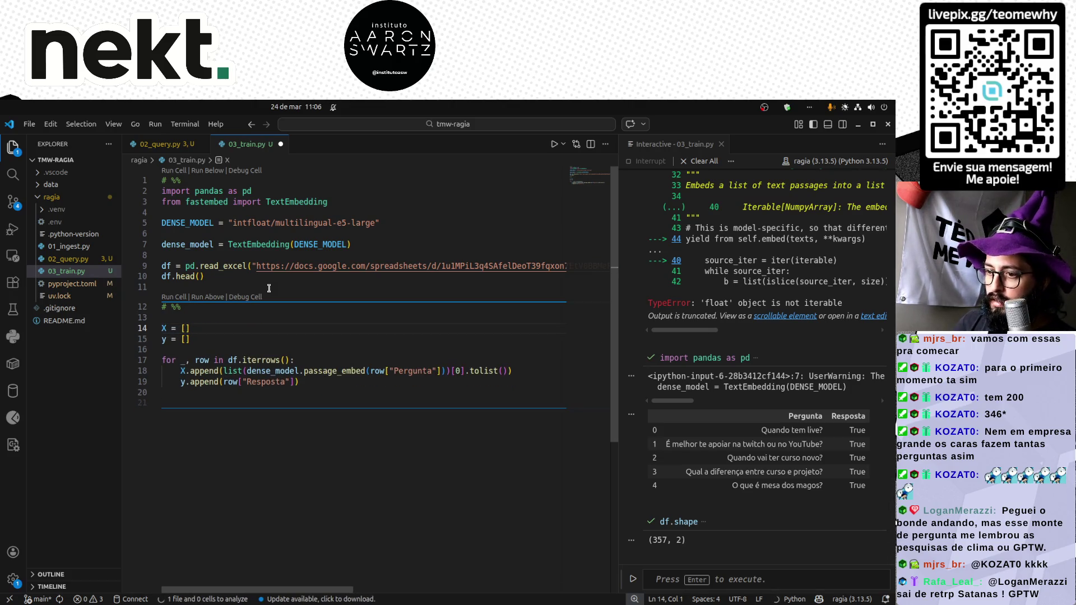
key(shift+Return)
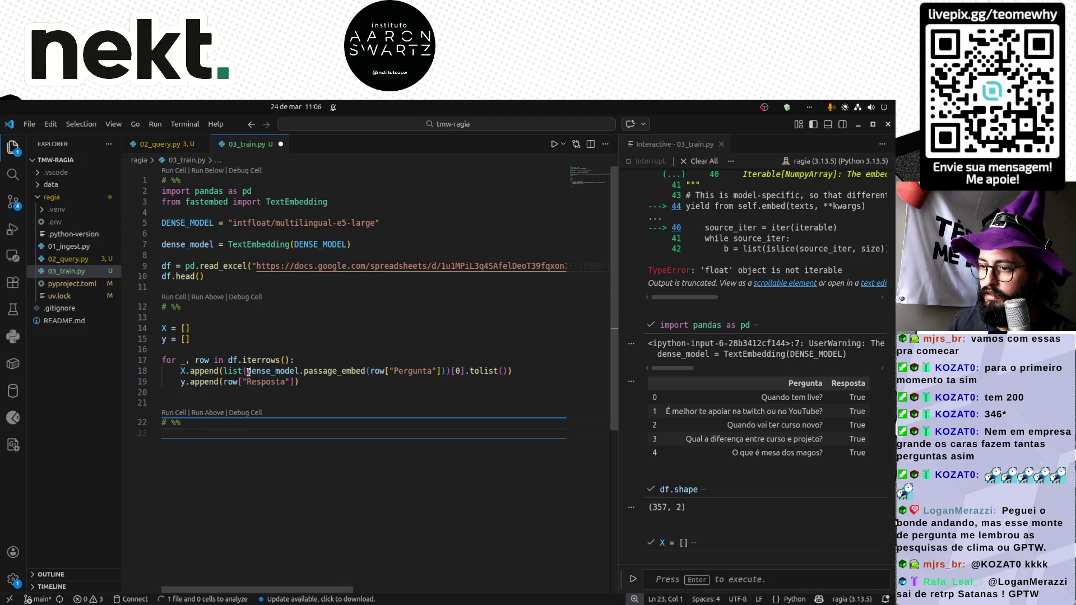
Display the first embedding X[0] in the last cell, then show X without the index.
drag(244, 371, 445, 371)
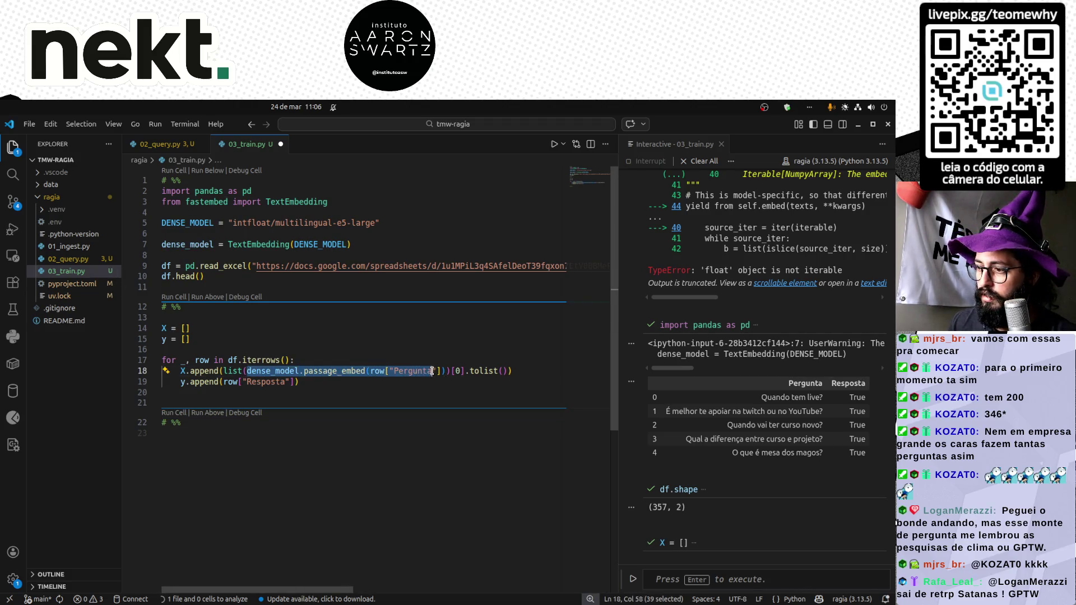
click(263, 444)
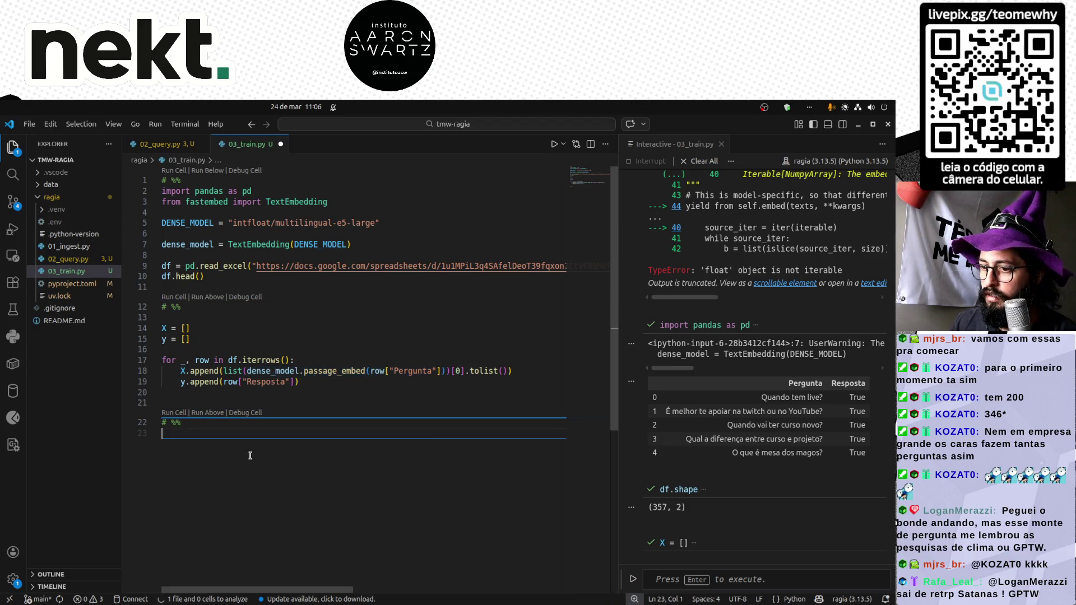
key(Return)
text(X[0])
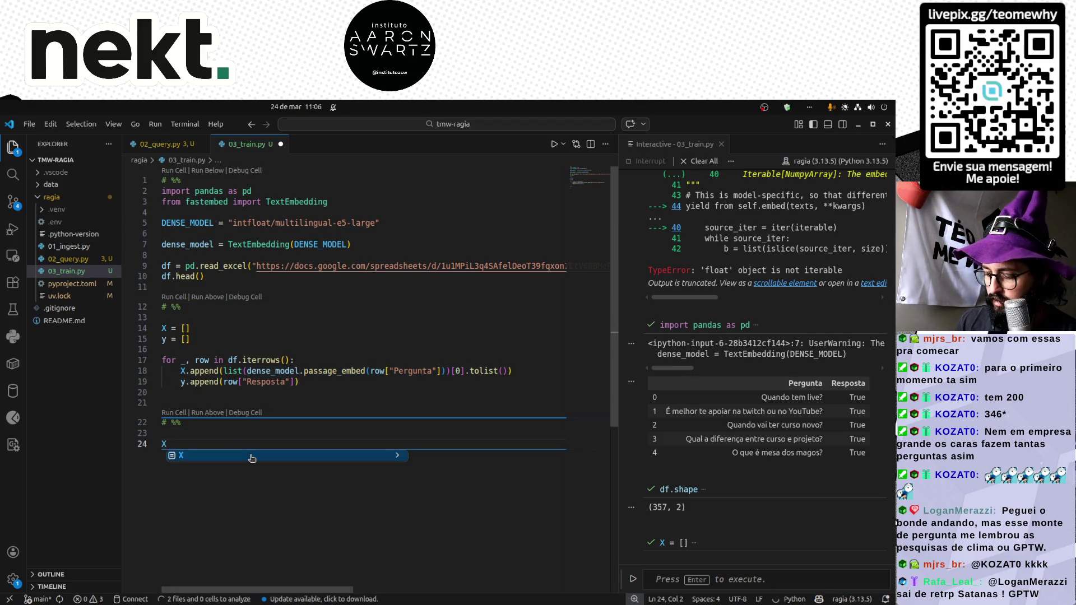
key(shift+Return)
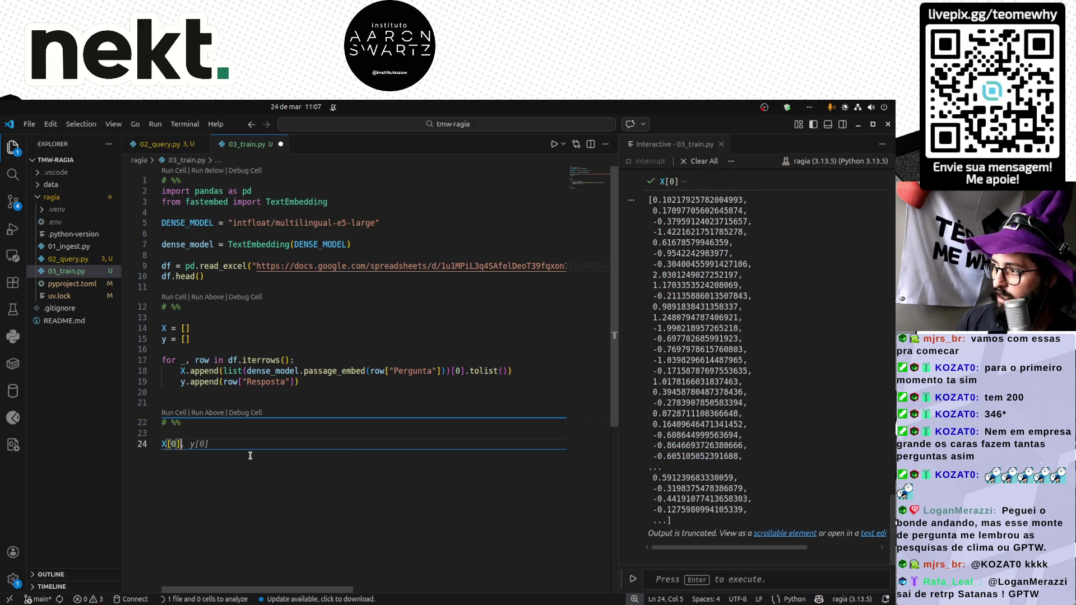
scroll(750, 392, up, 3)
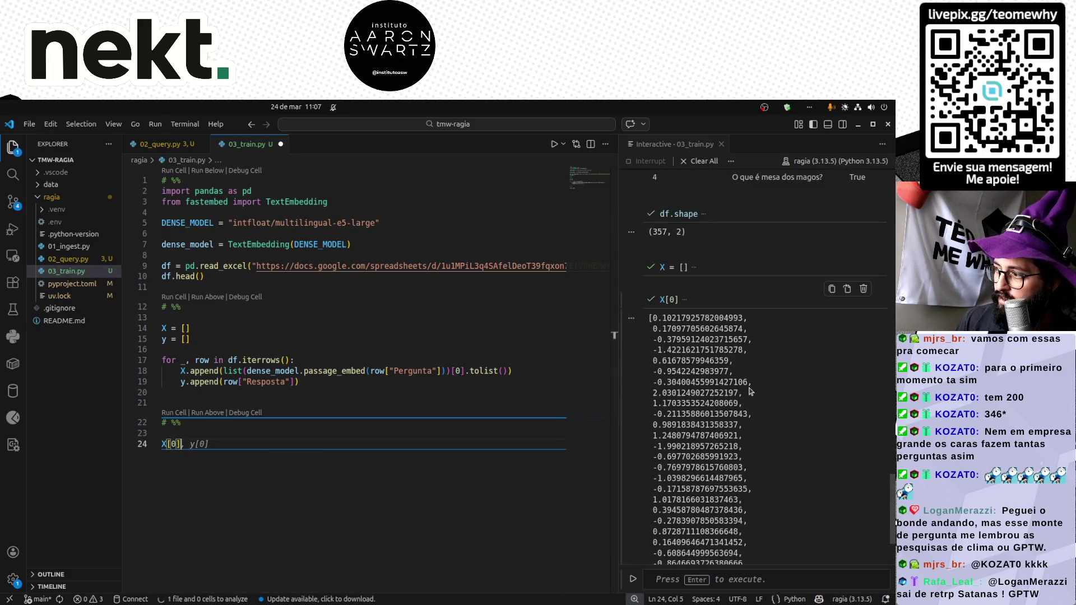
scroll(751, 391, down, 3)
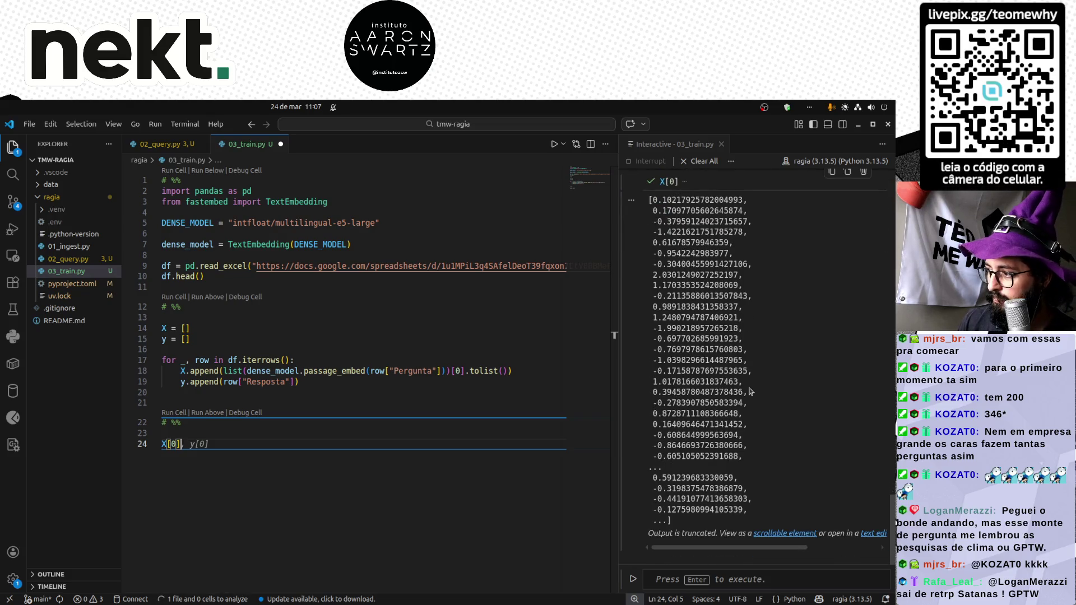
scroll(751, 392, up, 1)
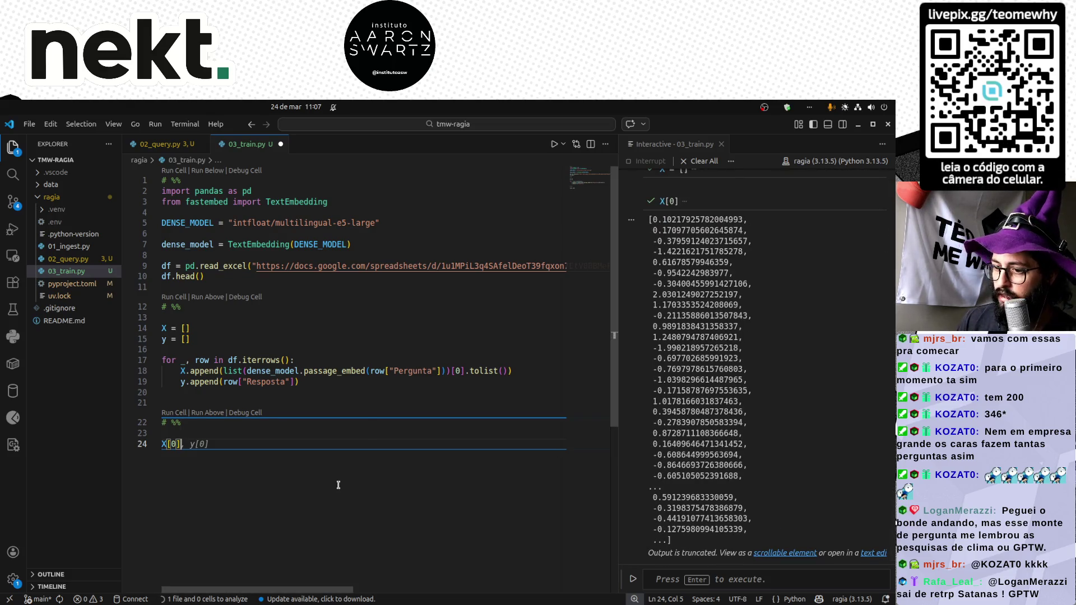
key(BackSpace)
key(BackSpace)
key(BackSpace)
key(BackSpace)
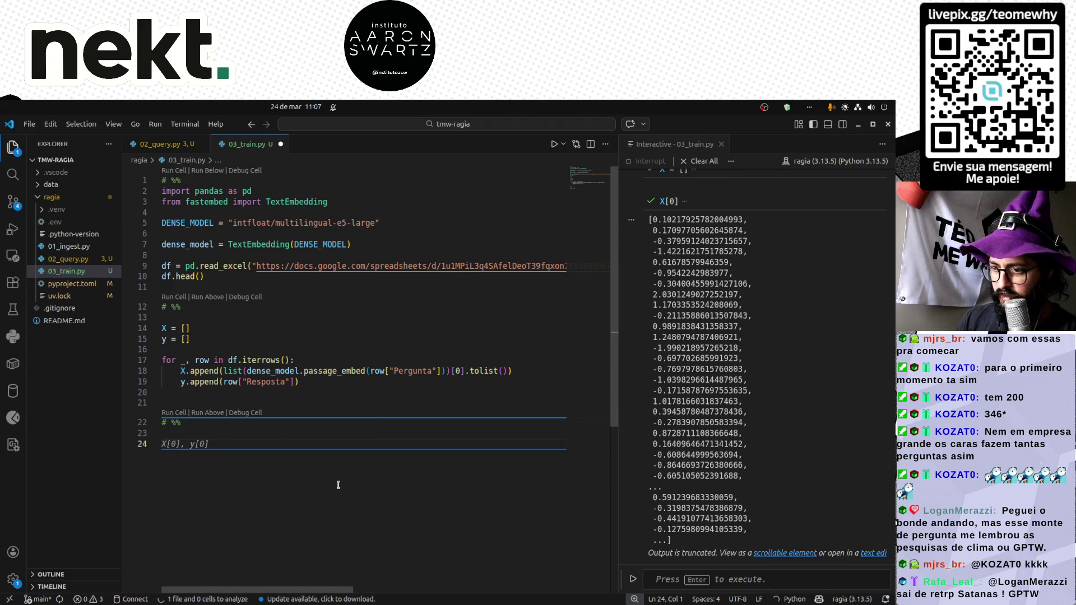
text(X_new =)
Build X_new by copying the embedding call and embedding the whole df instead of a single row, and run it.
click(246, 371)
drag(246, 370, 455, 371)
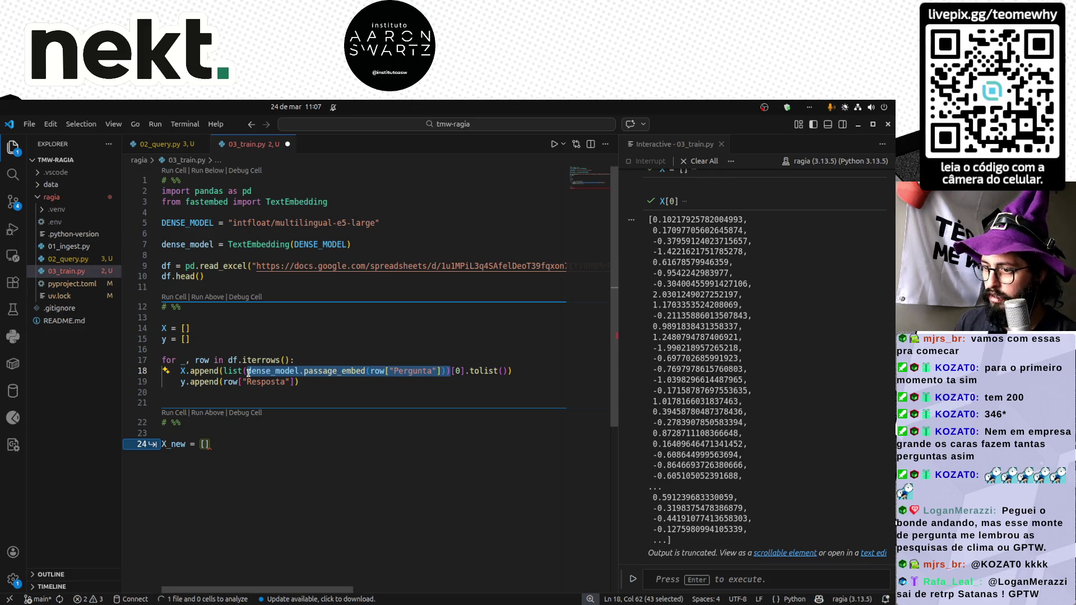
key(ctrl+c)
key(ctrl+End)
key(ctrl+v)
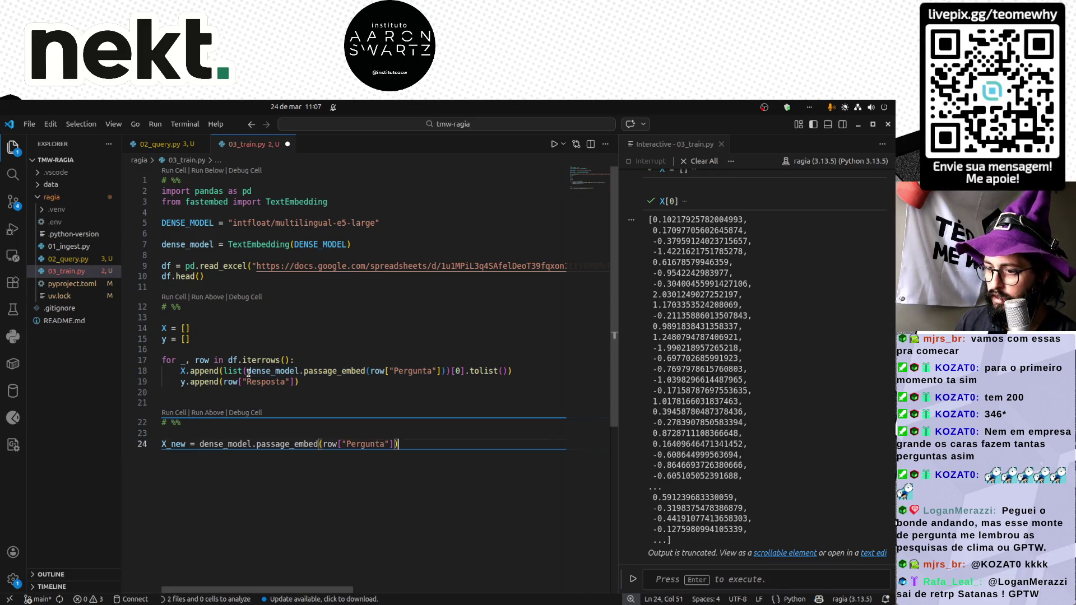
key(ctrl+Left)
key(ctrl+Left)
key(ctrl+Left)
key(ctrl+Left)
key(ctrl+shift+Left)
text(df)
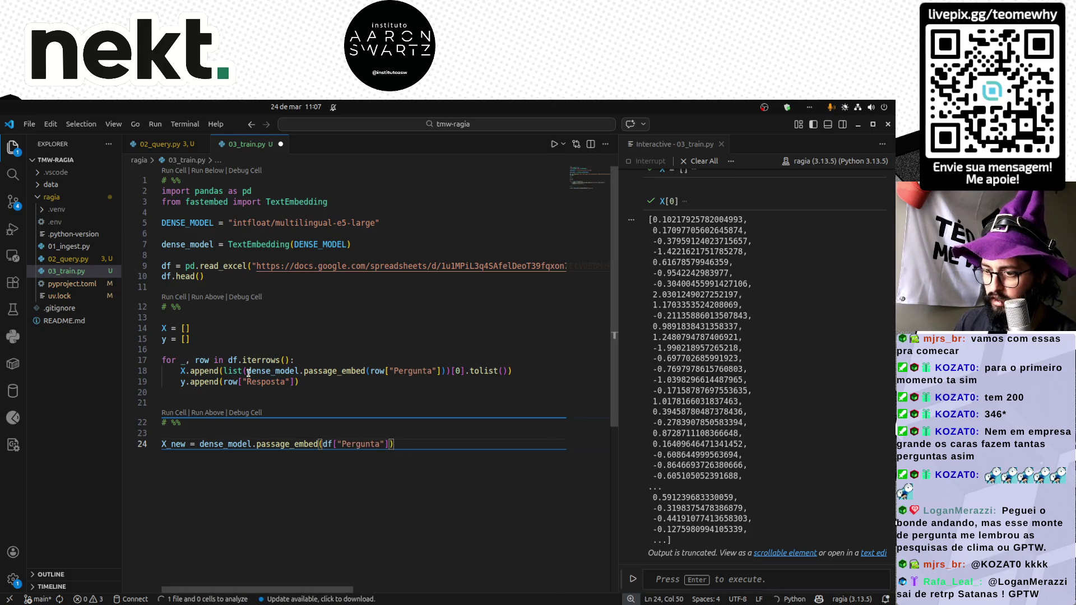
key(shift+Return)
Add a new '# %%' cell that displays X_new and run it.
key(Return)
key(Return)
text(#)
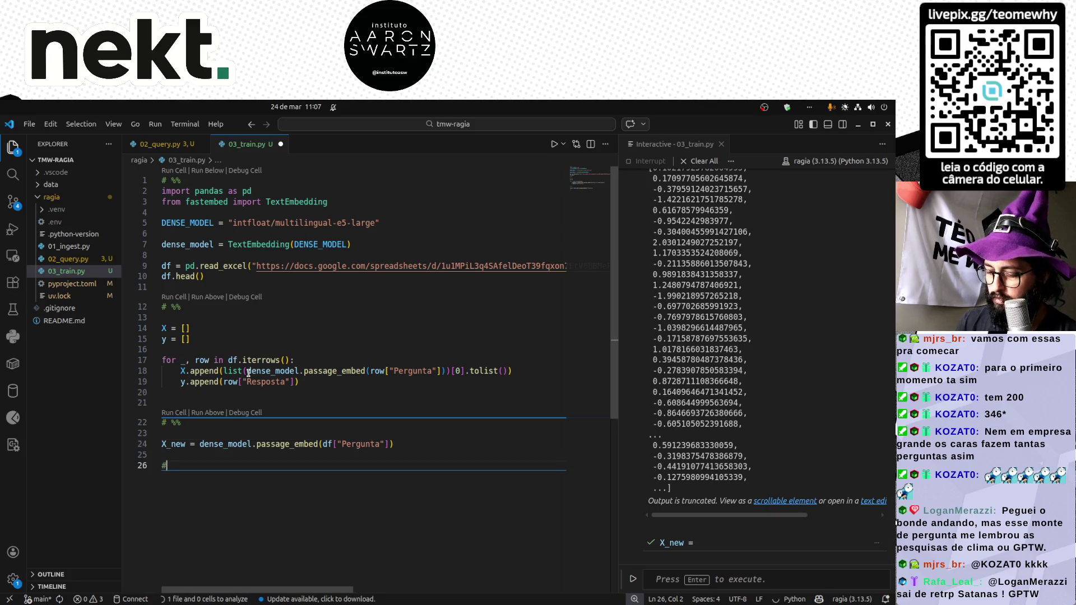
key(BackSpace)
text(%%)
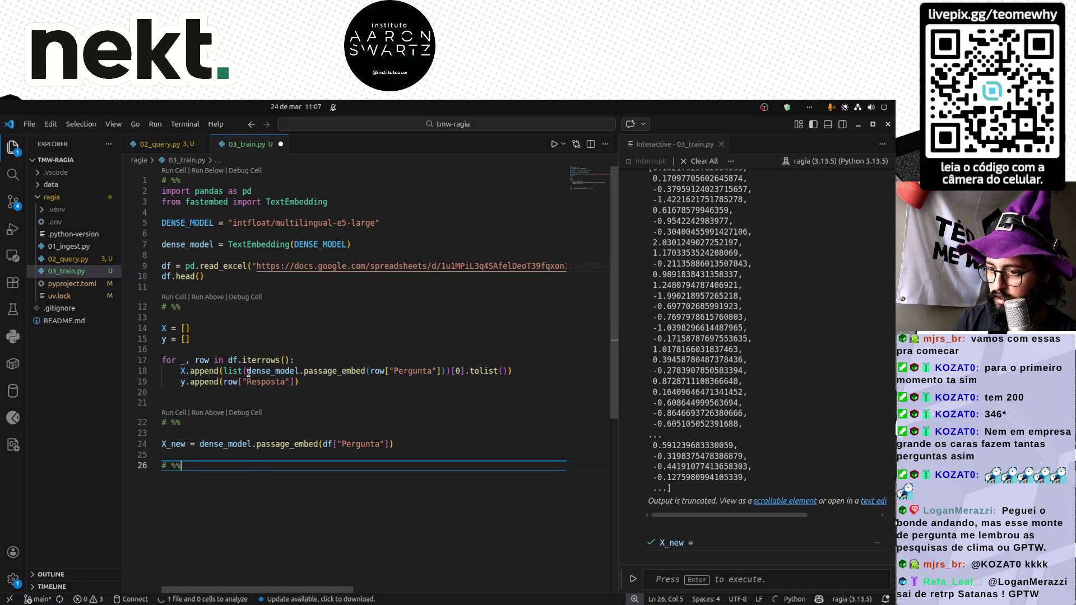
key(Return)
key(Return)
text(X_new)
key(Escape)
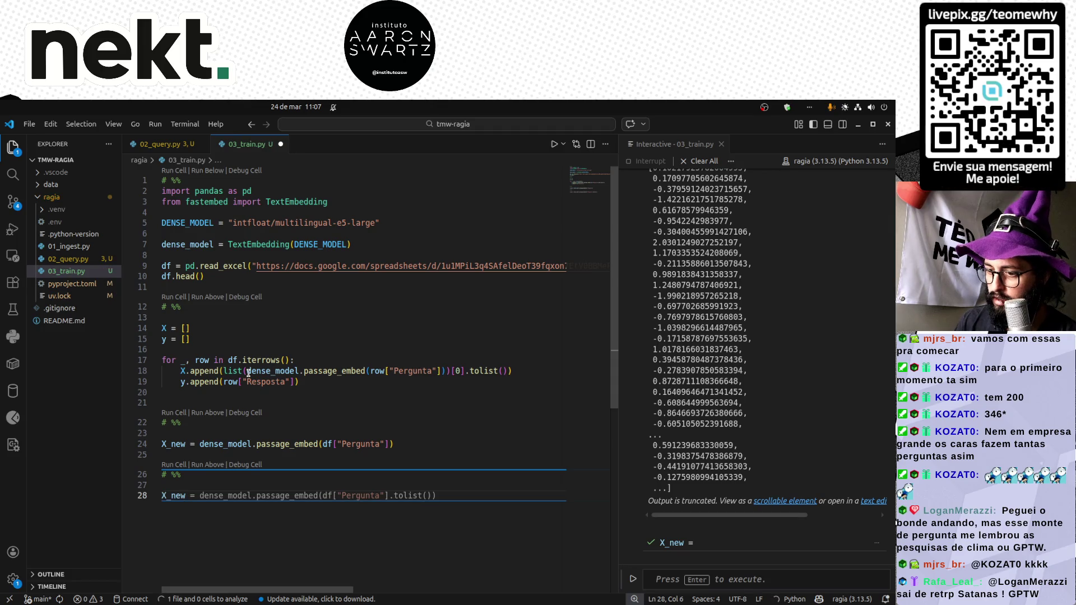
key(shift+Return)
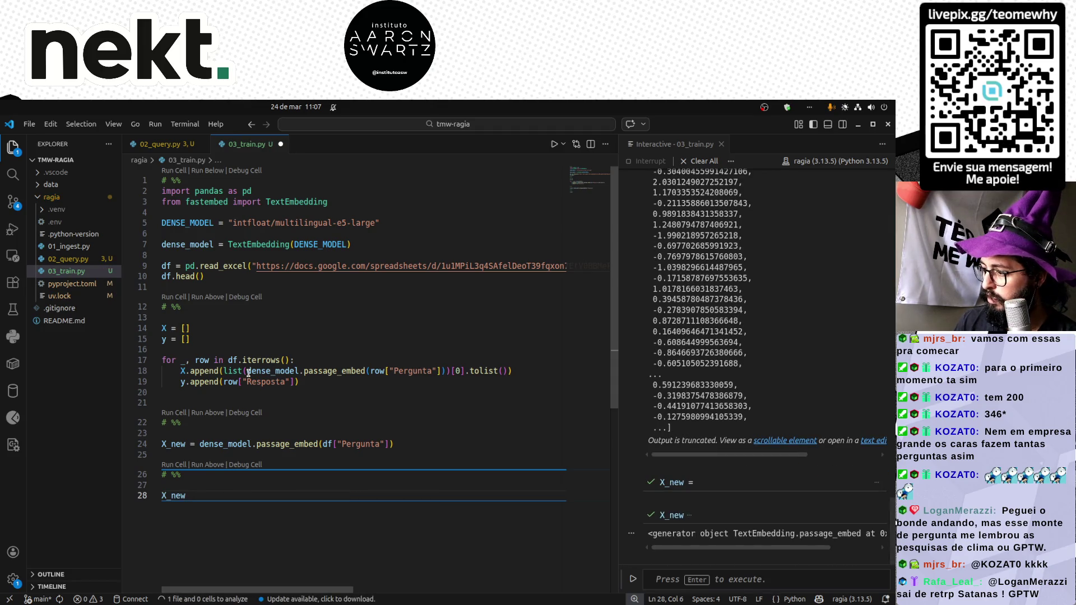
Wrap the X_new embed call in list(), rerun it, and move to the display cell.
key(Up)
key(Up)
key(Up)
key(Right)
key(Right)
key(Right)
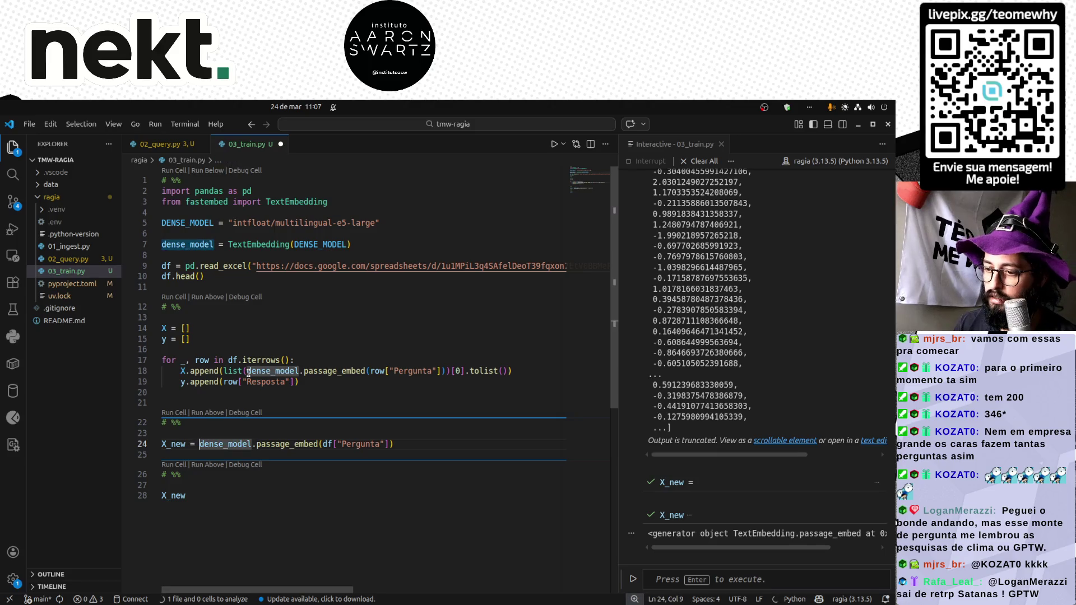
text(list)
key(Escape)
key(shift+End)
text(()
key(shift+Return)
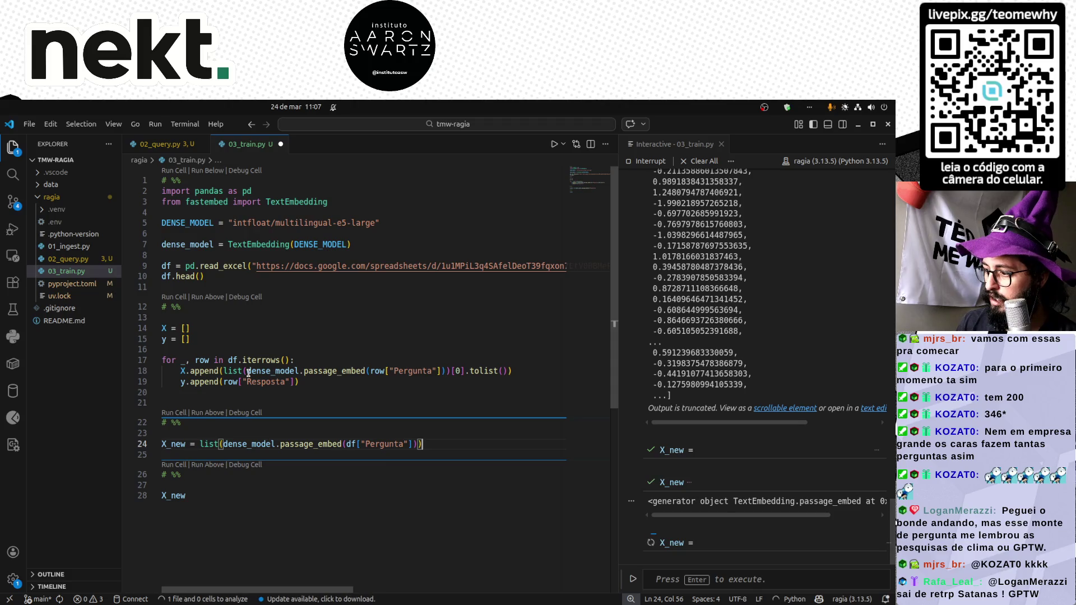
key(ctrl+Down)
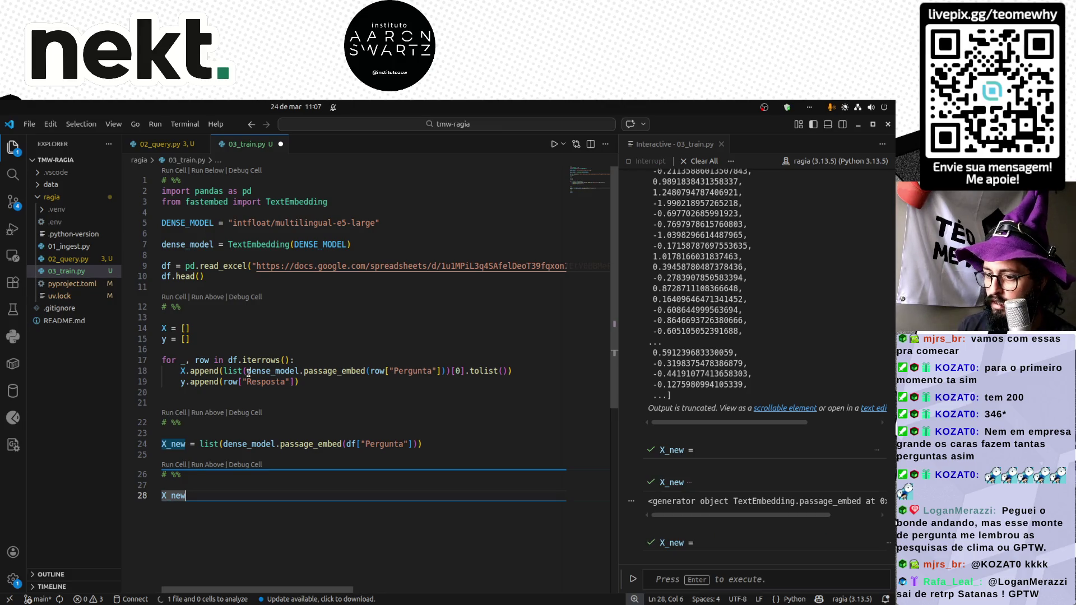
text([0])
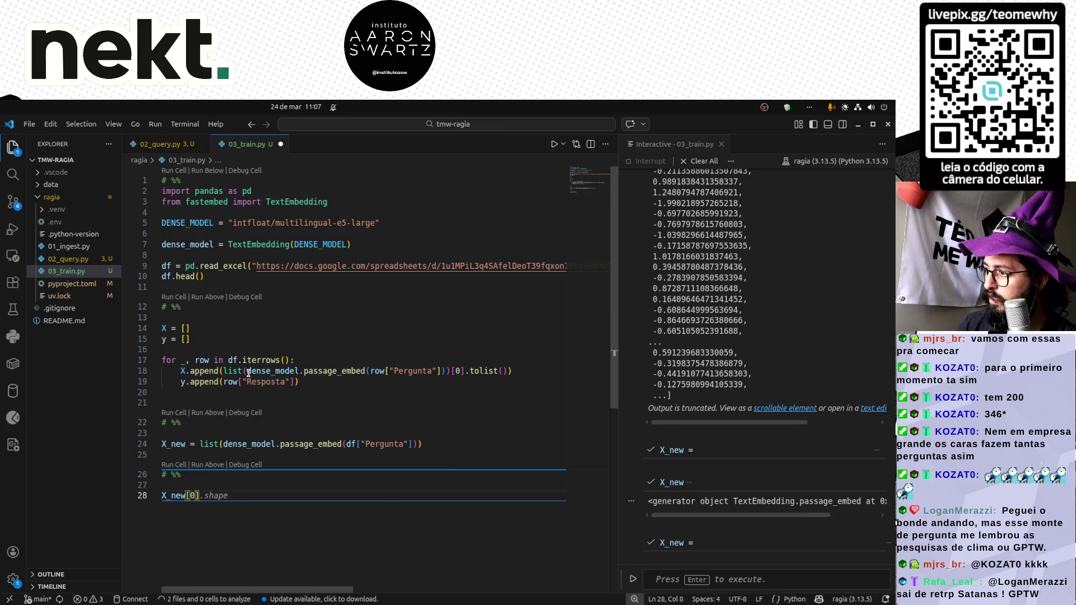
Run X_new[0] to show the 1024-value first embedding, inspect value 0.17097706, then switch to the browser.
key(shift+Return)
scroll(714, 336, up, 10)
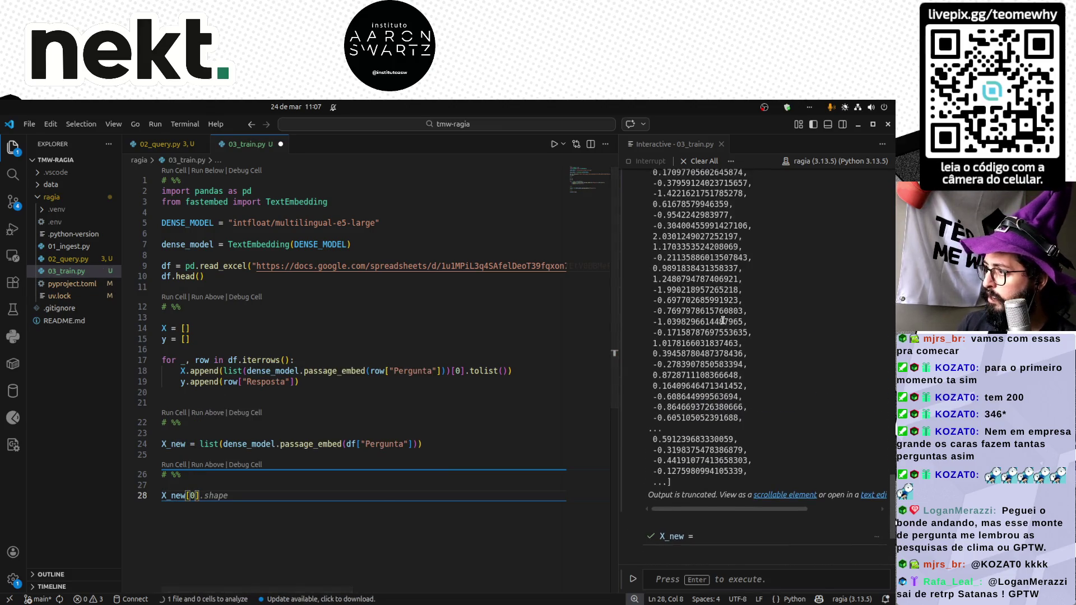
drag(655, 338, 703, 475)
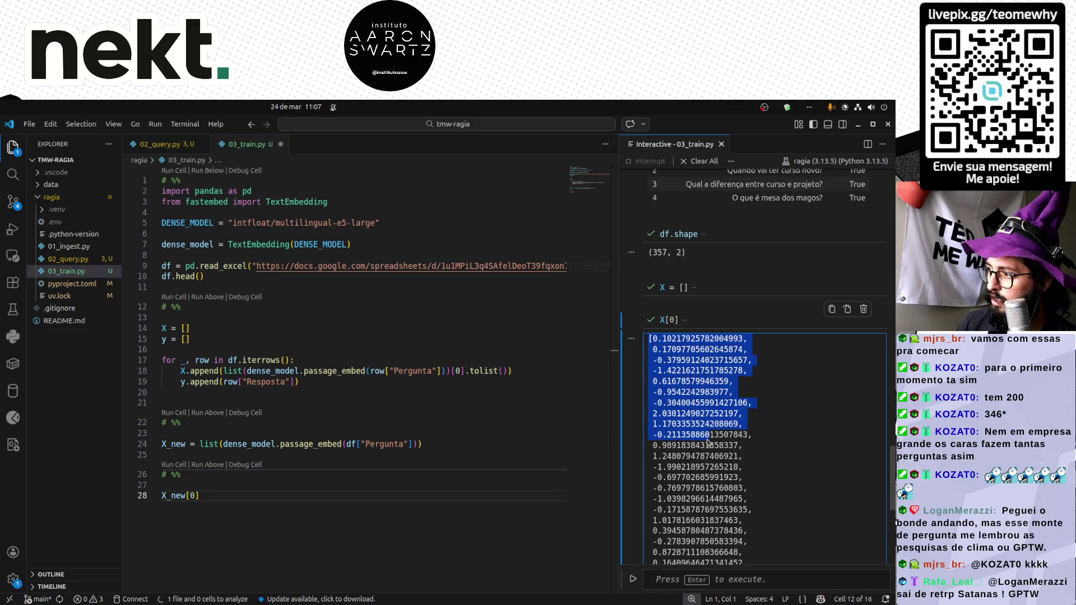
scroll(715, 505, down, 3)
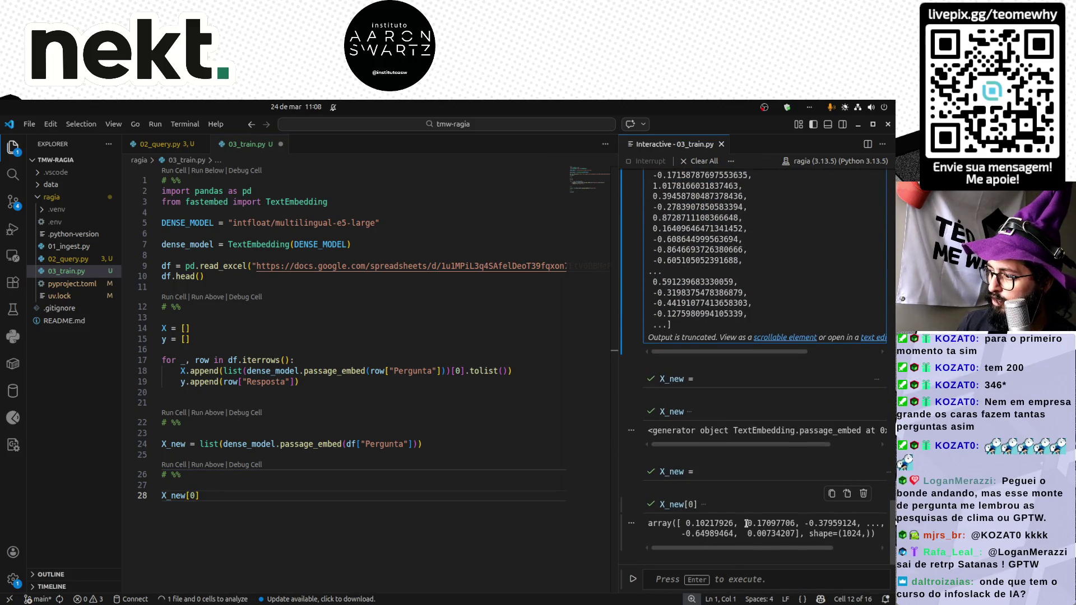
double_click(765, 523)
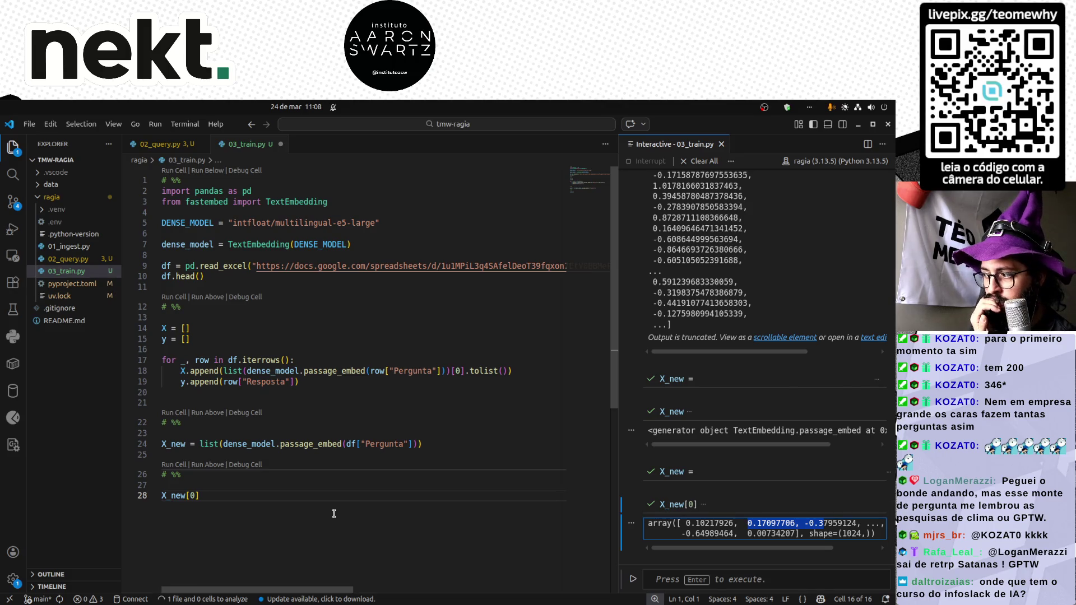
click(296, 514)
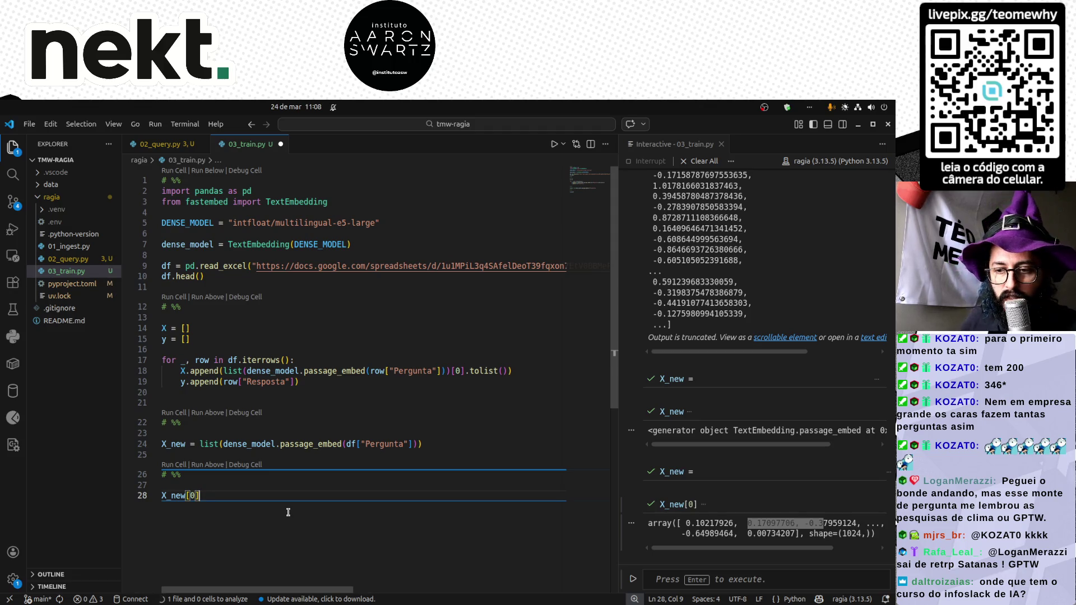
key(alt+Tab)
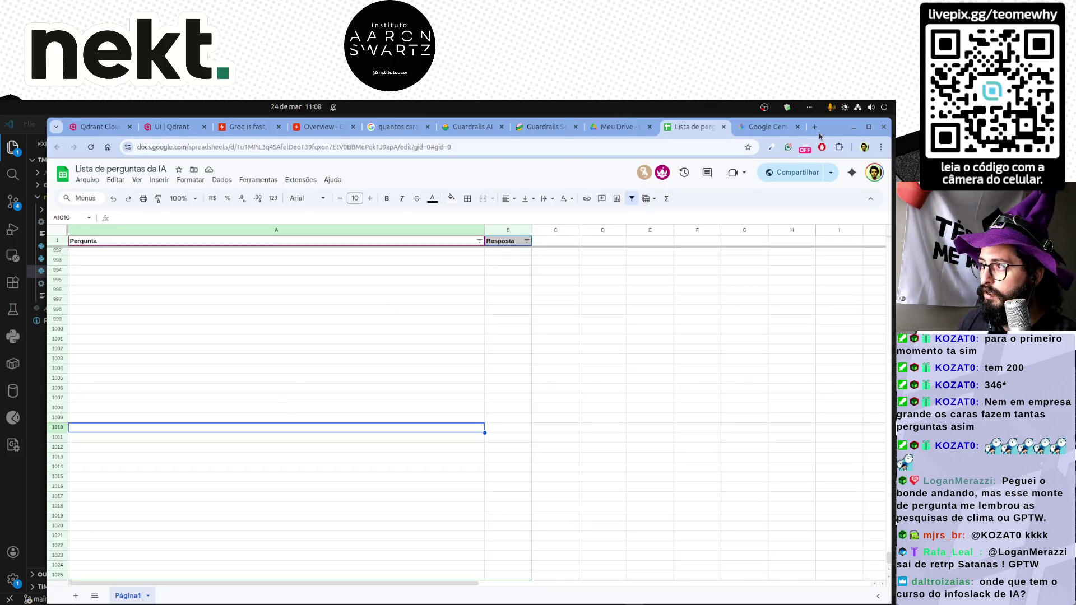
Search 'dev eficiente IA' in a new tab and open the Dev Eficiente 20% OFF specialization page.
click(814, 126)
text(dev)
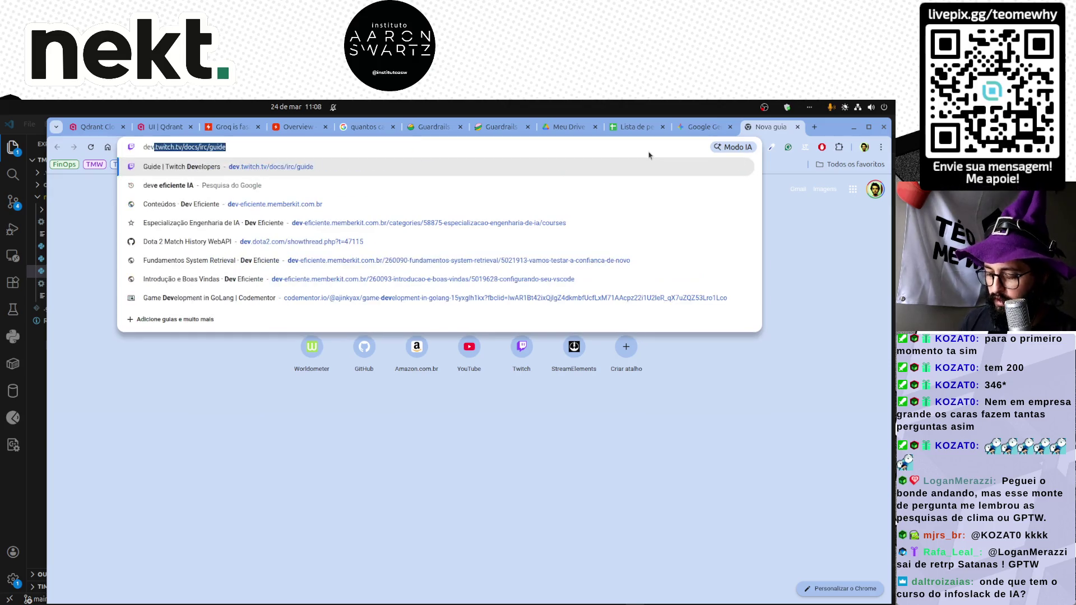
text( efici)
text(IA)
key(Return)
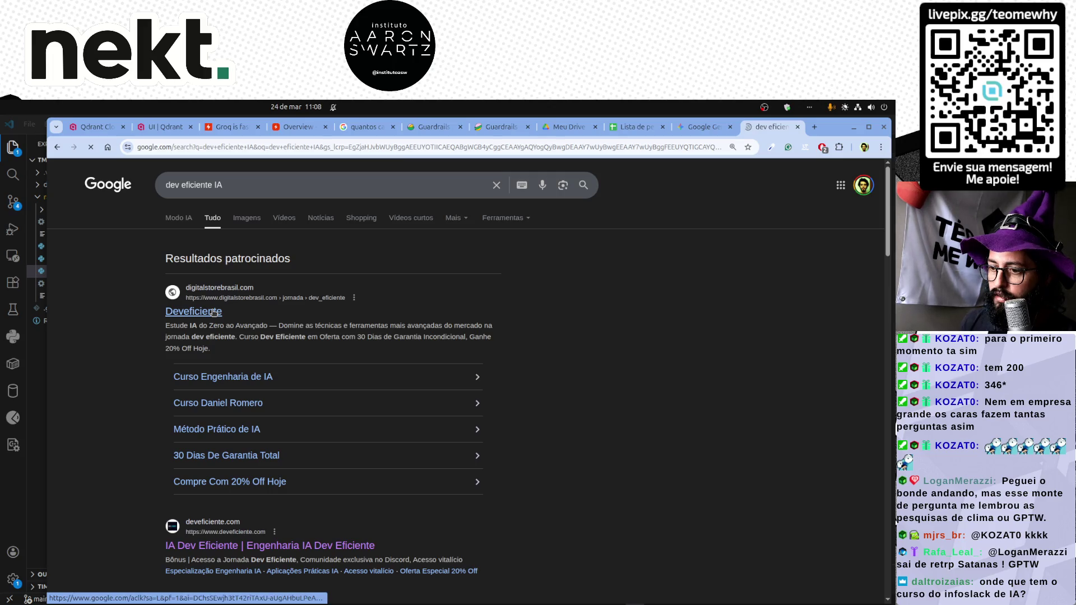
key(ctrl+t)
key(ctrl+shift+t)
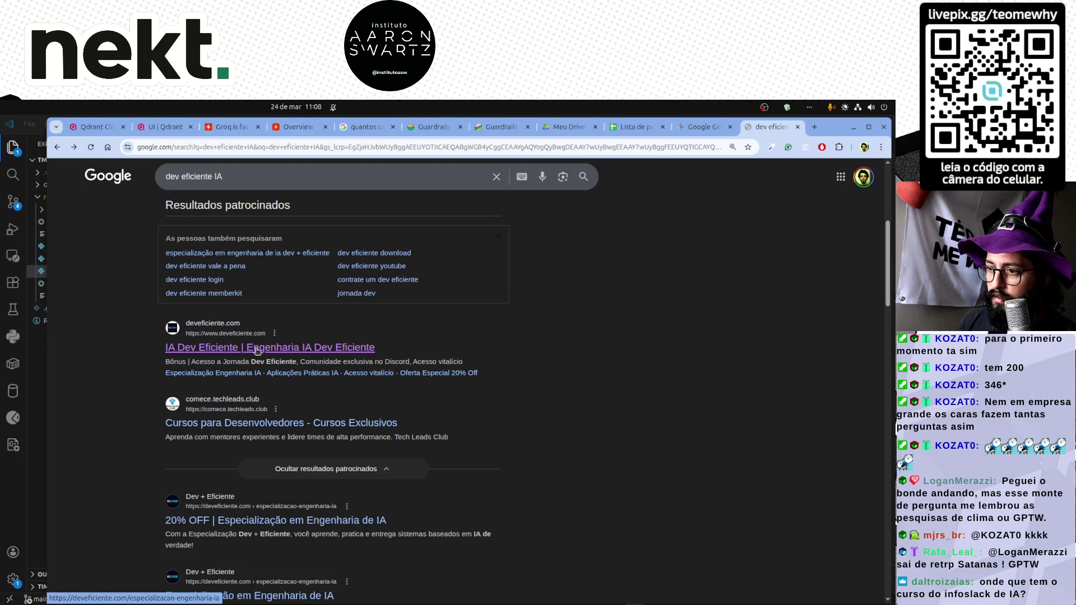
click(240, 522)
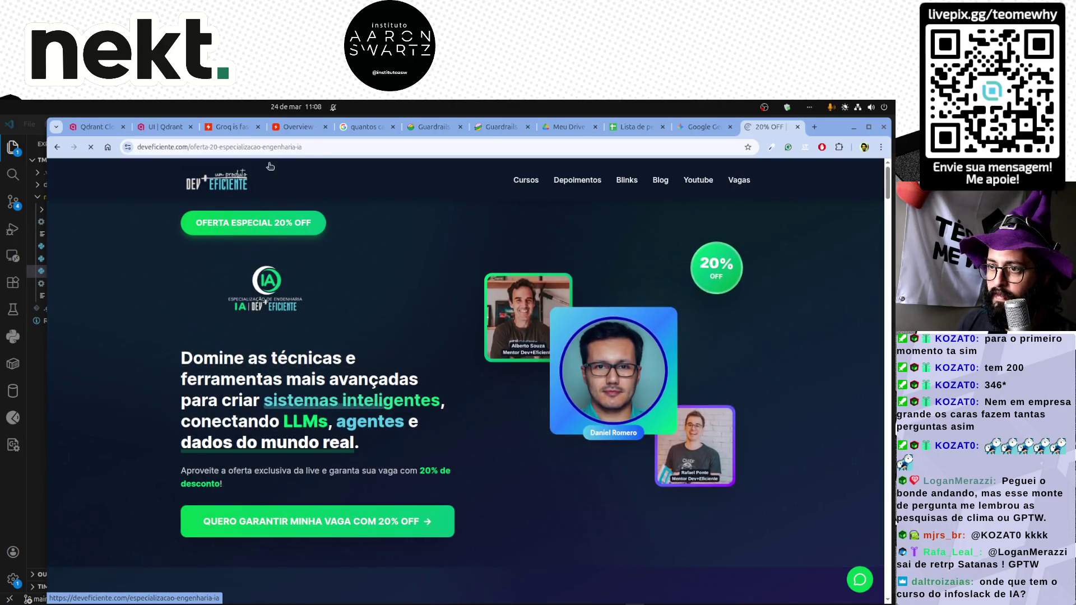
Copy the offer page's address and switch back to the code editor.
click(269, 146)
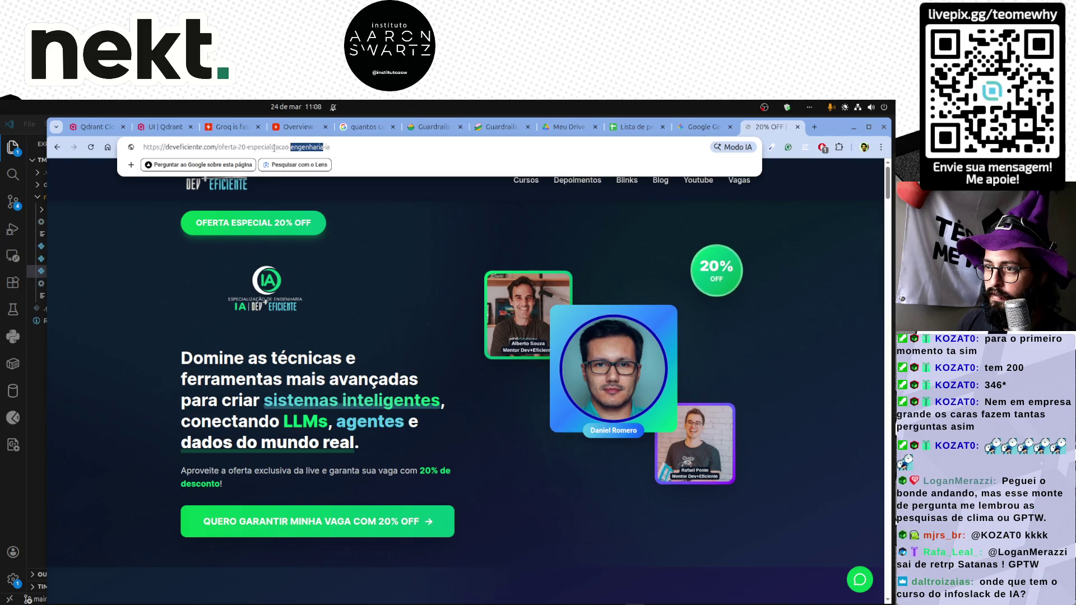
key(ctrl+c)
key(Escape)
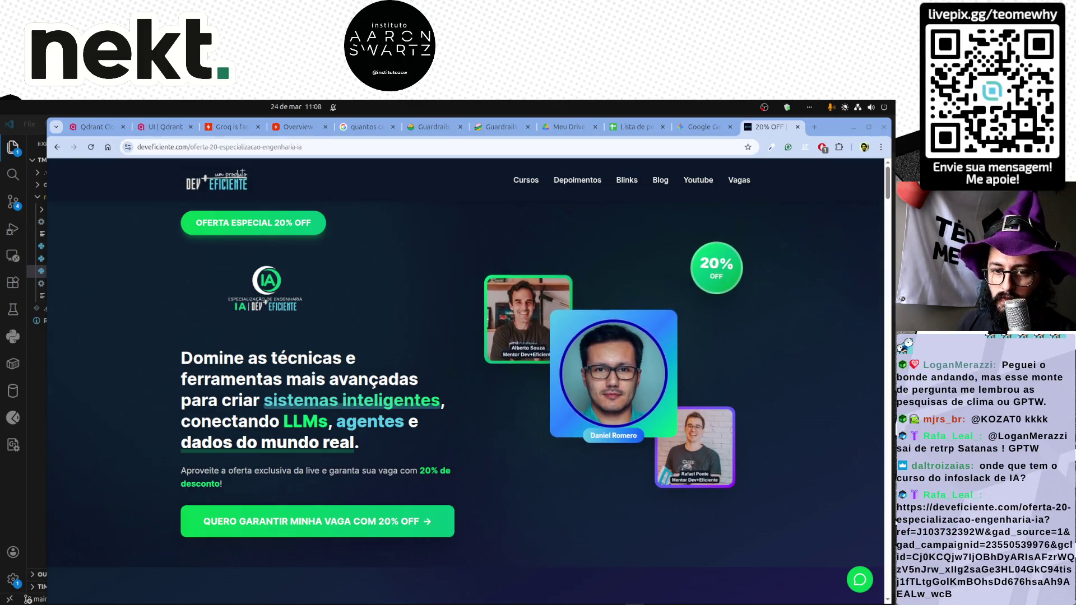
key(alt+Tab)
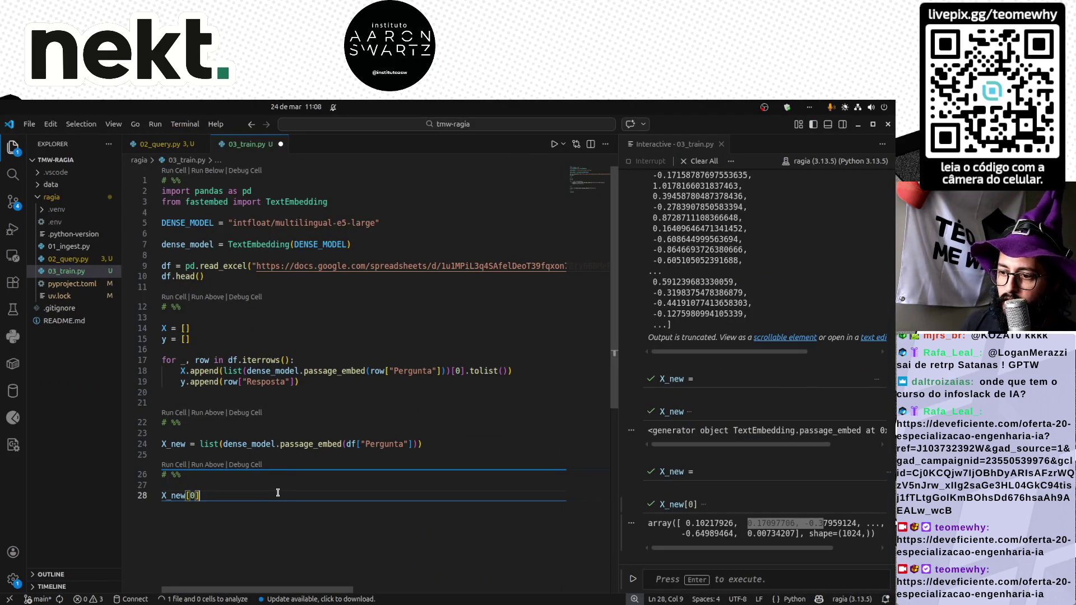
Rename X_new to X and accept the Copilot y = df['Resposta'].tolist() line.
click(259, 433)
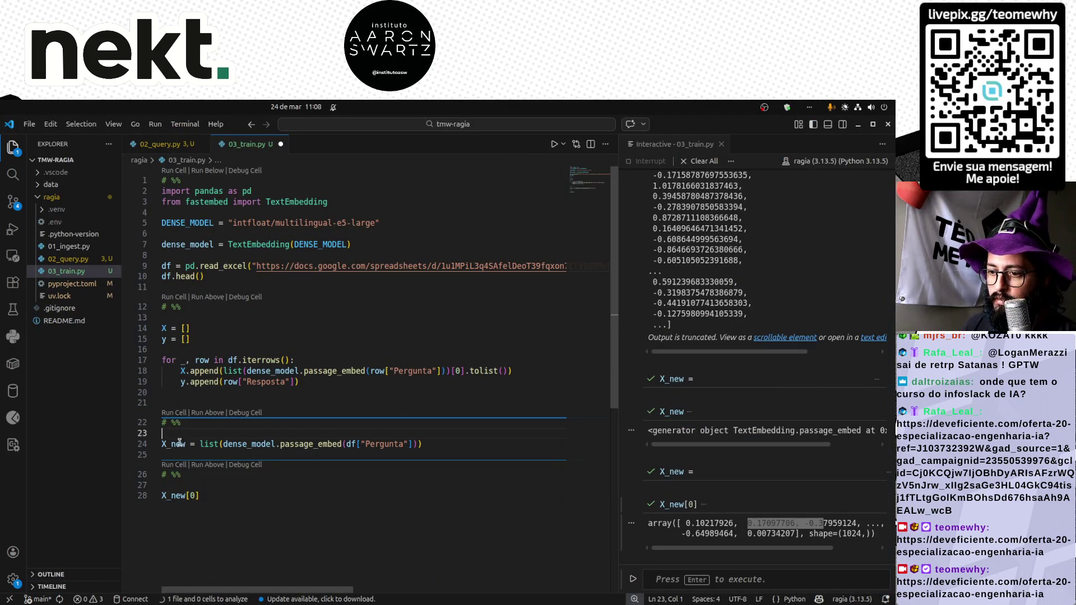
text(X)
key(End)
key(Return)
text(y)
key(Tab)
Delete the old row-by-row loop cell, run the batch X/y cell, and remove the X_new[0] line.
key(Up)
key(Up)
key(Up)
key(shift+Up)
key(shift+Up)
key(shift+Up)
key(shift+Up)
key(shift+Up)
key(shift+Up)
key(shift+Up)
key(shift+Up)
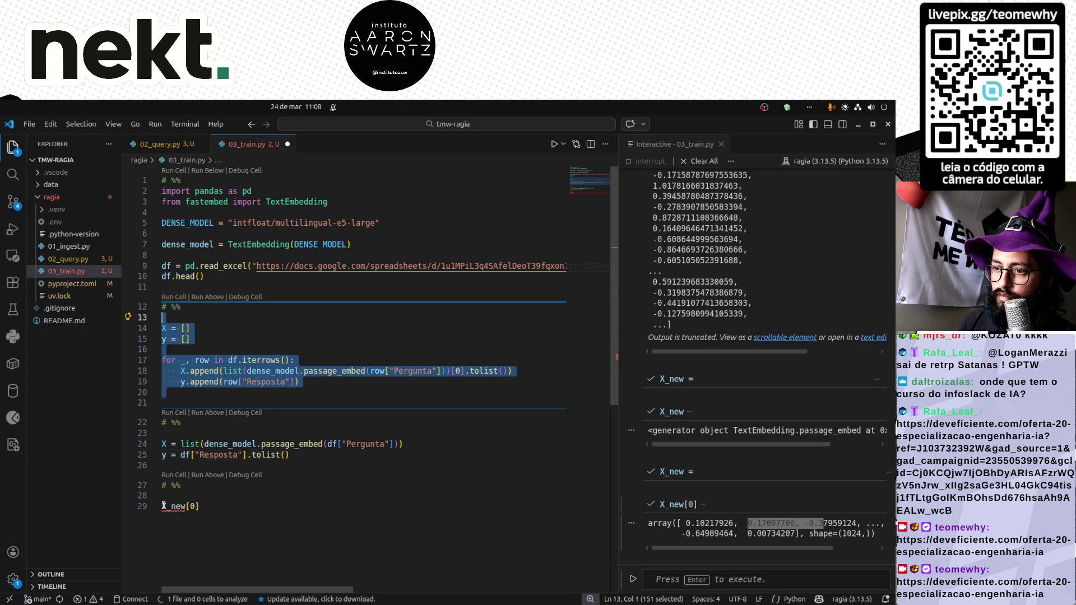
key(Delete)
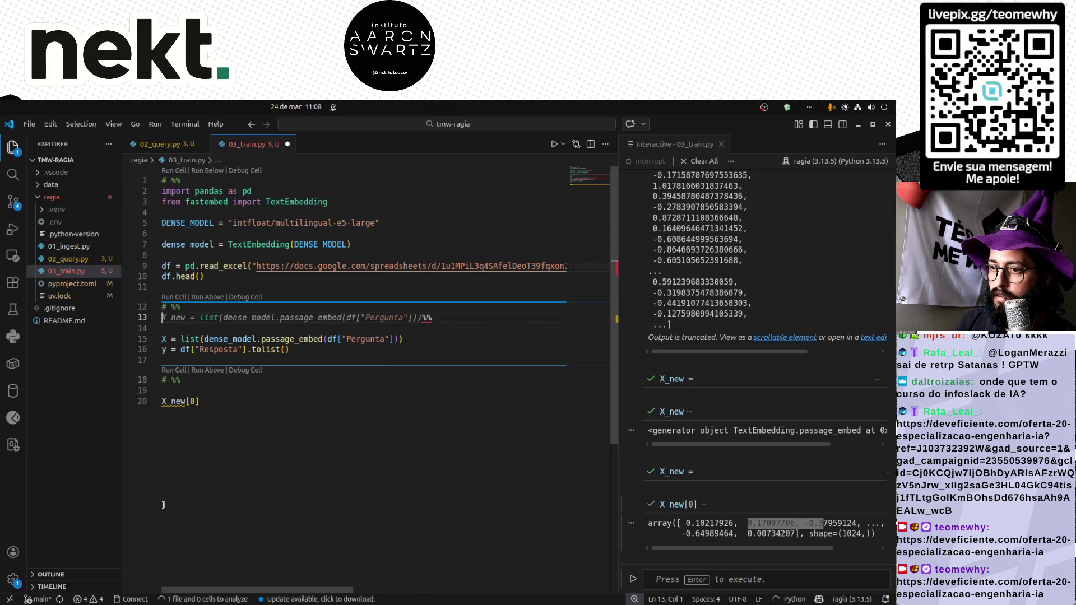
key(Delete)
key(Delete)
key(Return)
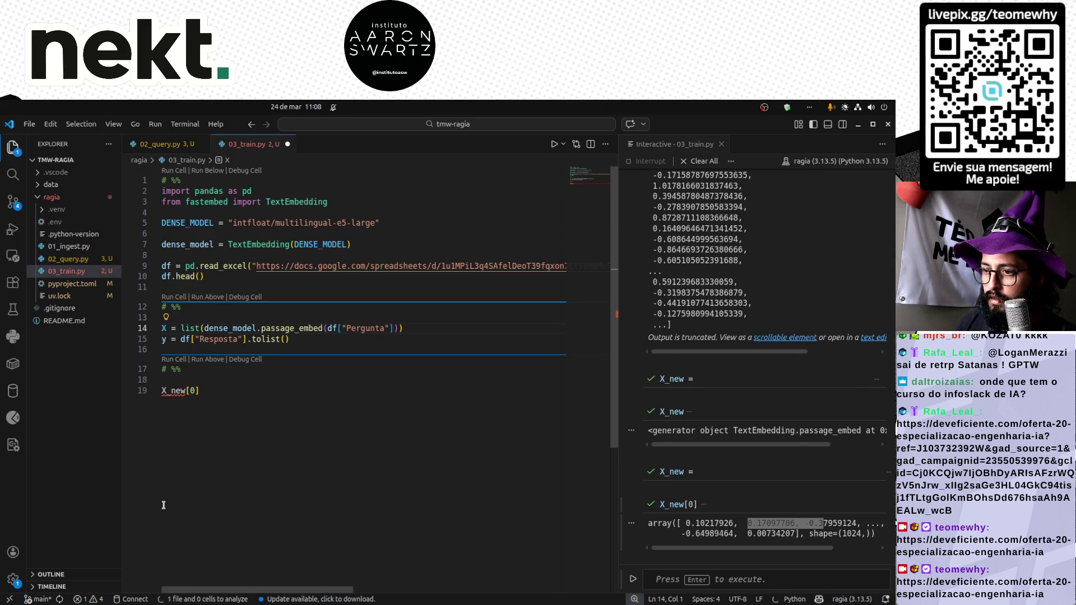
key(shift+Return)
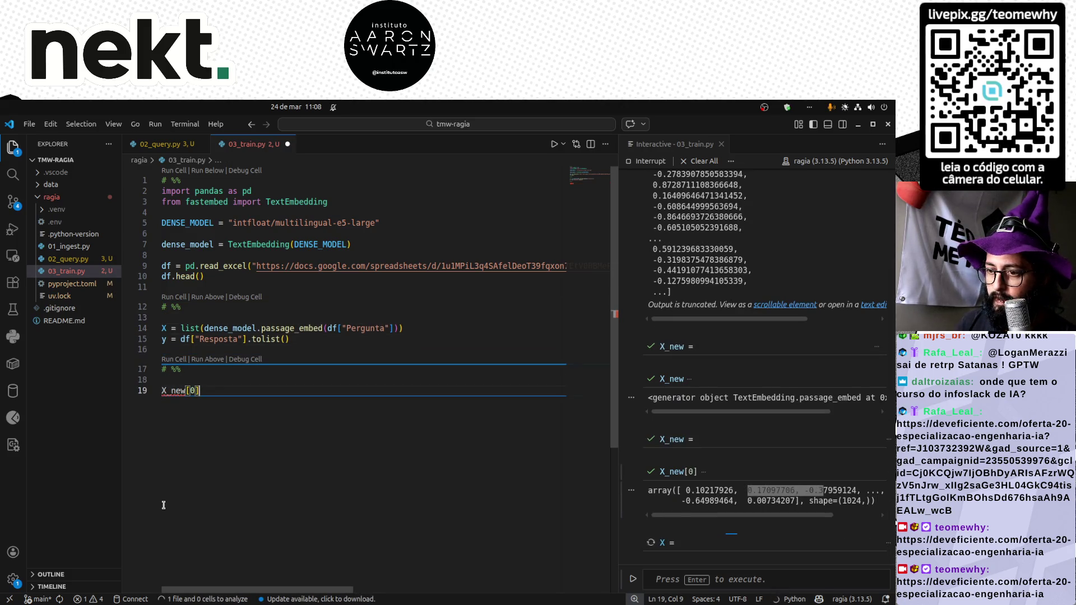
key(BackSpace)
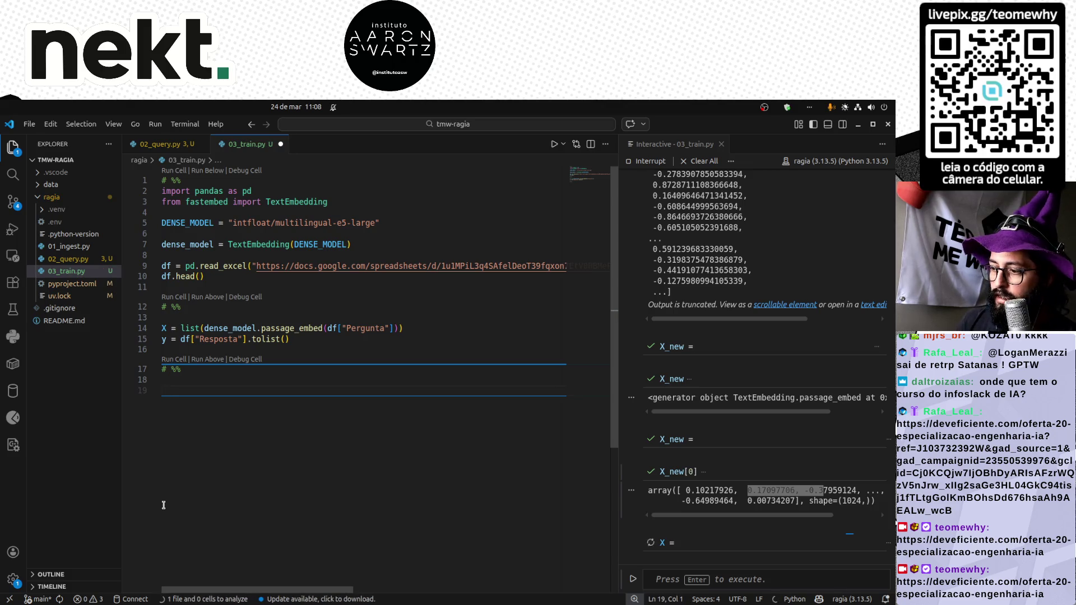
text(from sk)
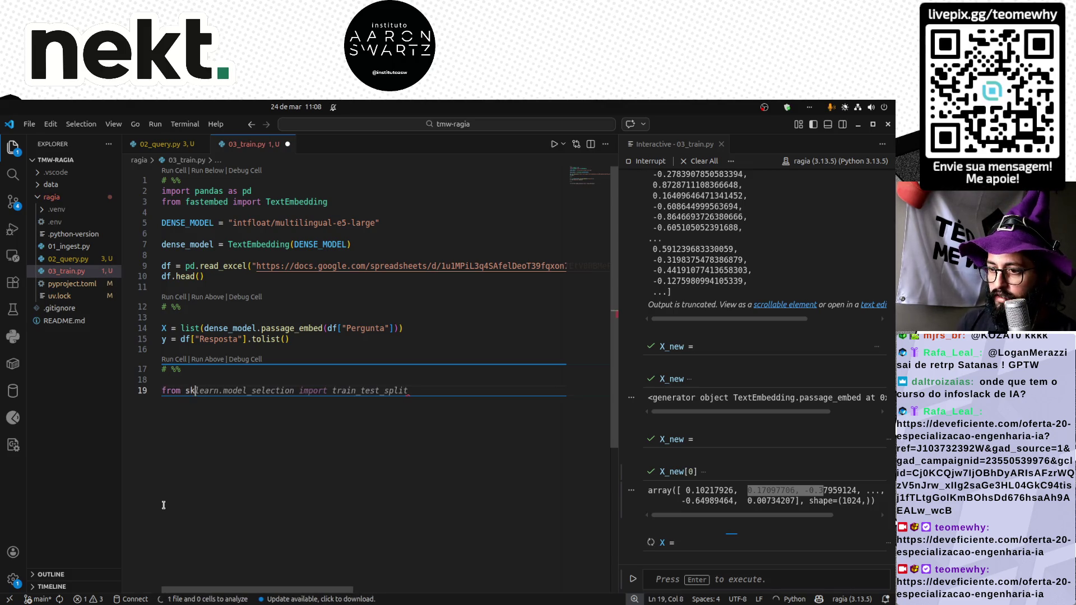
Import train_test_split and sklearn's ensemble module, then start the split cell.
key(Tab)
key(Return)
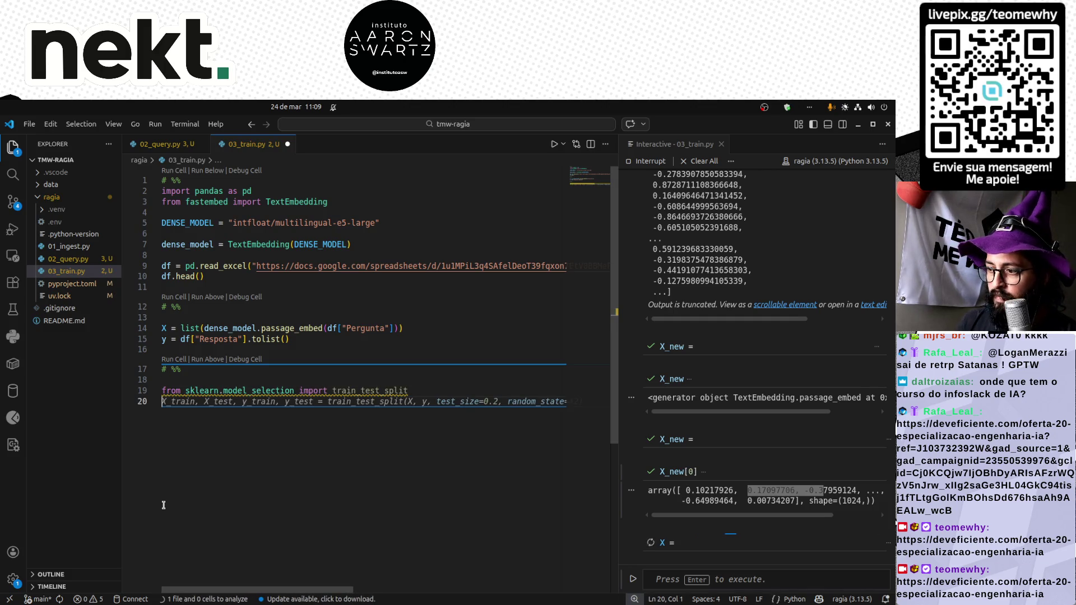
text(from skle)
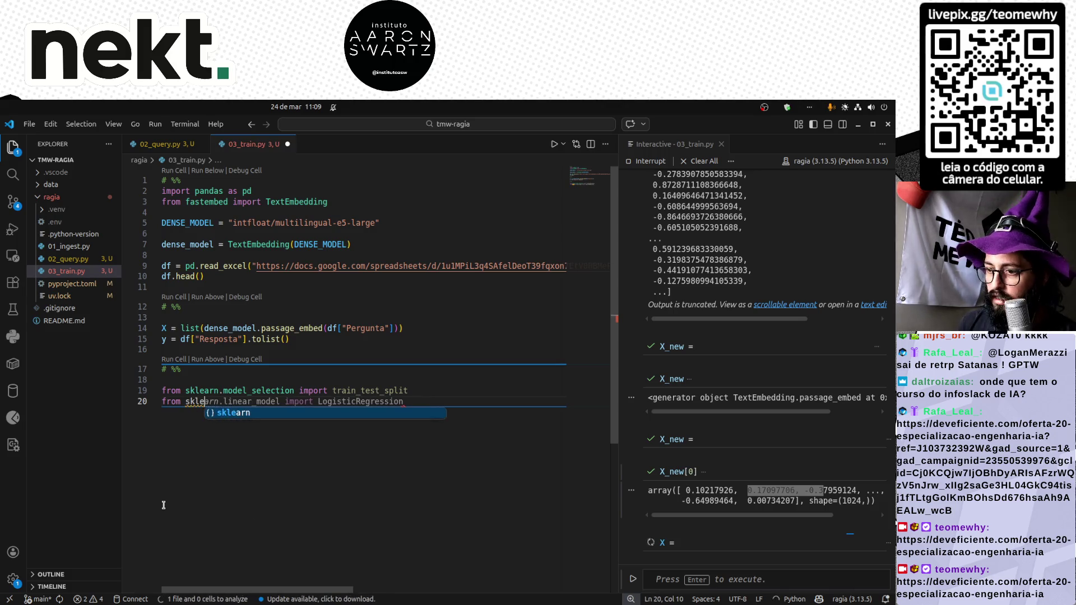
text(arn import )
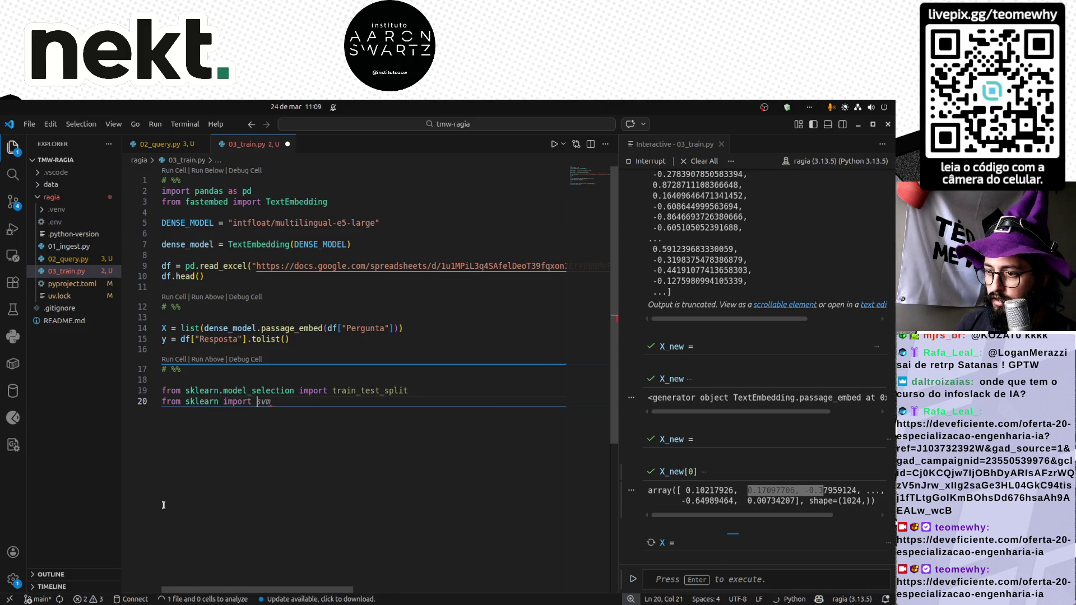
text(ensemble)
key(Return)
key(Return)
text(# %%)
key(Return)
key(Return)
text(X_train, X_test, y_train, y_test = train_test_split(X, y, test_size=0.2, random_state=)
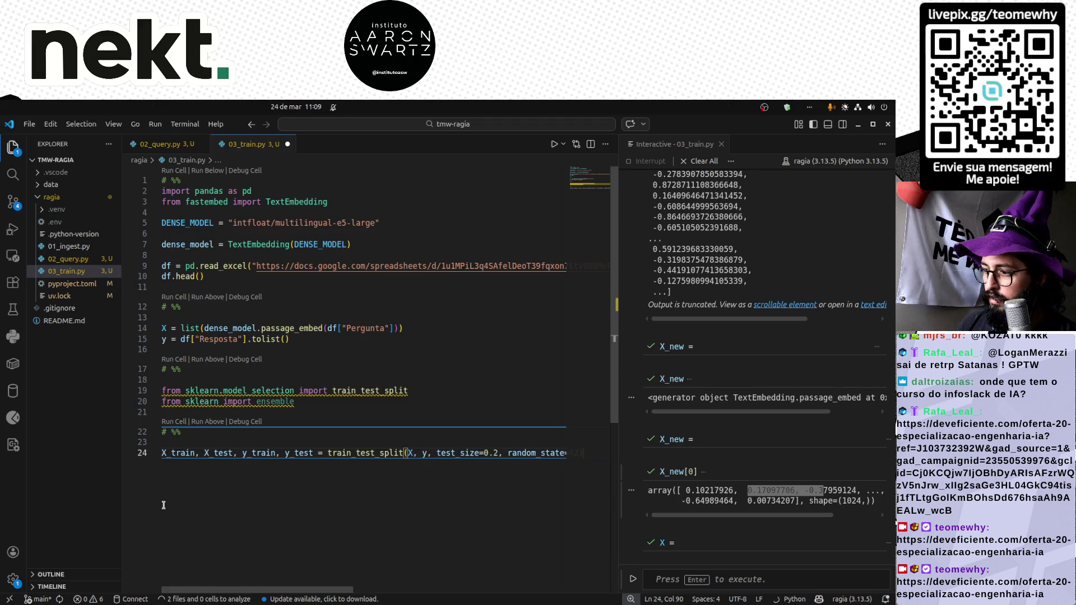
Complete the 80/20 train_test_split with random_state 42, one argument per line, and run it.
key(Tab)
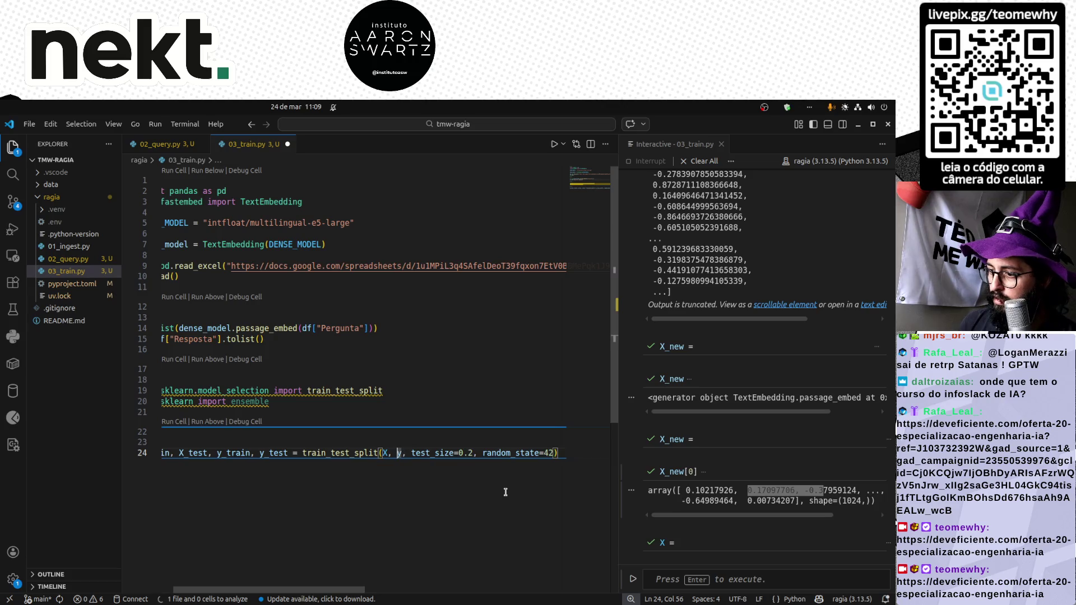
key(Return)
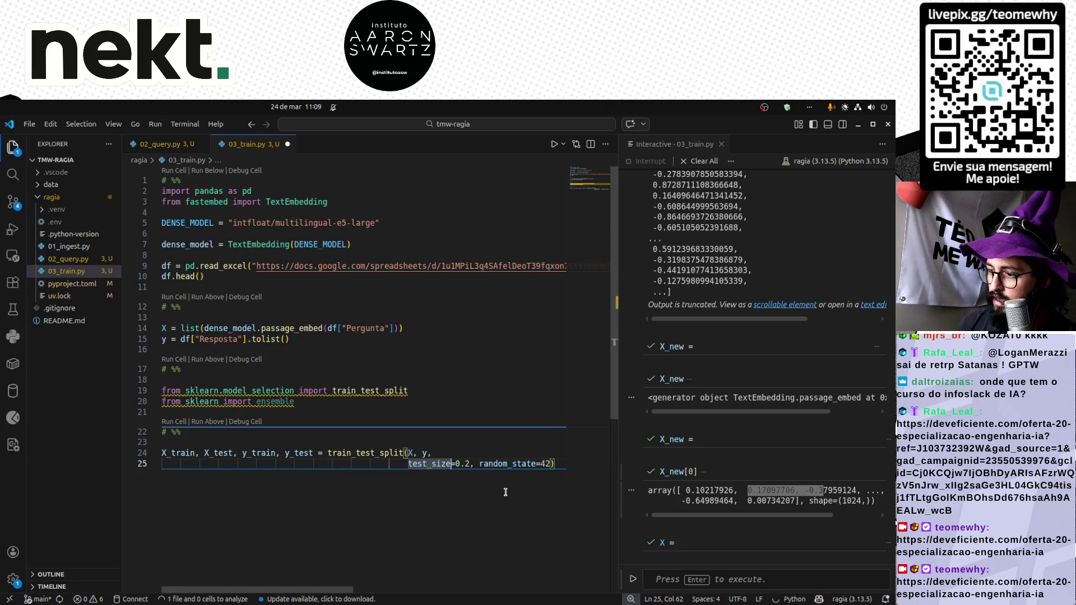
key(ctrl+Right)
key(ctrl+Right)
key(Return)
key(Up)
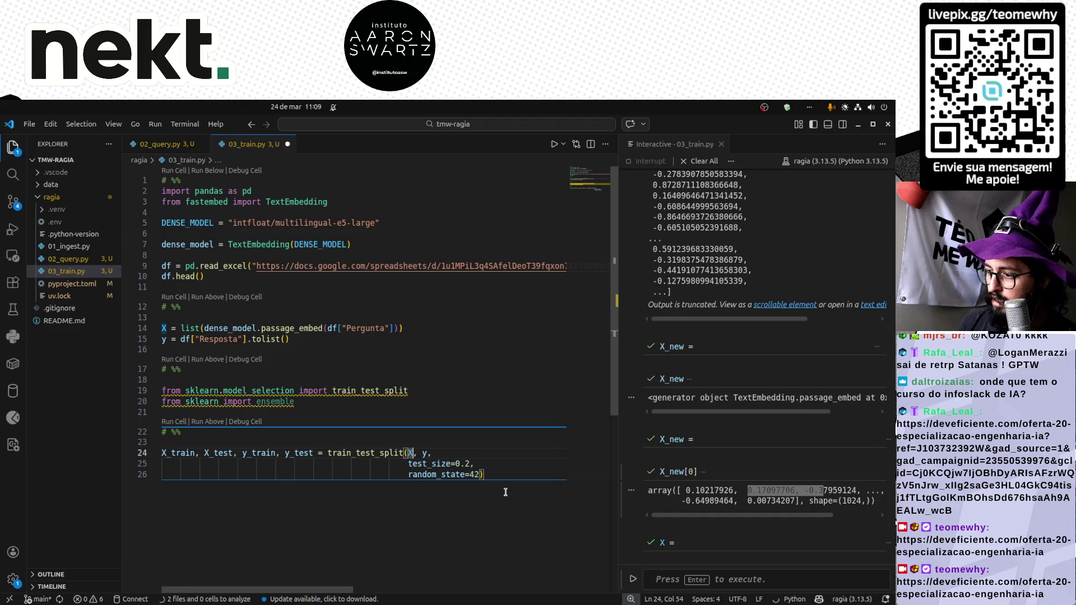
key(Return)
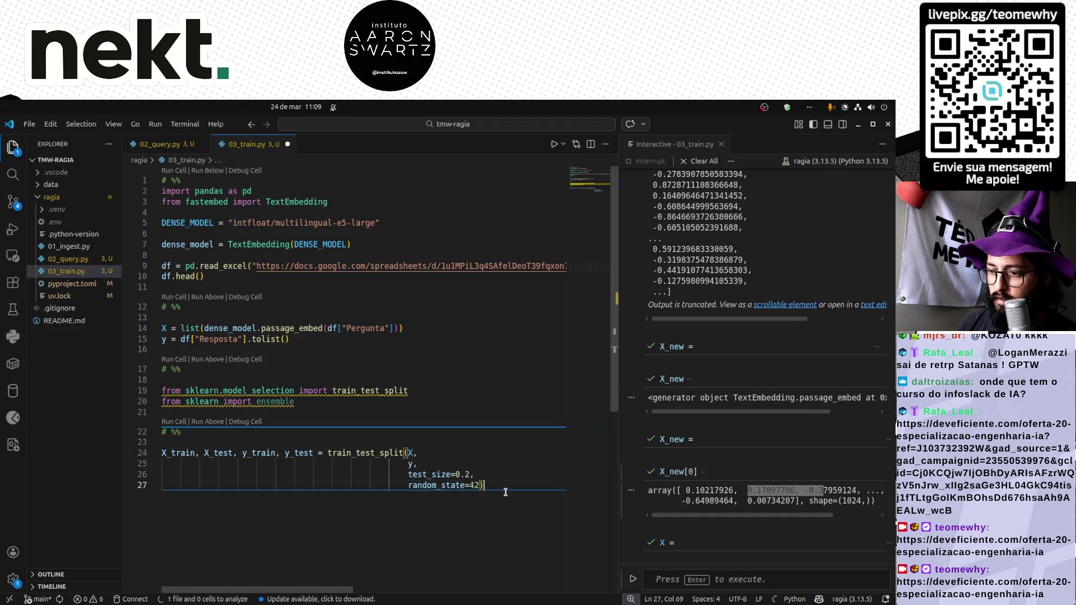
key(Up)
key(shift+Return)
key(shift+Return)
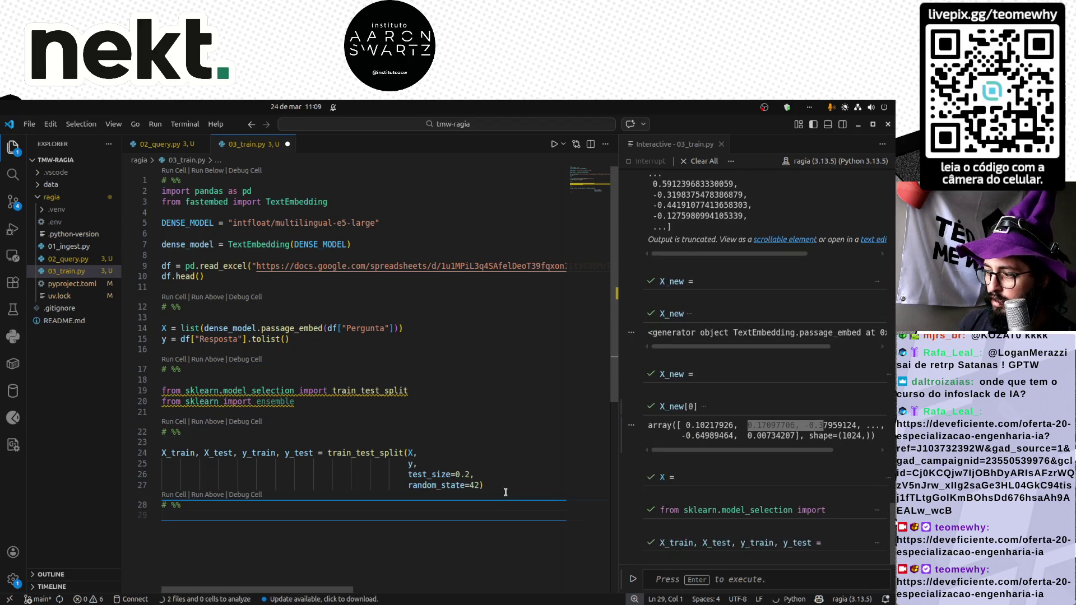
Define clf as a 100-tree RandomForestClassifier, fit it on X_train/y_train, and run the cell.
key(Return)
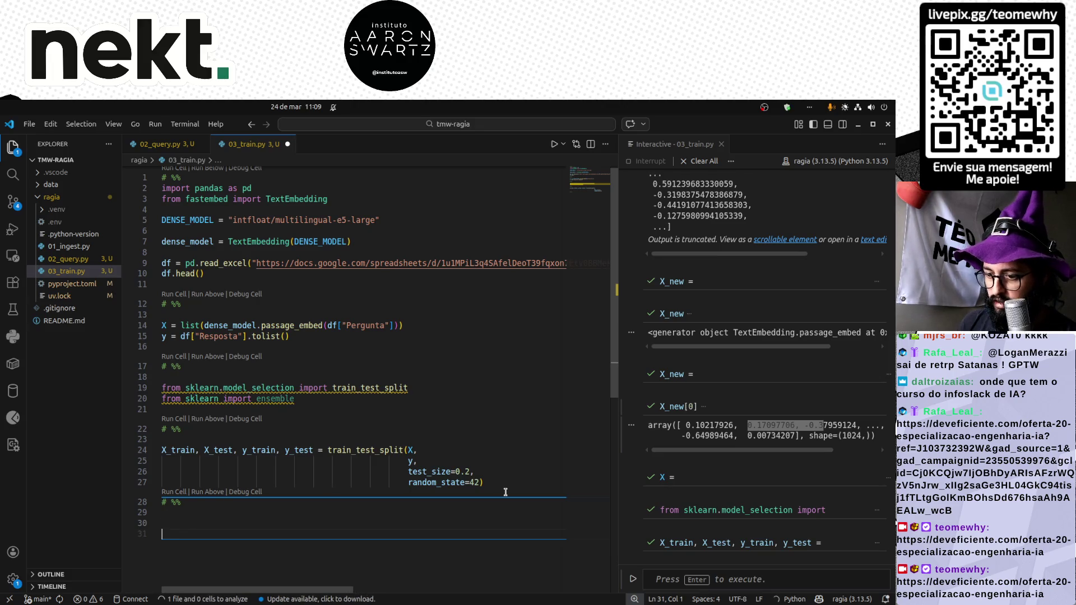
text(clf=)
key(Tab)
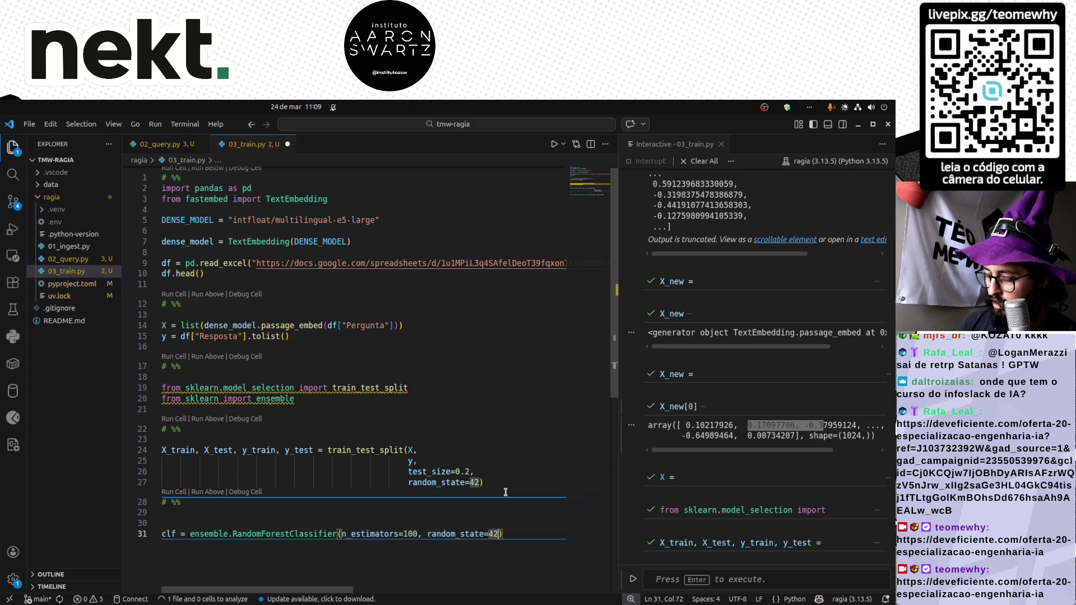
key(Return)
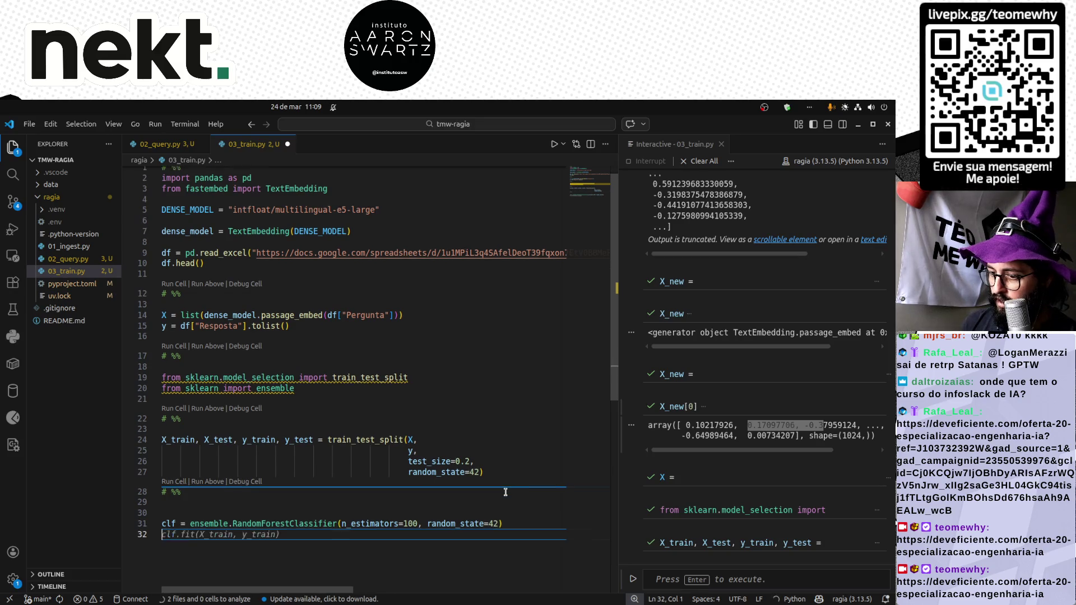
text(clf.fit(X_train, y_train)
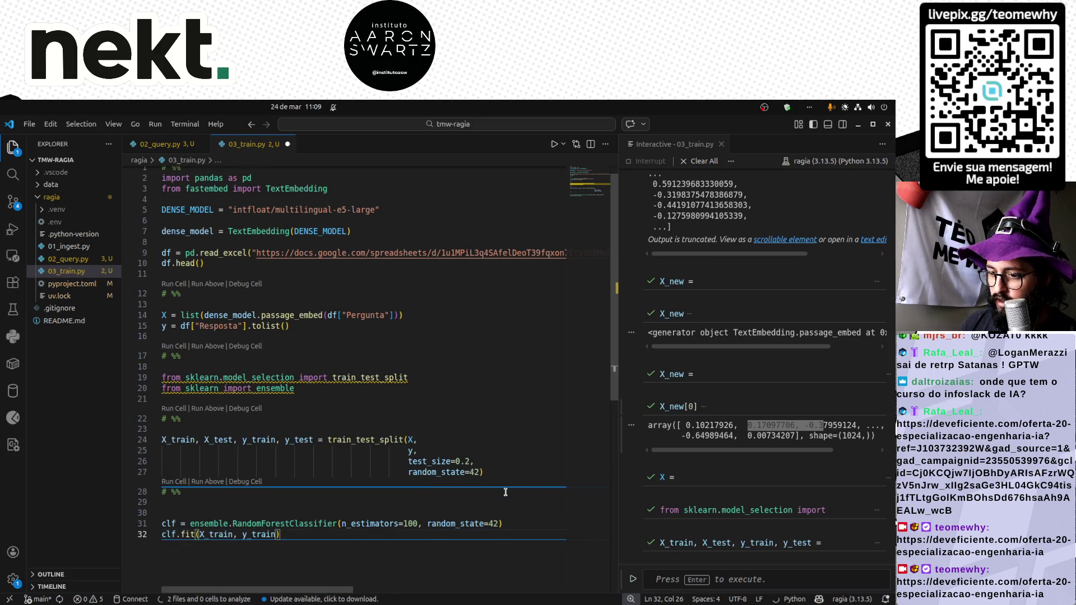
key(shift+Return)
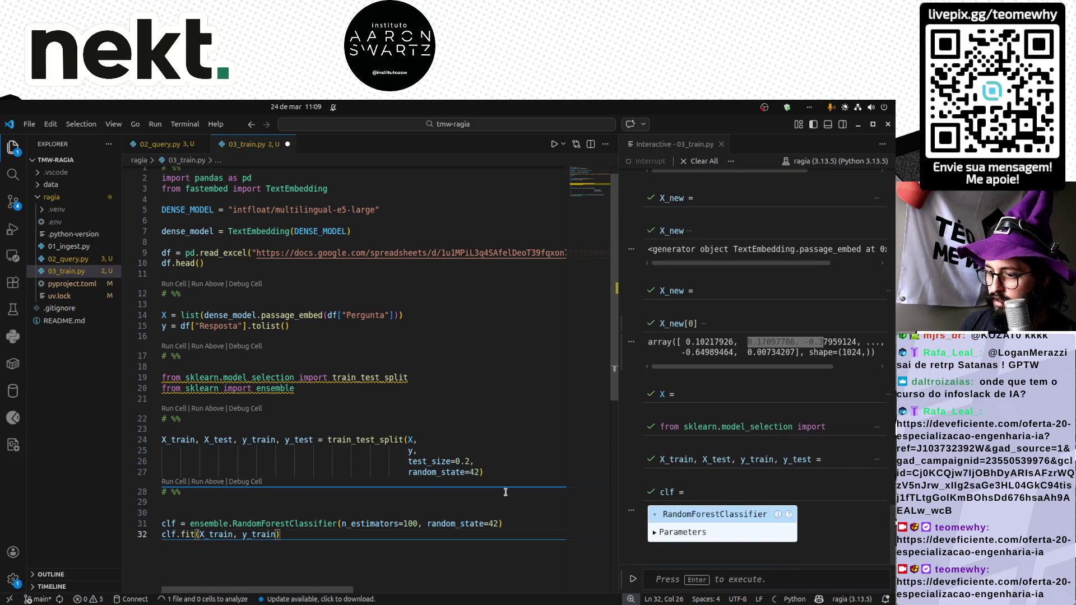
Add and run clf.score(X_test, y_test), about 0.78, then make room below the split call.
key(Return)
key(Return)
text(# %%)
key(Return)
key(Return)
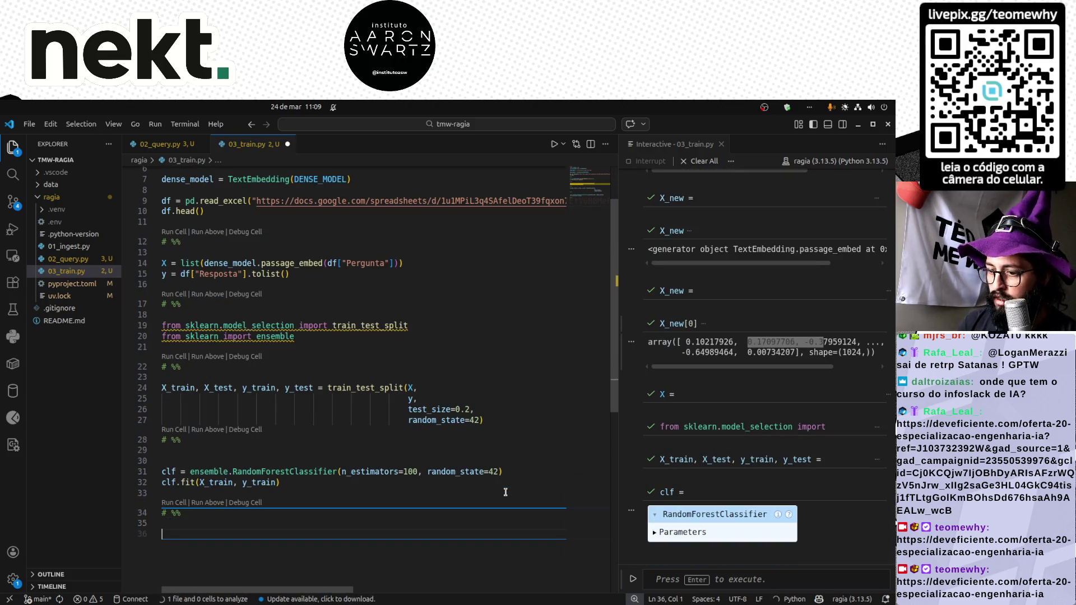
text(cl)
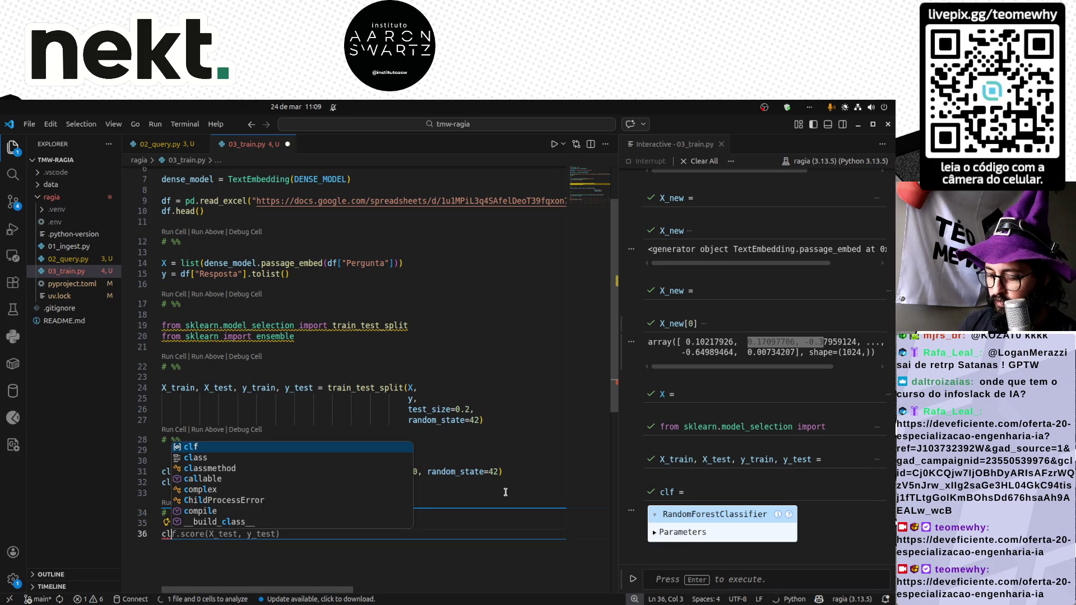
text(f.)
key(Tab)
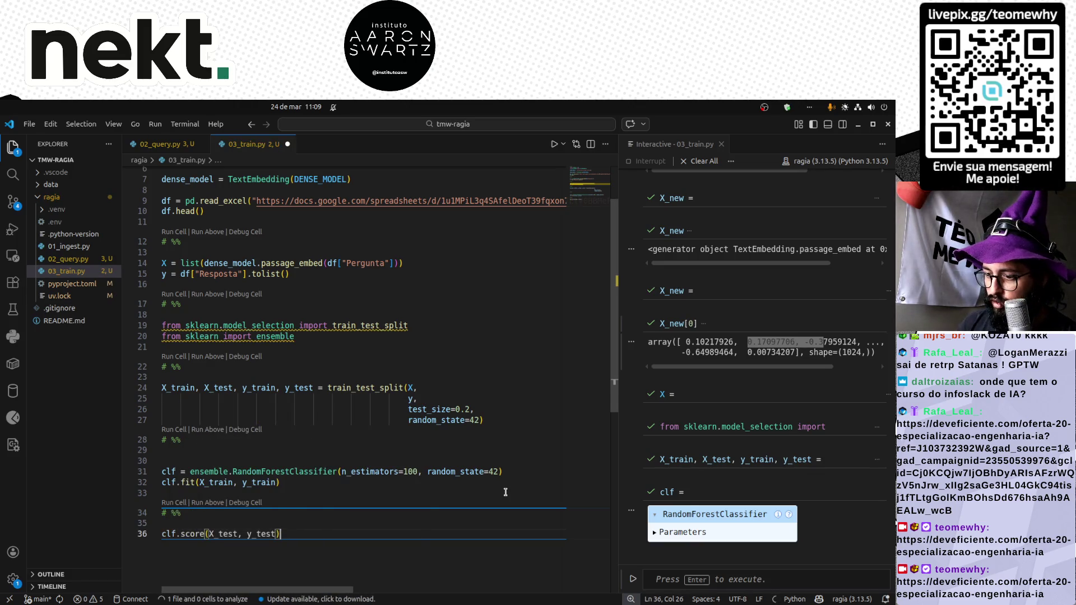
key(shift+Return)
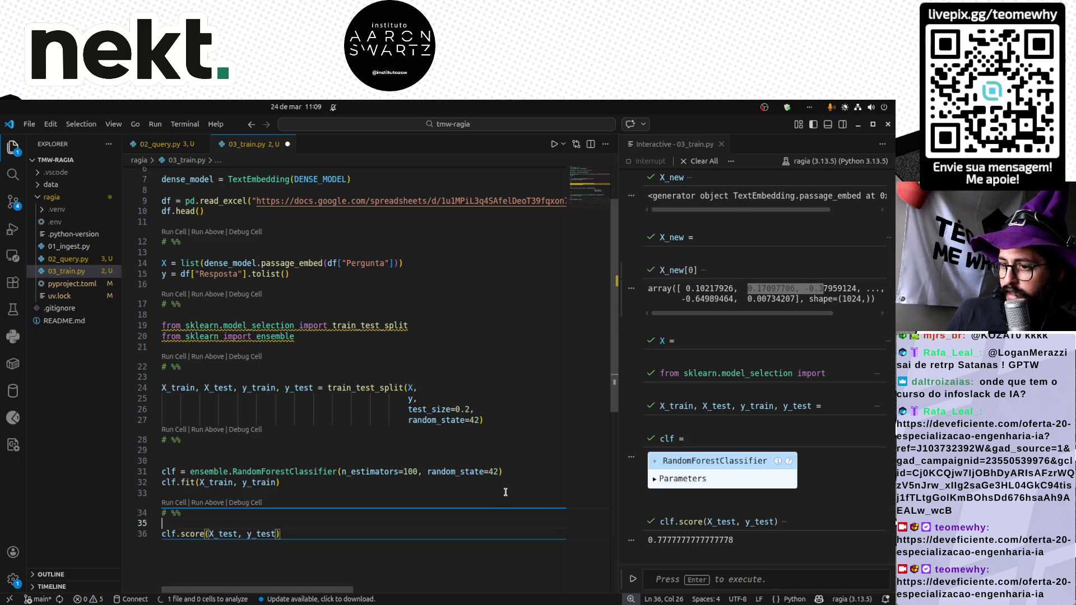
key(Up)
key(Up)
key(Up)
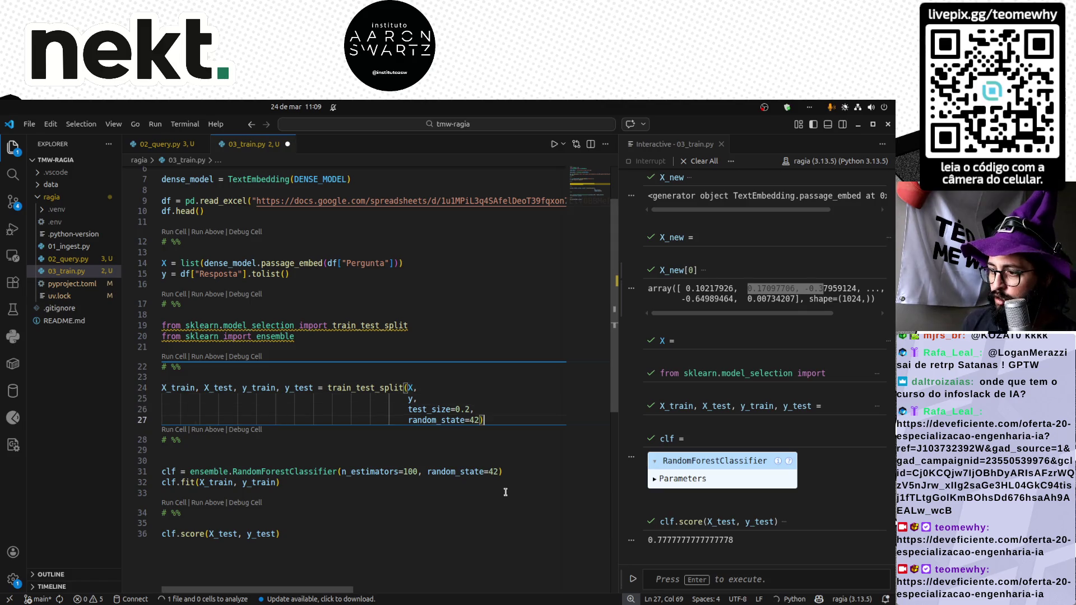
key(Return)
key(Return)
key(Return)
text(print(")
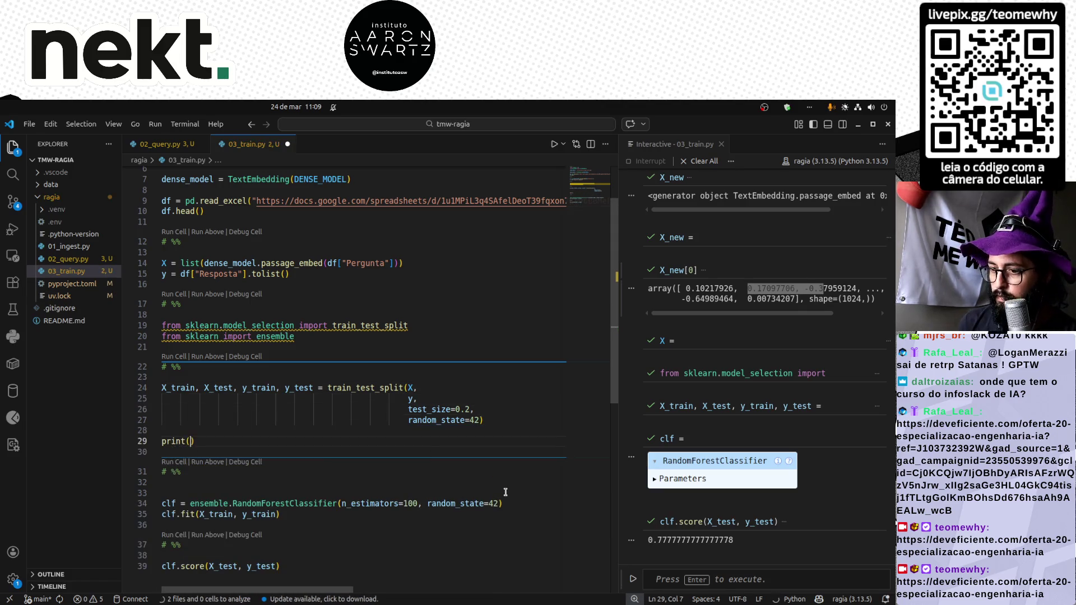
text(T)
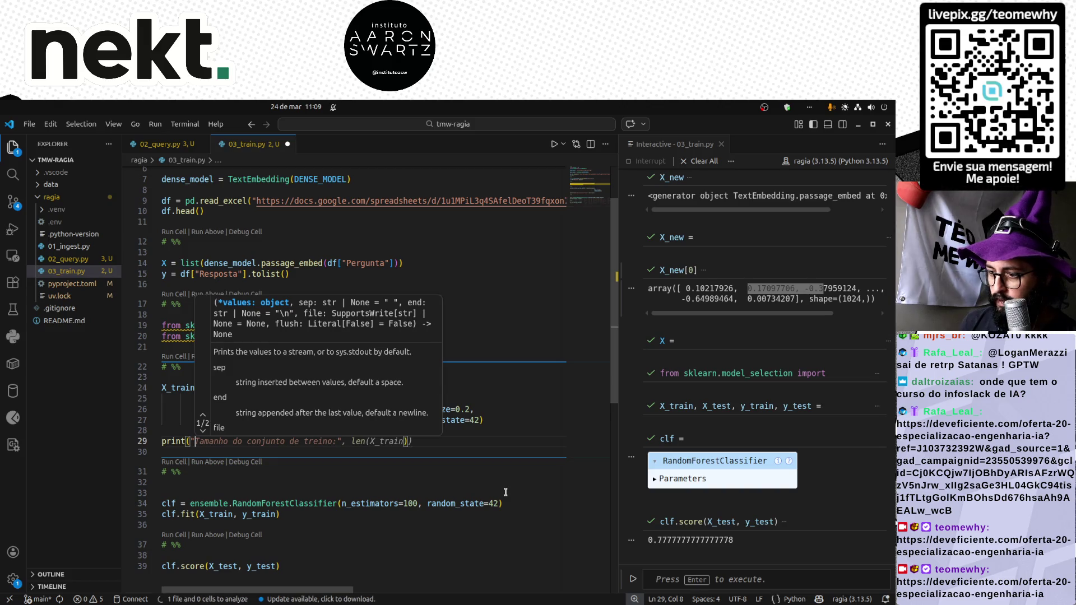
text(reino Resposta)
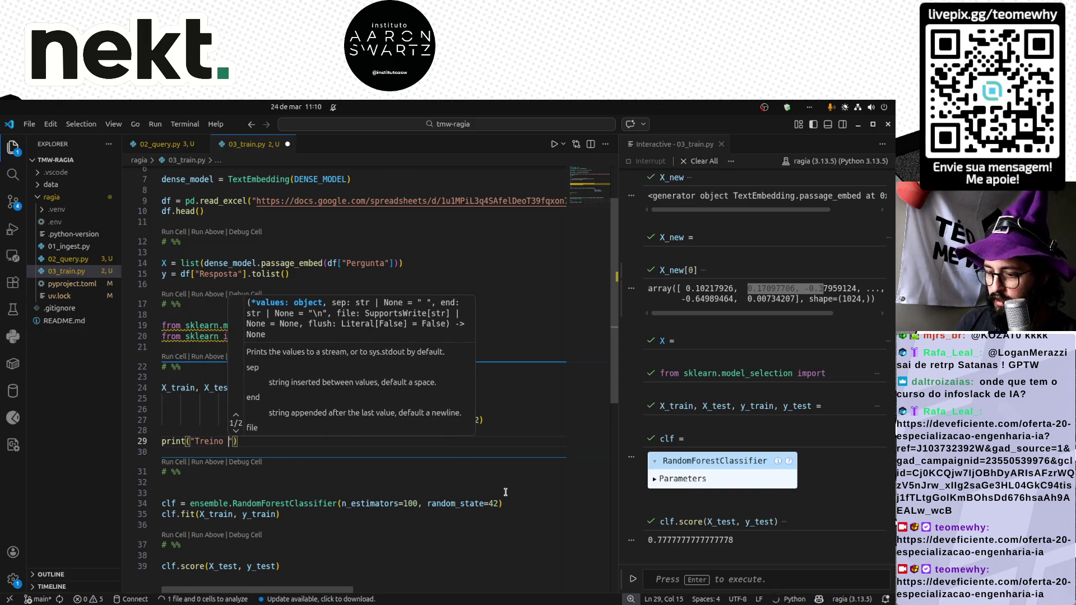
Start a print line for the Treino Resposta label mean in the split cell.
key(Right)
text(,)
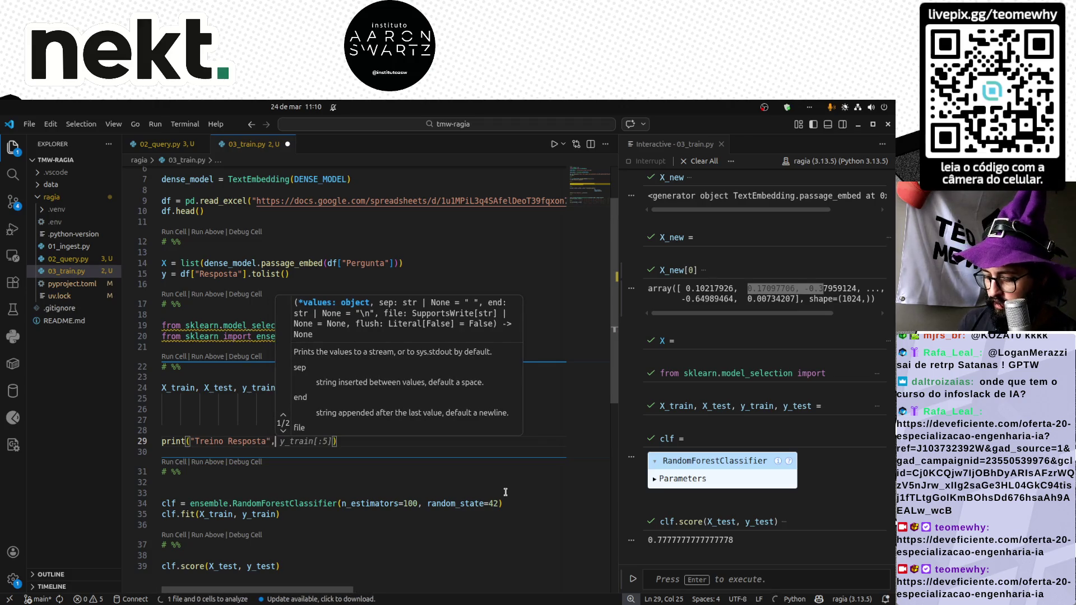
text( y)
key(Escape)
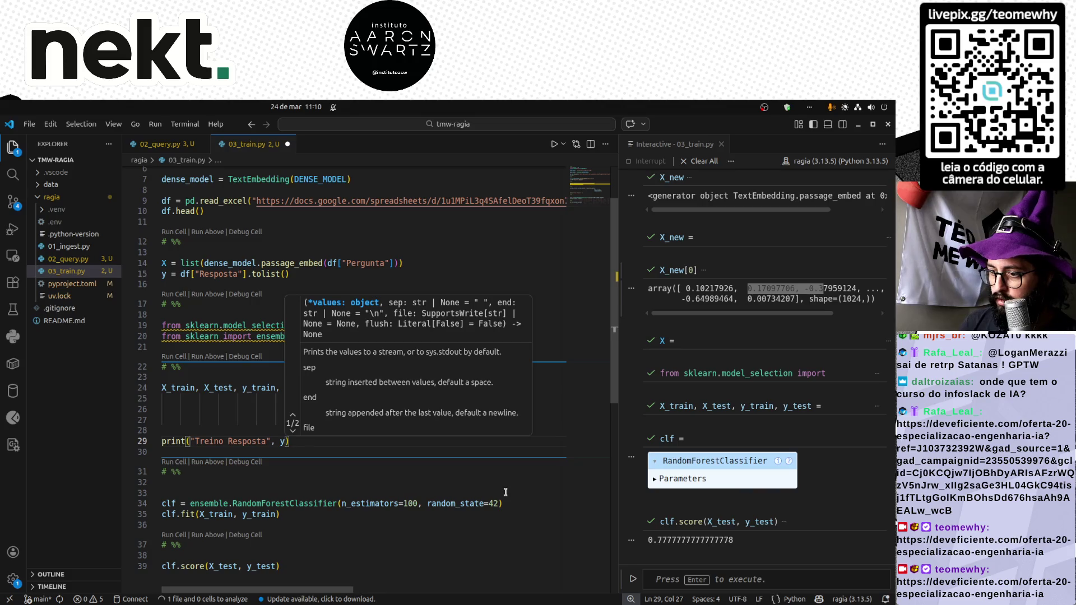
key(BackSpace)
key(Escape)
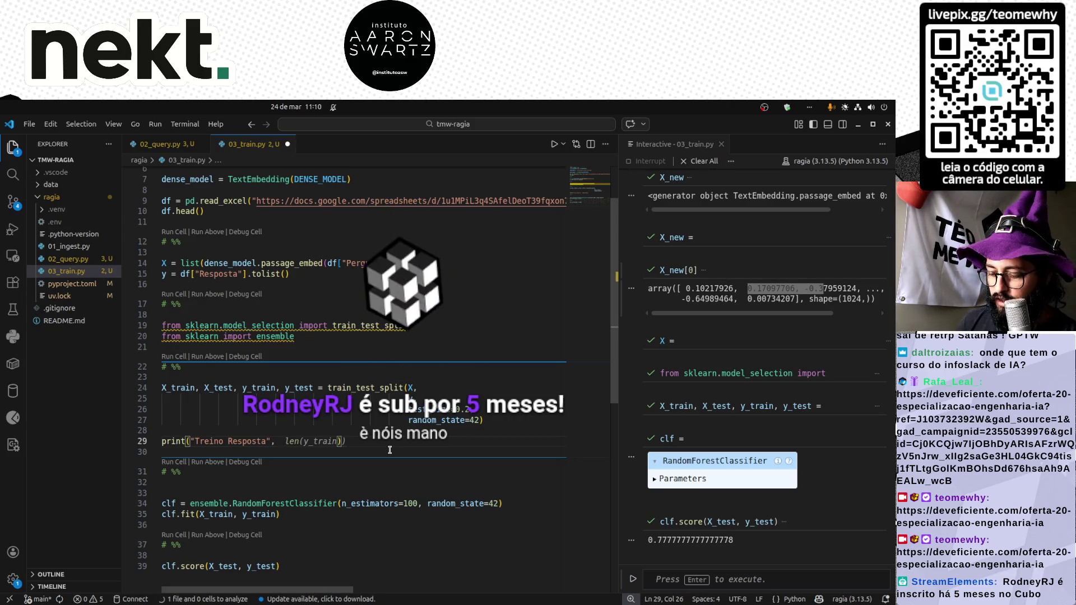
text(np.)
scroll(389, 450, up, 3)
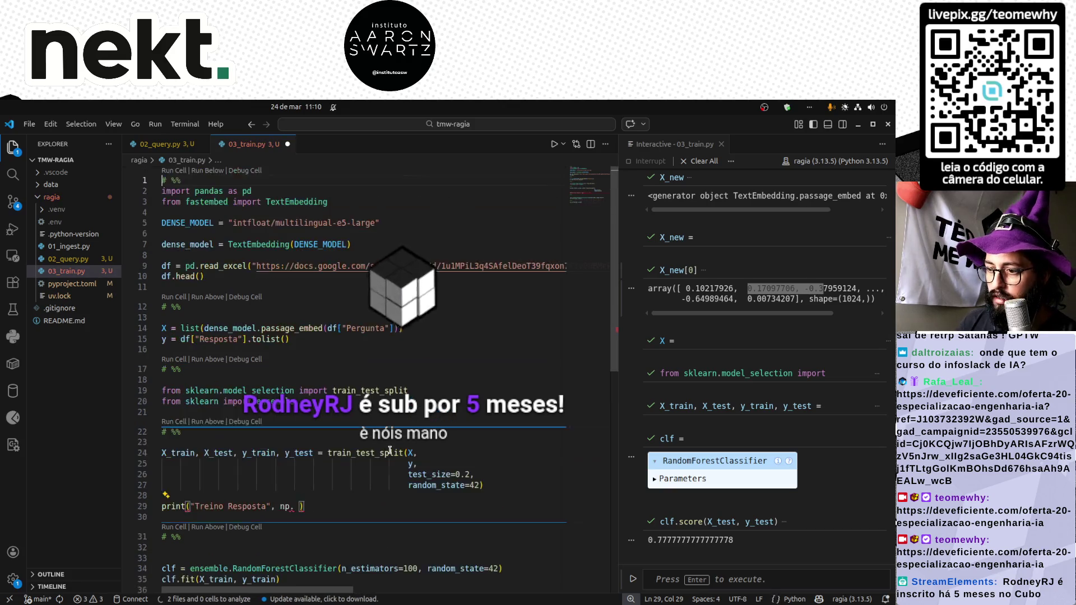
Add 'import numpy as np' below the pandas import at the top and save the script.
key(ctrl+Home)
key(Down)
key(End)
key(Return)
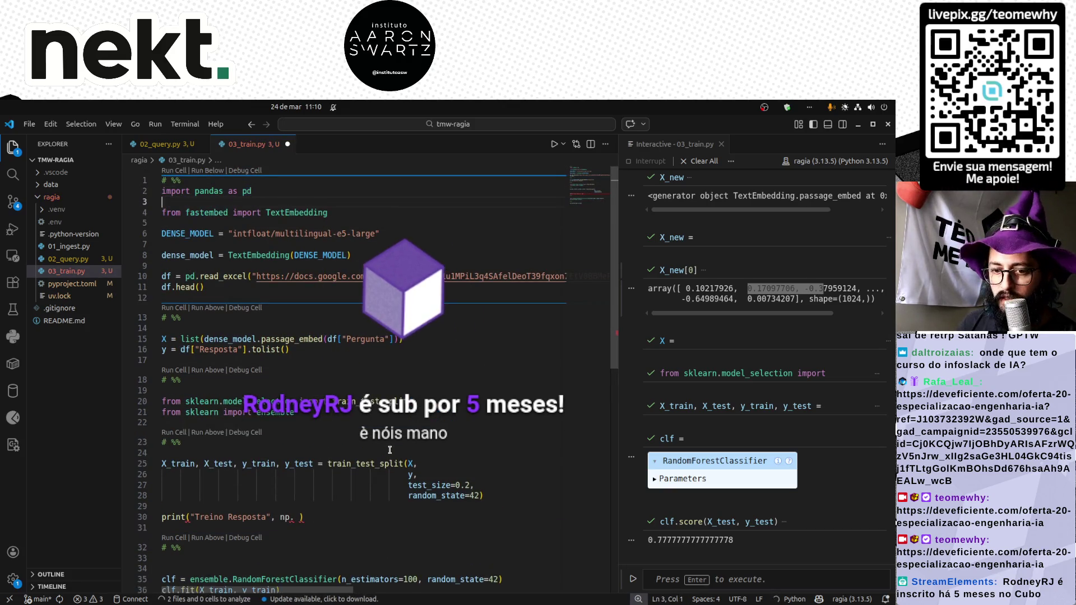
key(Return)
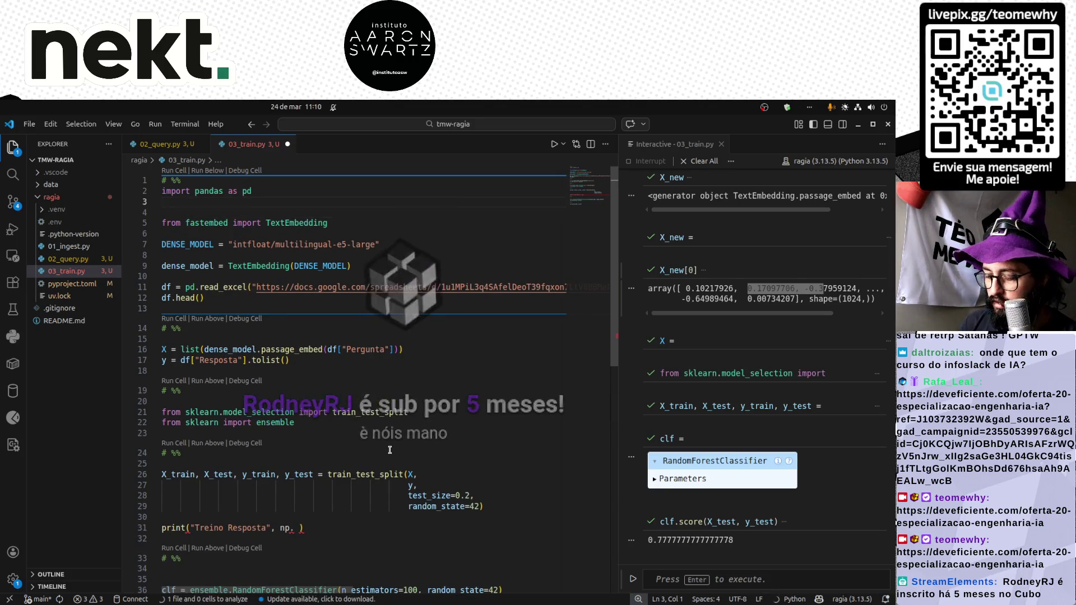
text(import numpy as np)
key(ctrl+s)
key(ctrl+alt+minus)
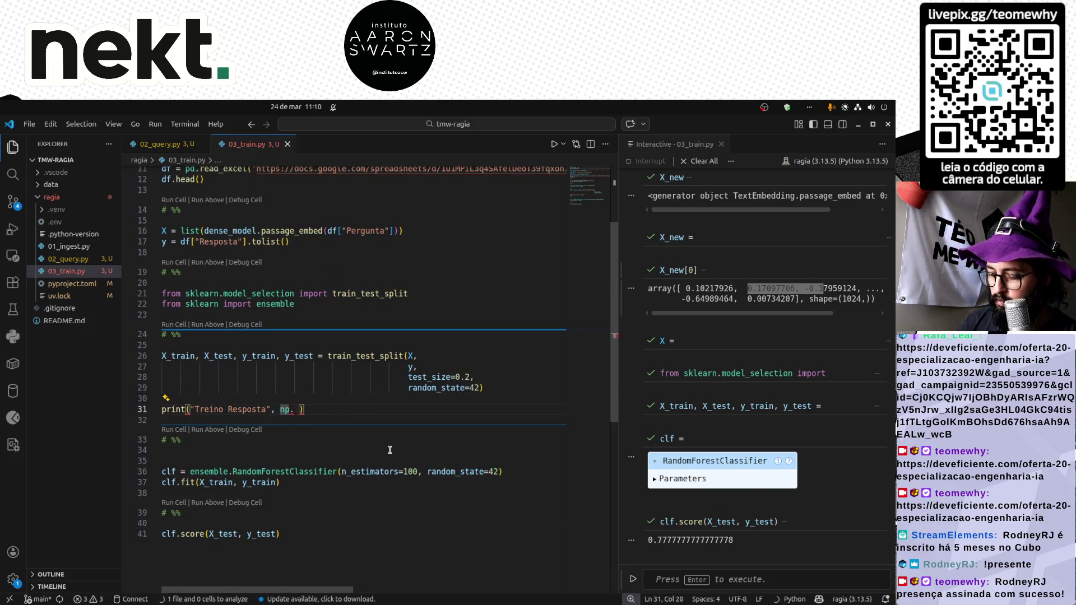
text(,)
text(.mean()
text(y_train))
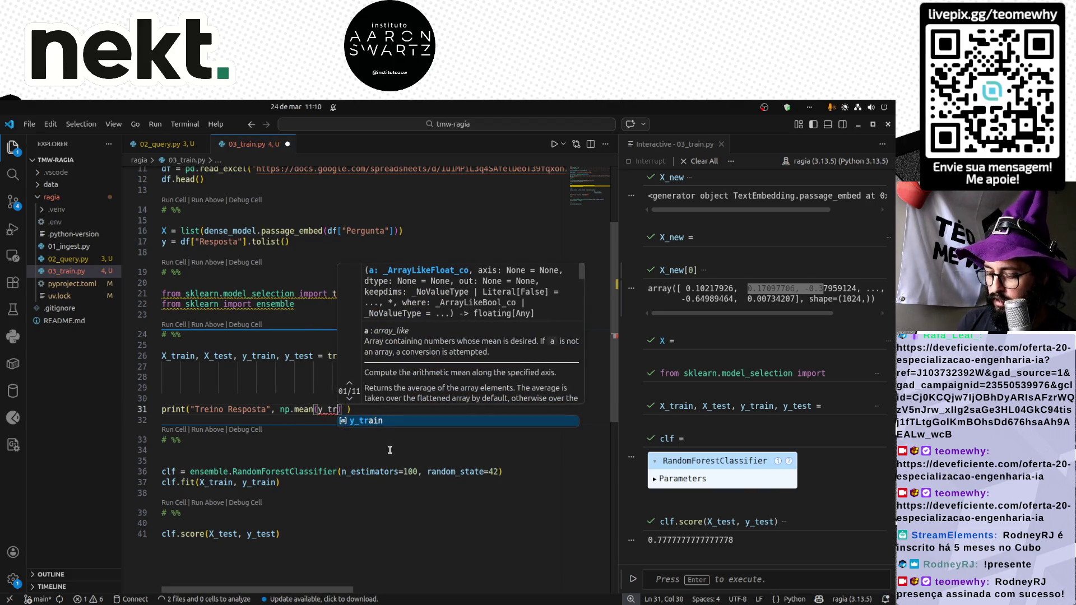
Finish the np.mean(y_train) print, duplicate it for Teste with y_test, and run the cell (NameError: np undefined).
key(End)
key(Escape)
key(ctrl+c)
key(ctrl+v)
key(ctrl+Left)
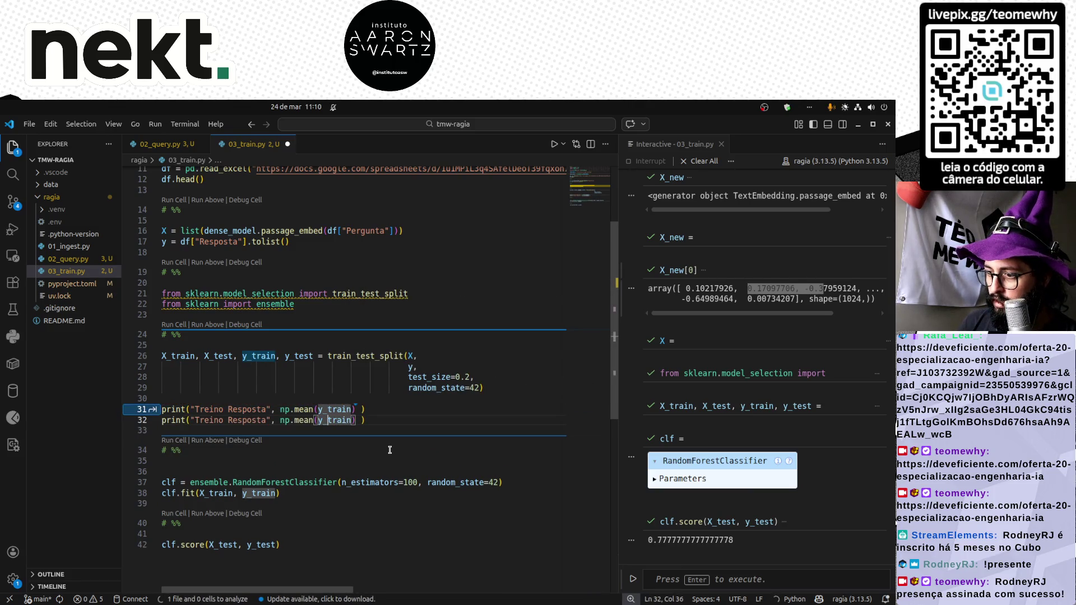
key(ctrl+shift+Right)
text(est)
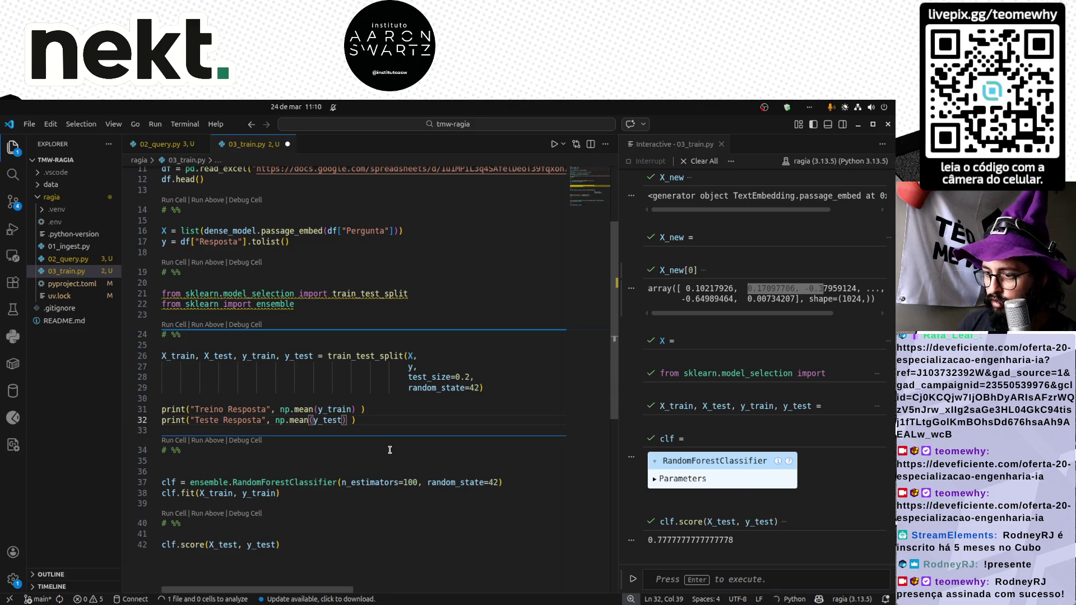
key(shift+Return)
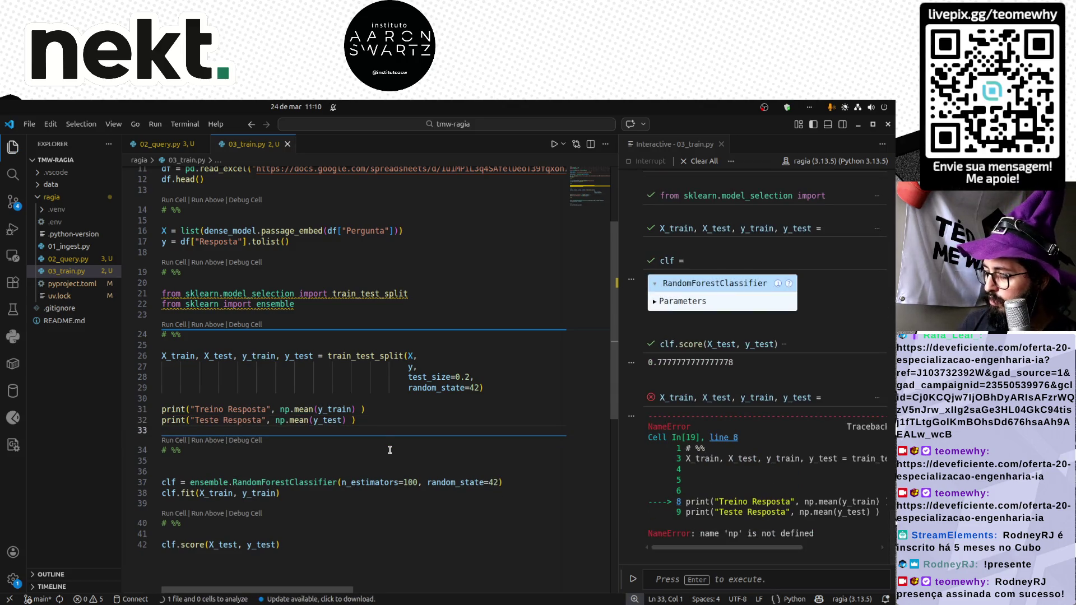
Rerun from the imports so the split cell prints Treino Resposta 0.21 and Teste Resposta 0.29.
key(ctrl+Home)
key(shift+Return)
click(278, 410)
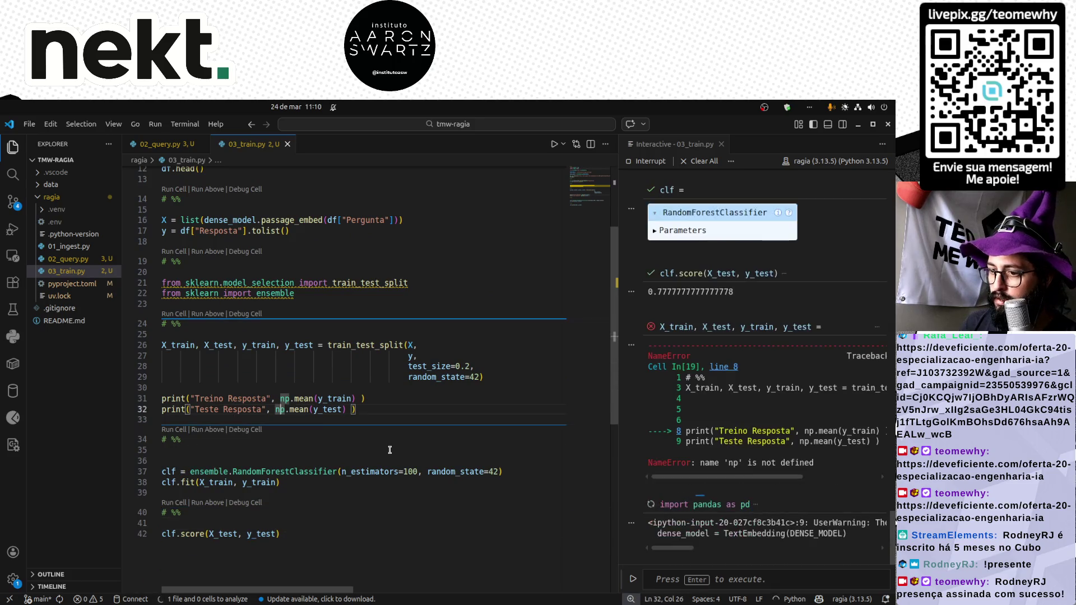
key(Down)
key(shift+Return)
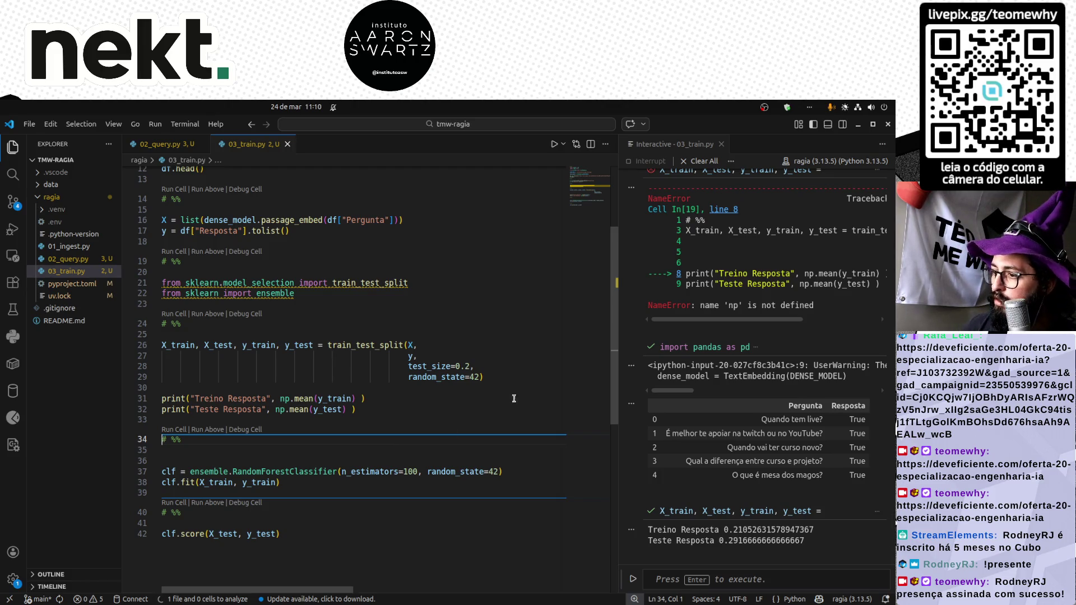
click(477, 377)
text(,)
Add stratify=y to train_test_split and rerun it, balancing label means near 0.22.
key(Return)
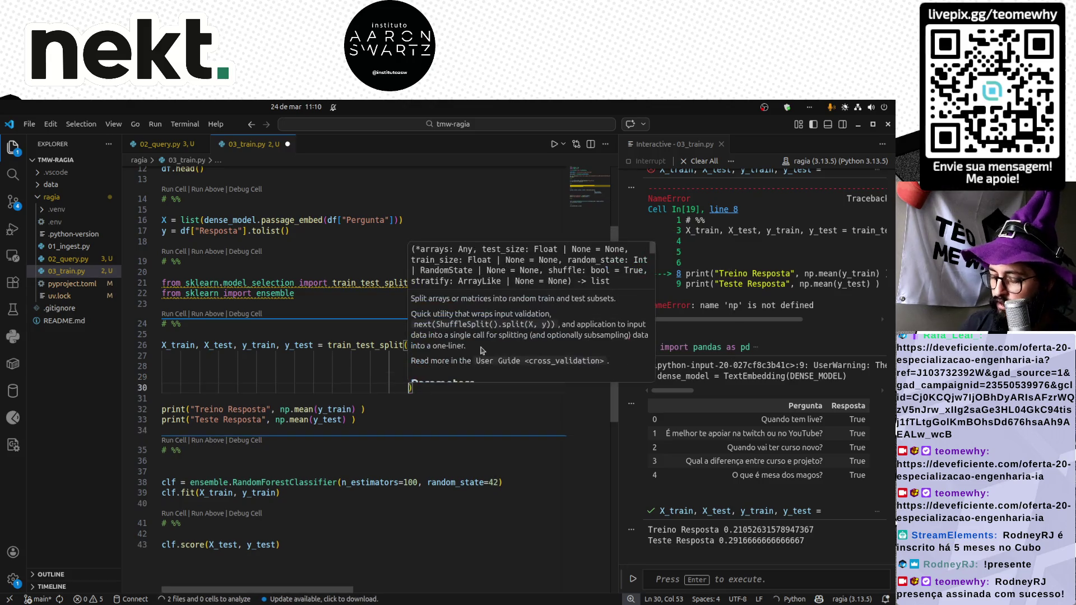
text(stratify=y)
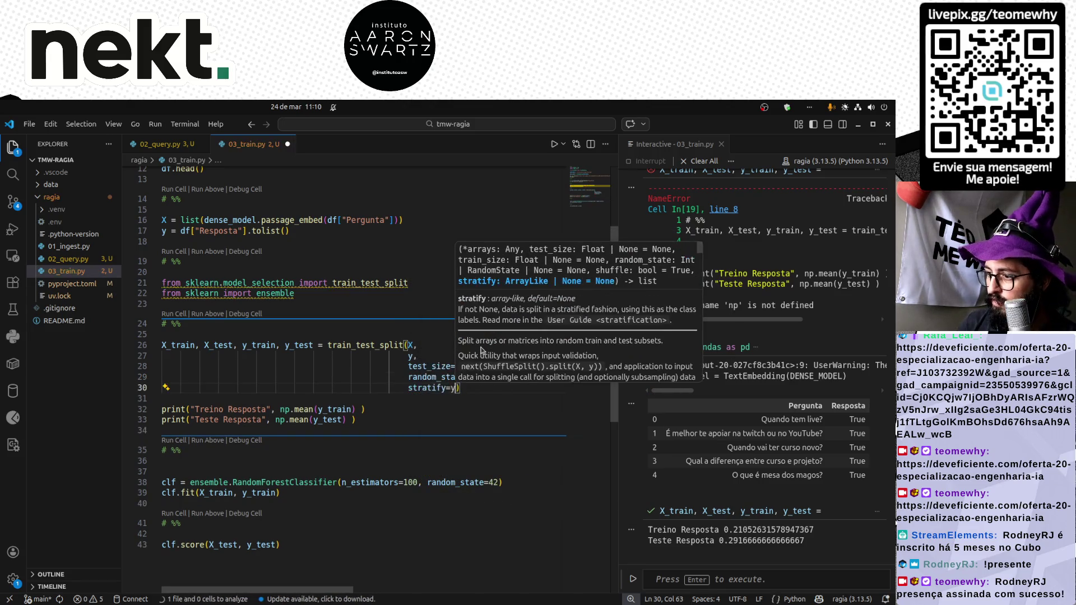
key(shift+Return)
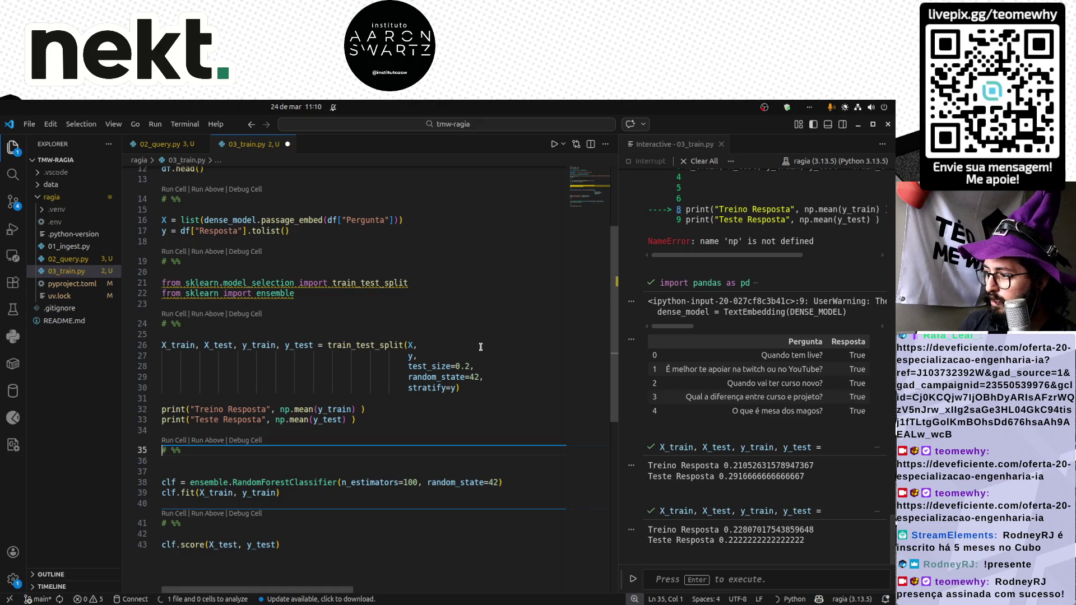
Tidy the classifier cell, refit the random forest and rerun scoring, now 0.83.
key(End)
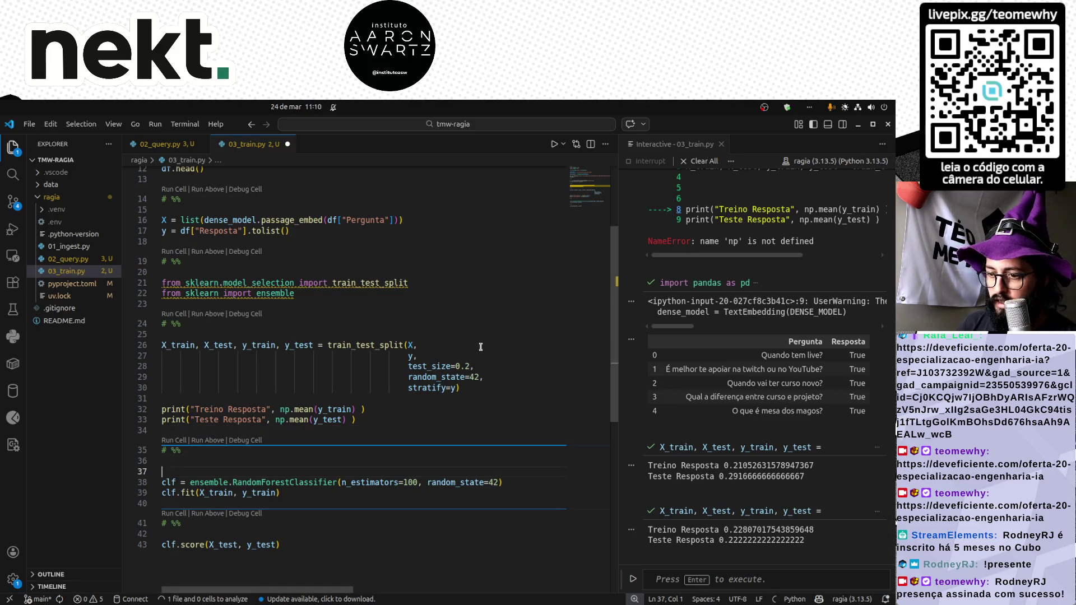
key(Delete)
key(Delete)
key(Return)
text(#)
key(Return)
text(#)
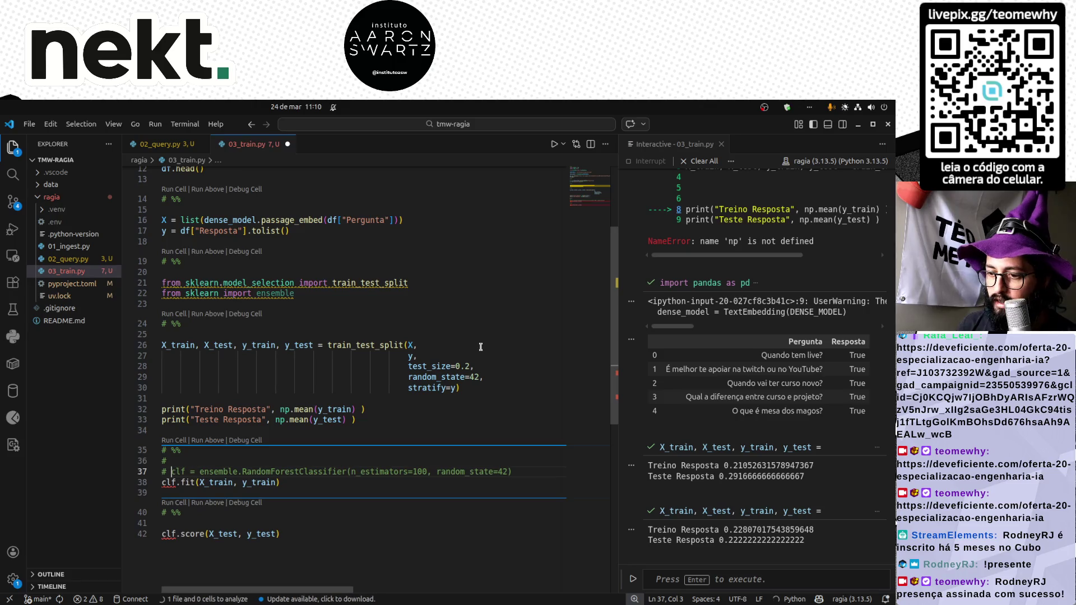
key(BackSpace)
key(BackSpace)
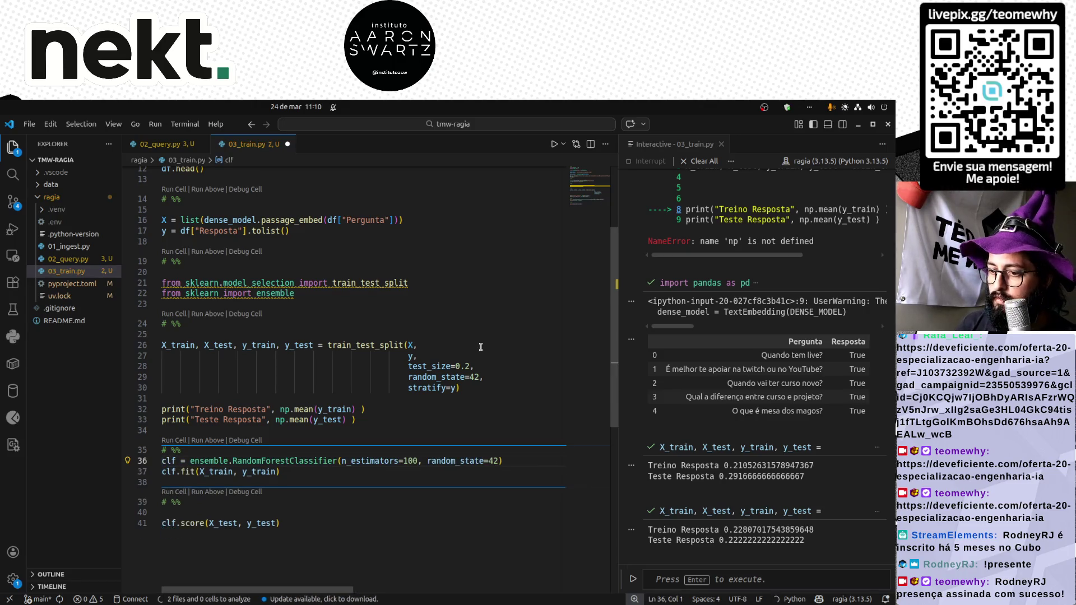
key(shift+Return)
key(shift+Return)
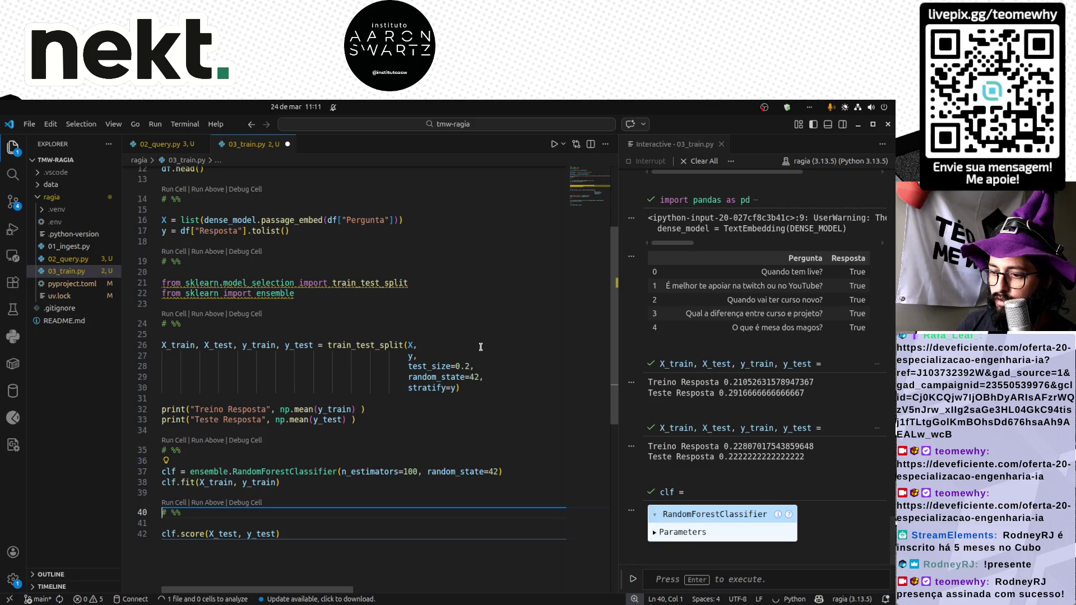
key(shift+Return)
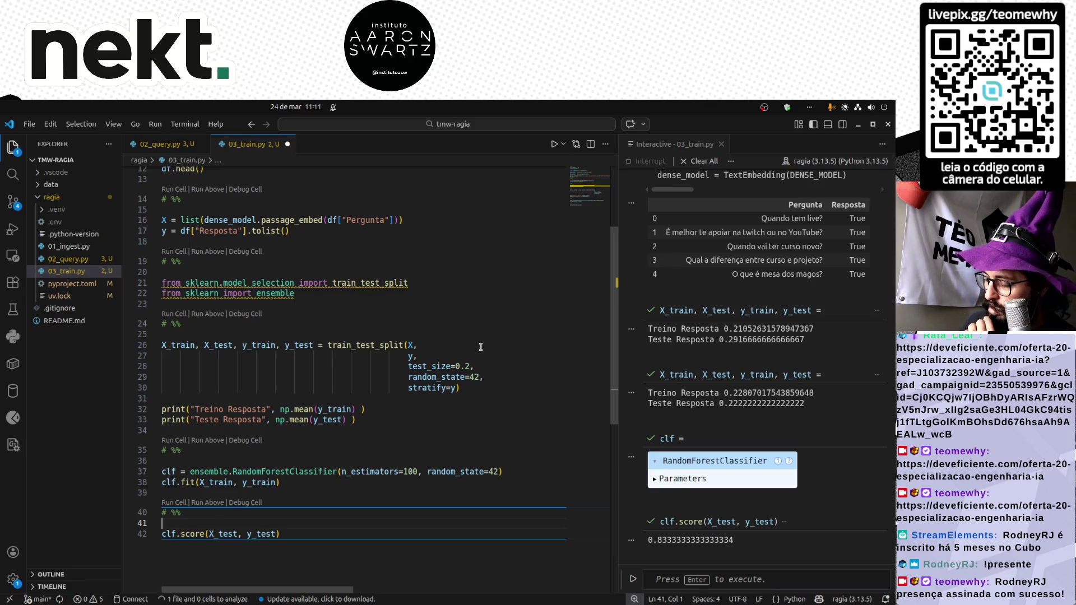
Replace the cell marker before clf.score with a fresh # %% cell.
key(ctrl+shift+k)
key(ctrl+shift+k)
key(Return)
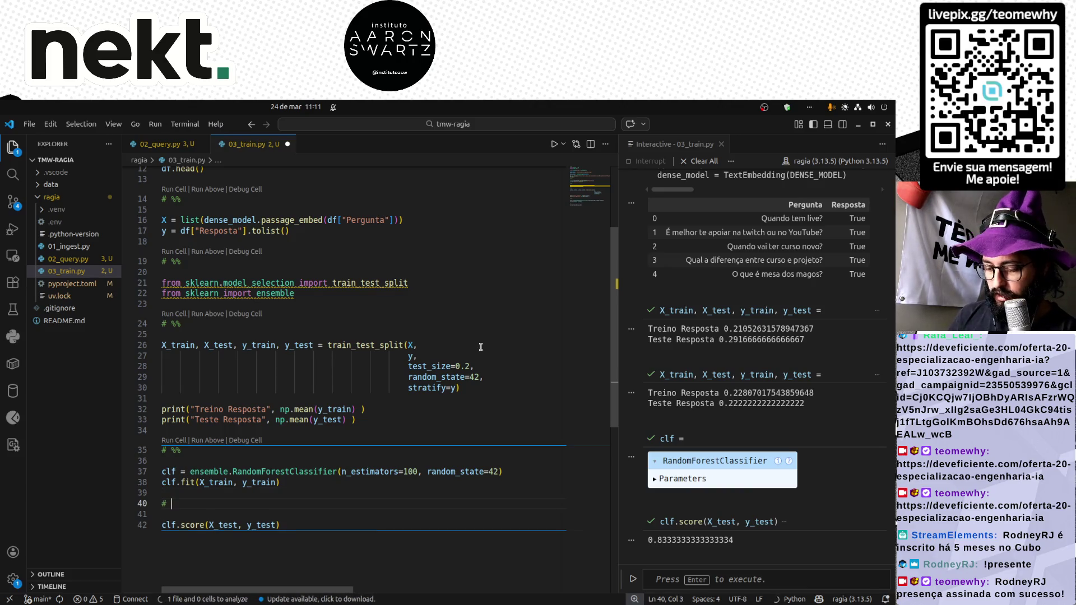
text(%%)
key(Return)
key(Return)
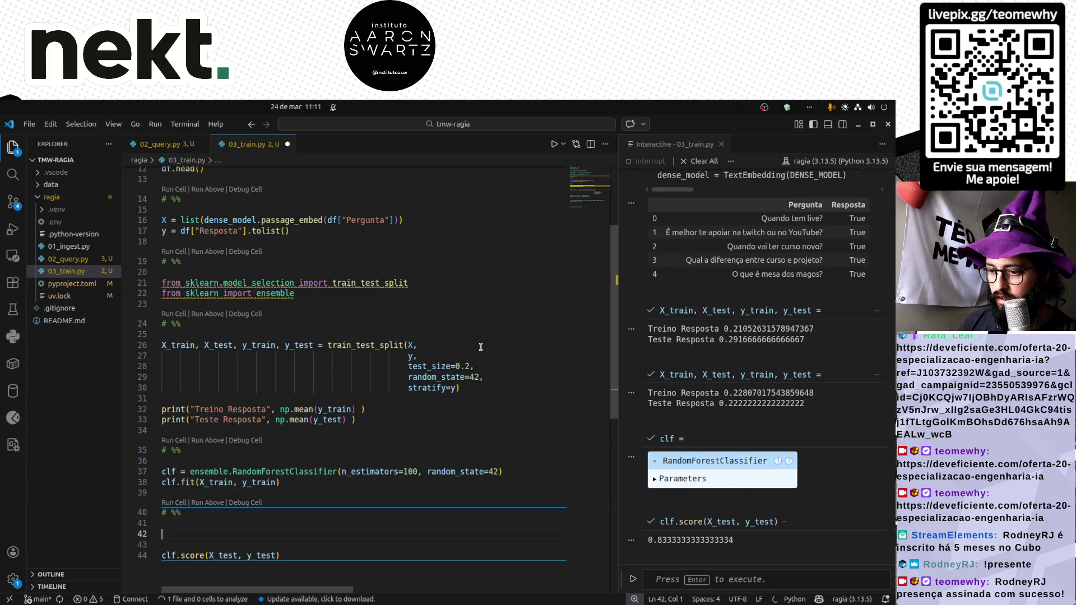
text(pred_)
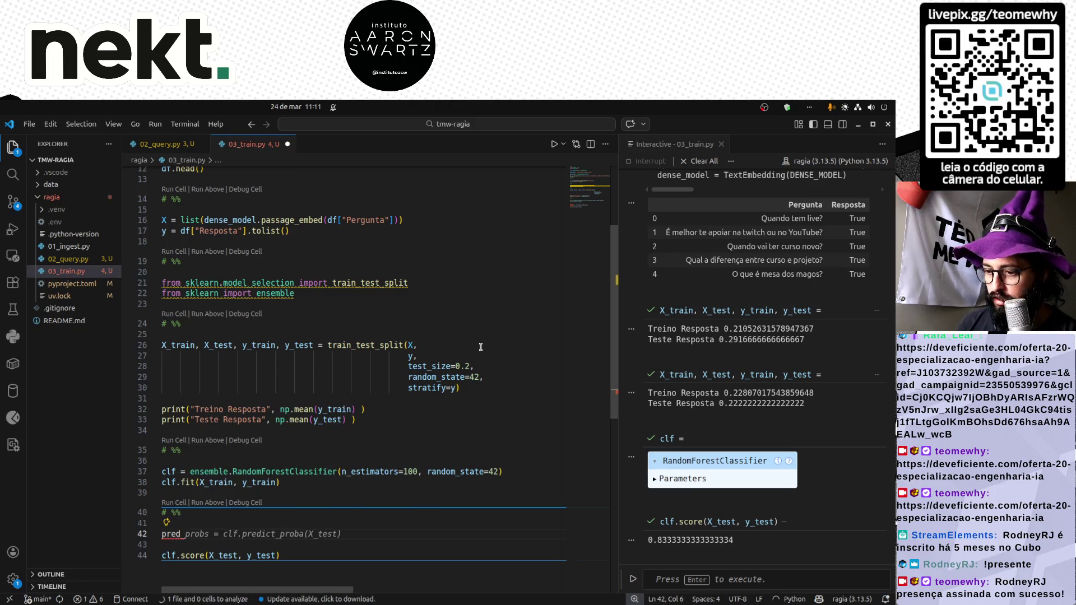
Write the pred_probs/preds prediction lines and remove the clf.score line.
key(Tab)
text(preds = clf.predict(X_test))
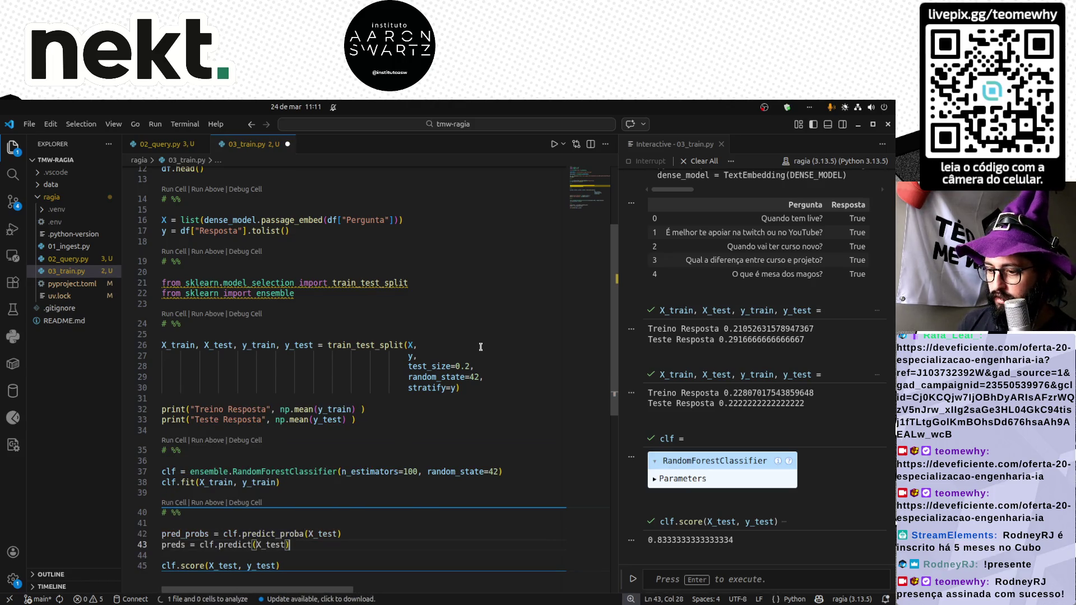
key(Down)
key(Down)
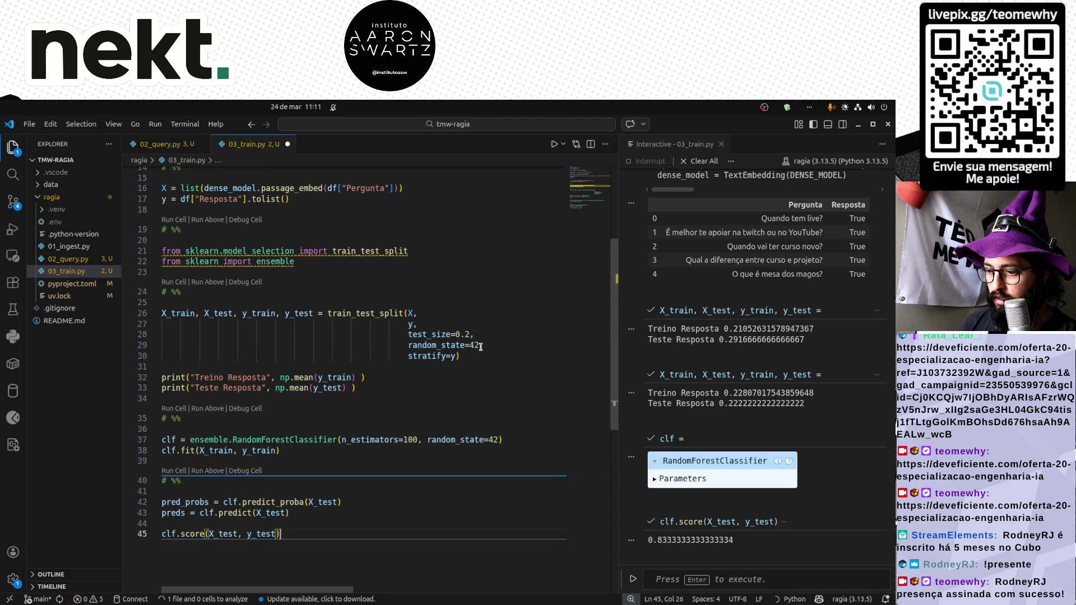
key(shift+Home)
key(BackSpace)
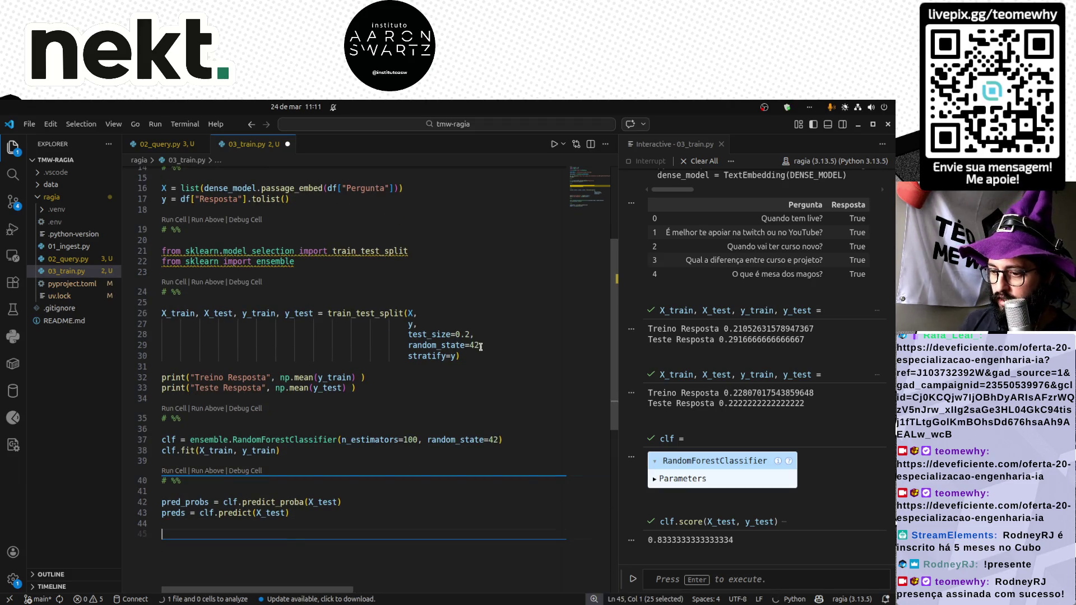
text(metri)
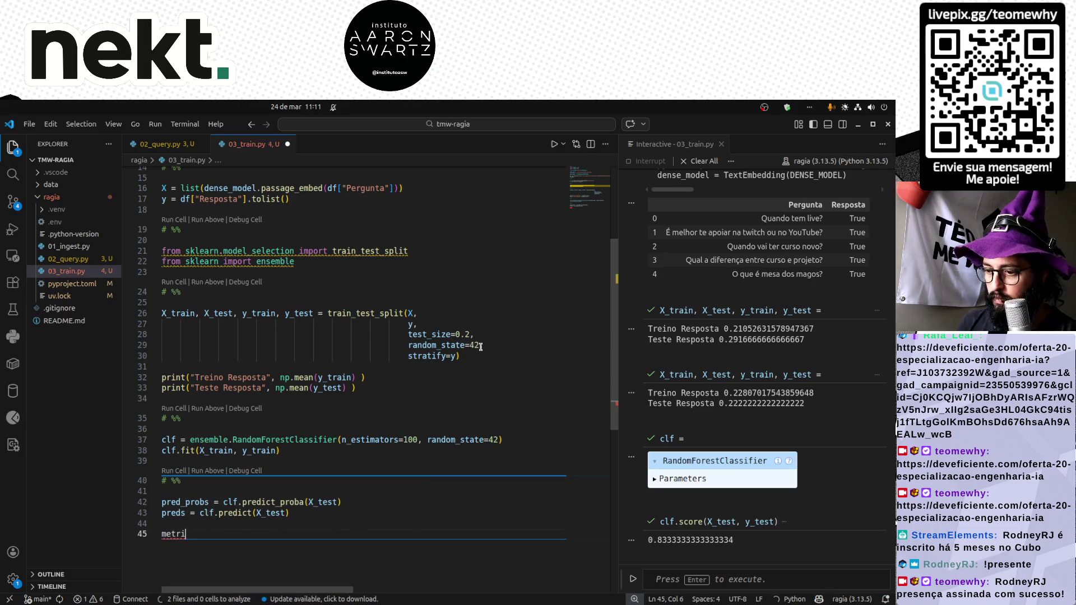
Add 'from sklearn import metrics' to the import cell and rerun it.
click(341, 262)
key(Return)
text(from sk)
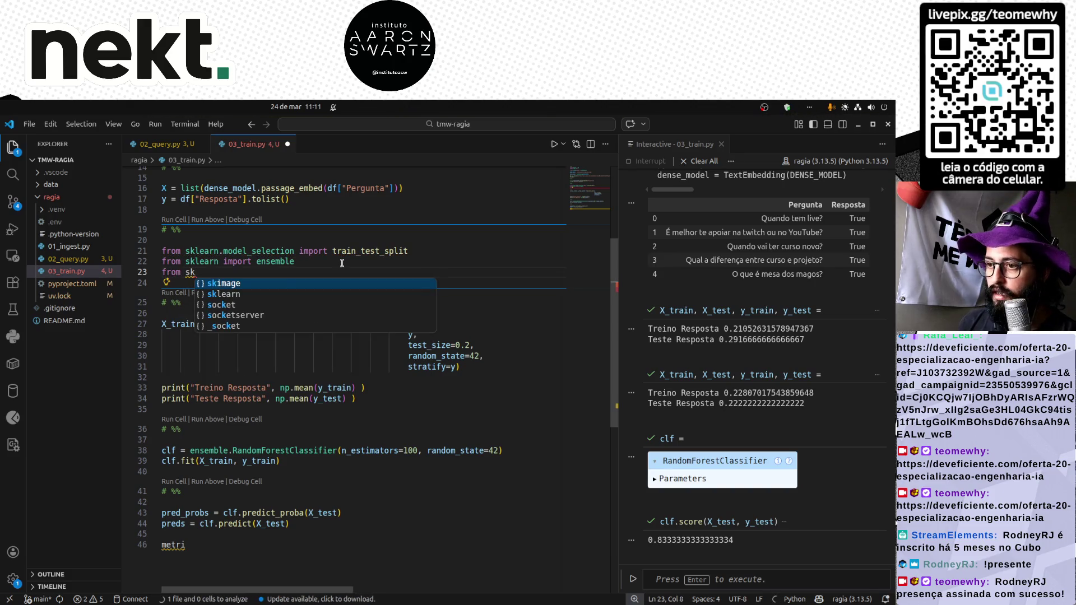
text(learn import metri)
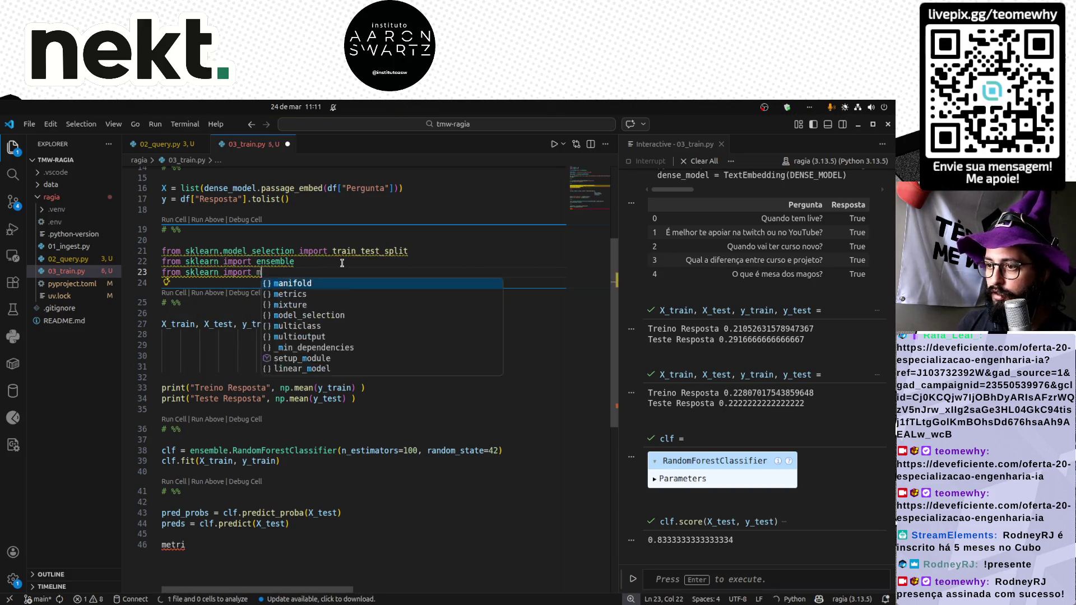
key(Tab)
key(shift+Return)
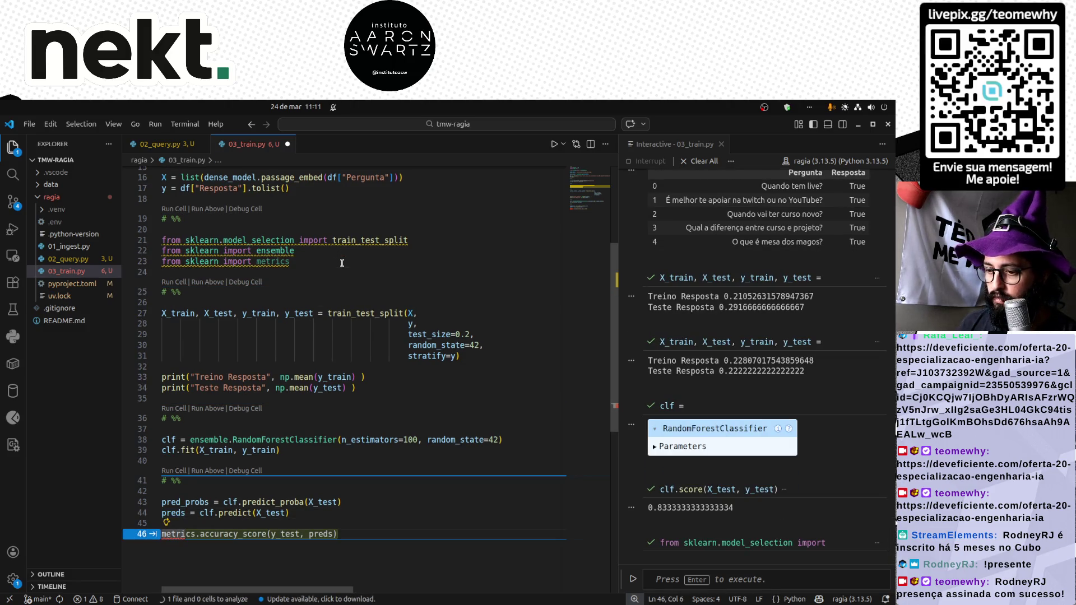
text(cs.)
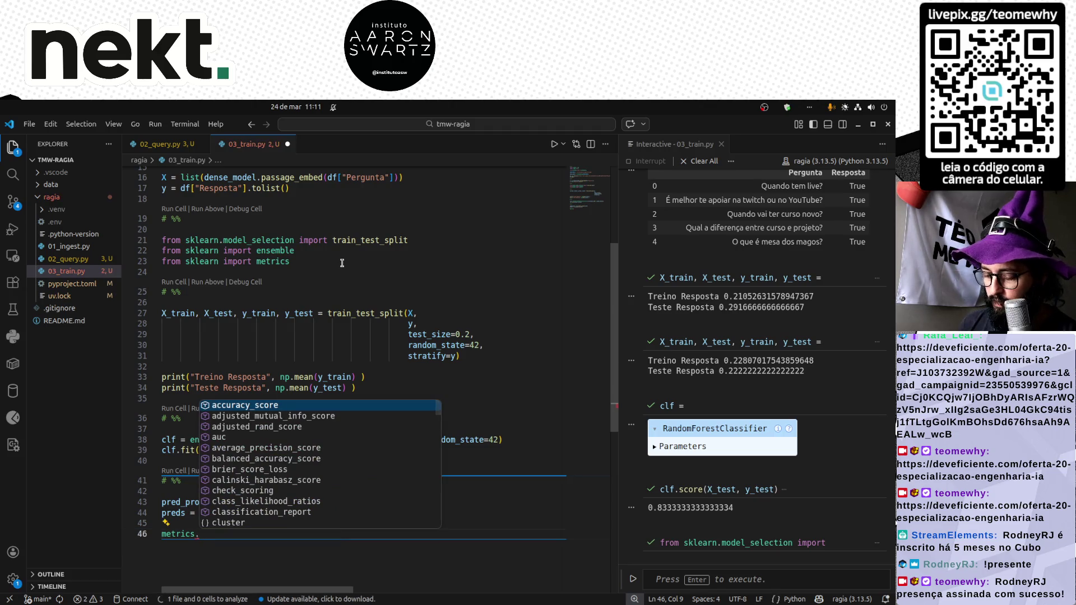
text(conf)
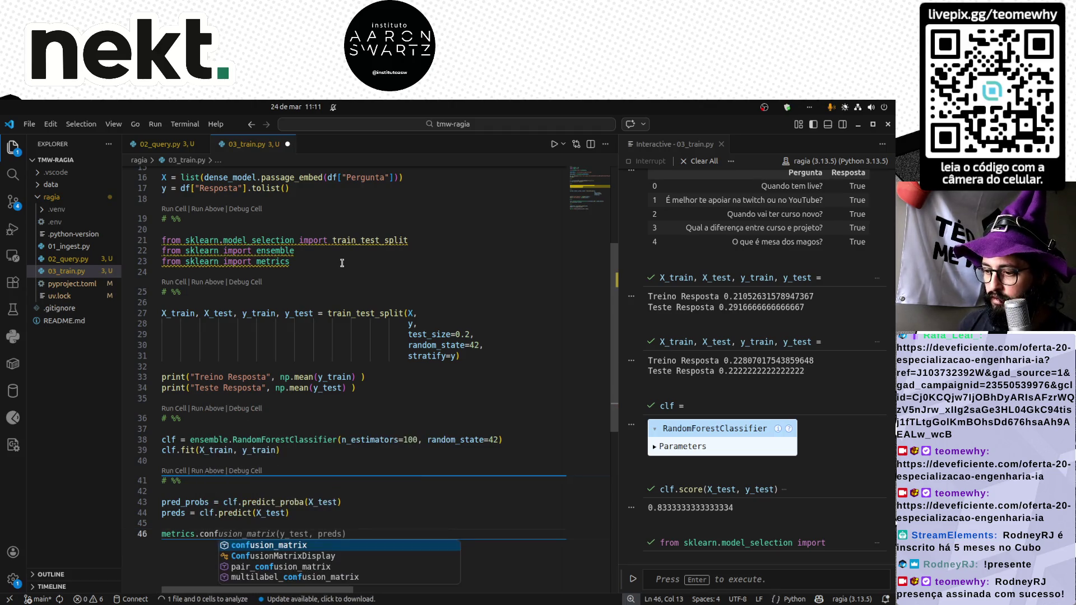
Add metrics.confusion_matrix(y_test, preds) and run the cell, giving [[55, 1], [11, 5]].
key(Tab)
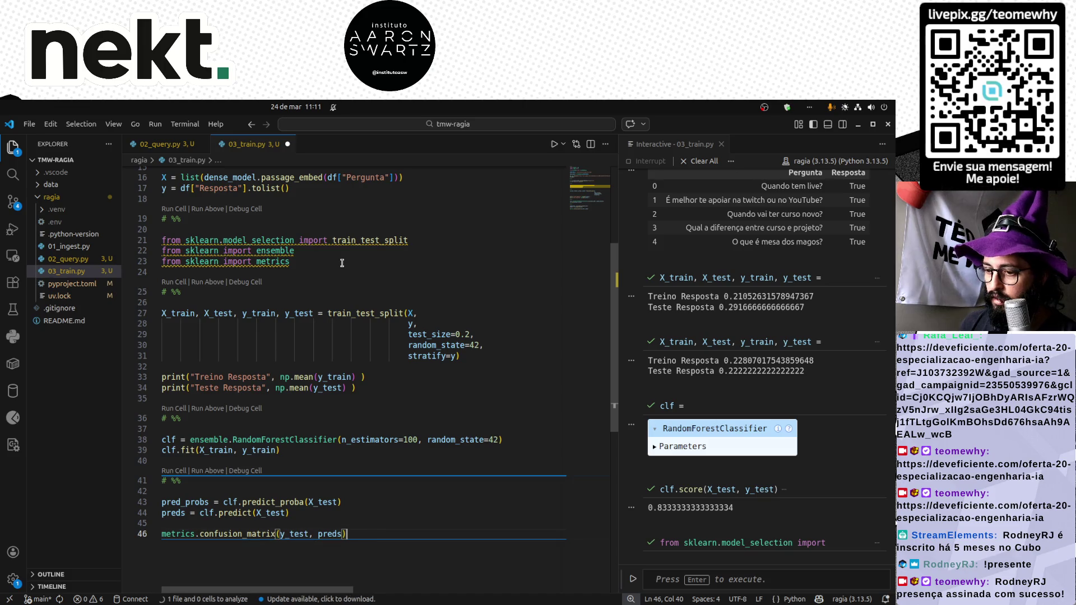
key(Home)
key(BackSpace)
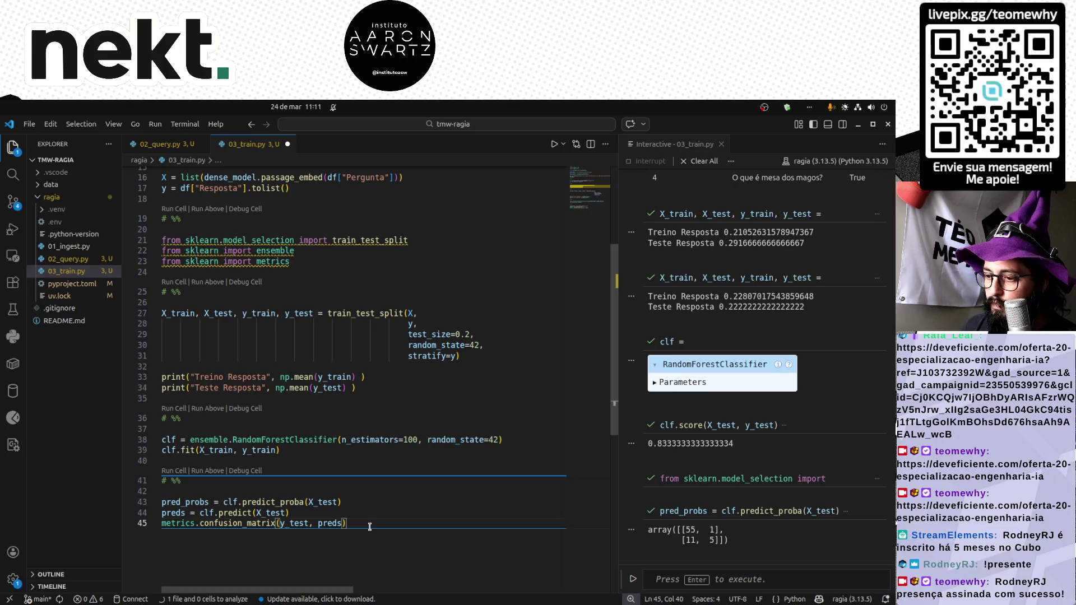
Threshold pred_probs with > np.mean(y_train) copied from the split cell.
click(406, 503)
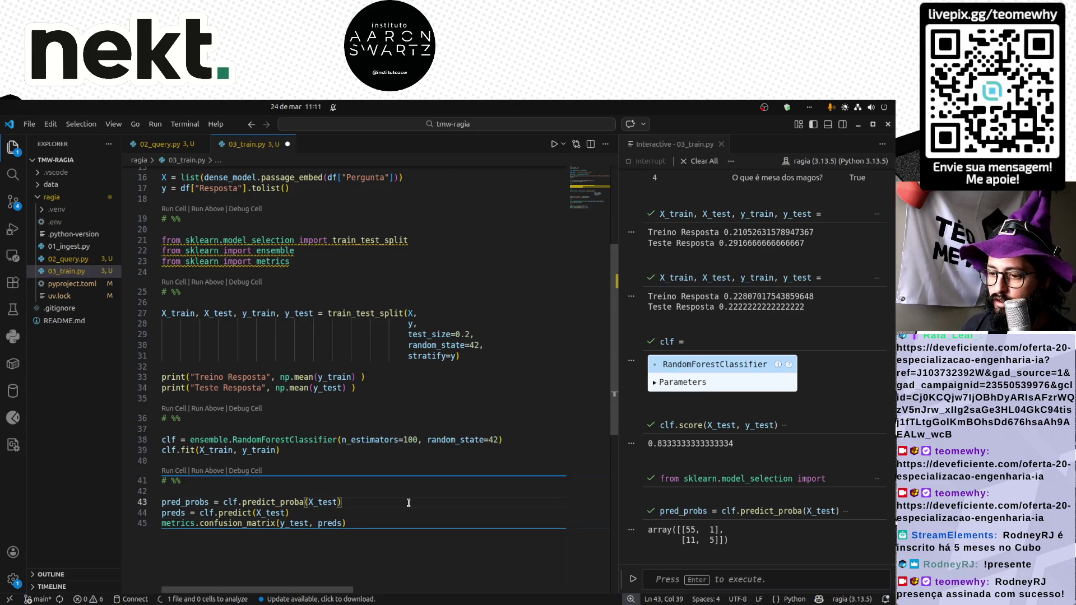
text([:,1] >)
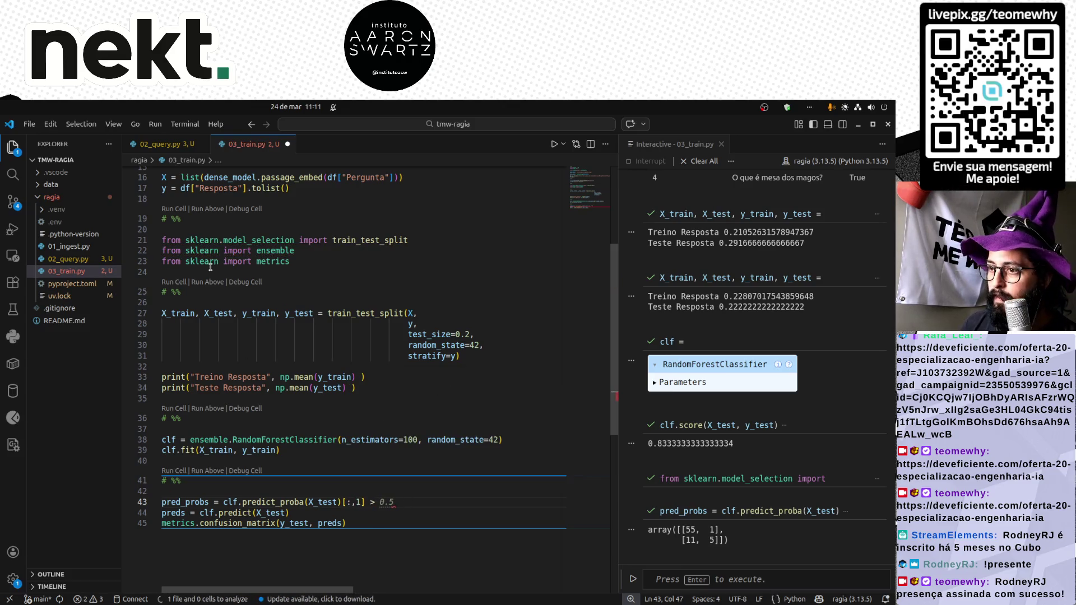
drag(276, 388, 346, 389)
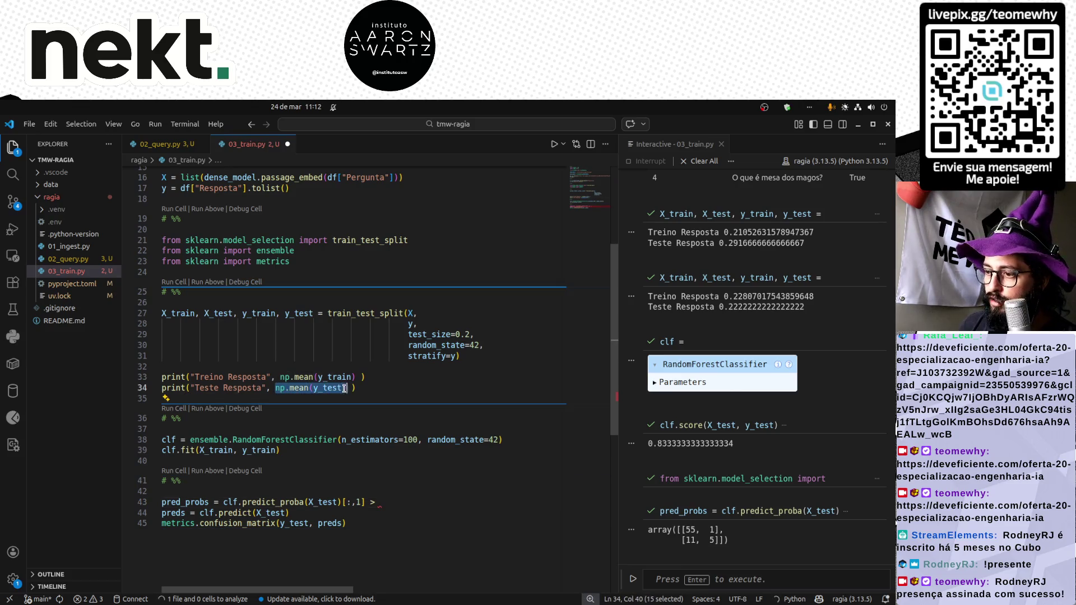
click(402, 501)
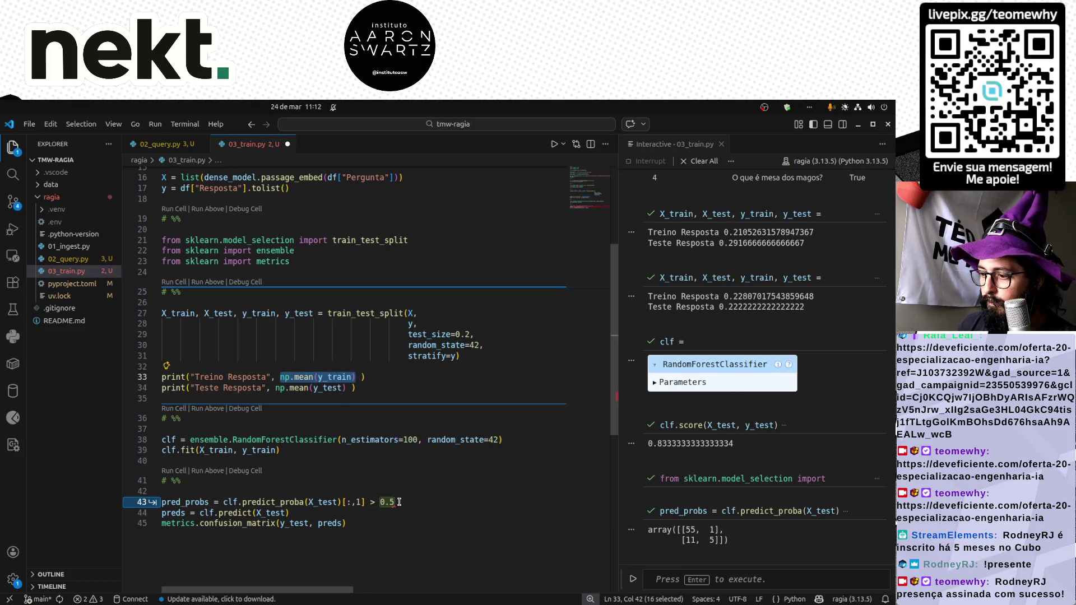
text(np.mean(y_train))
key(Down)
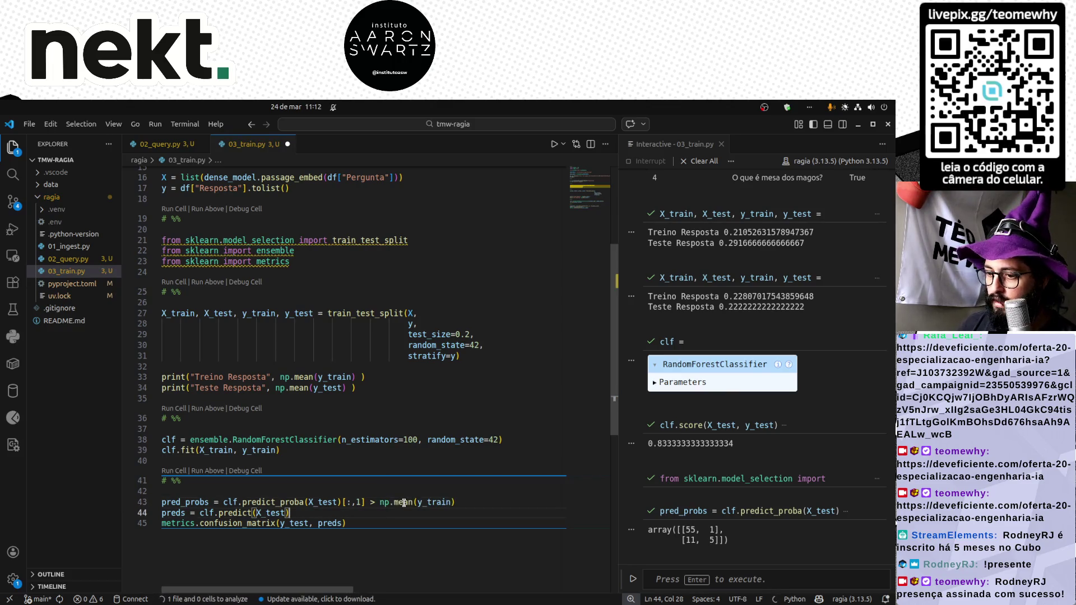
key(shift+Return)
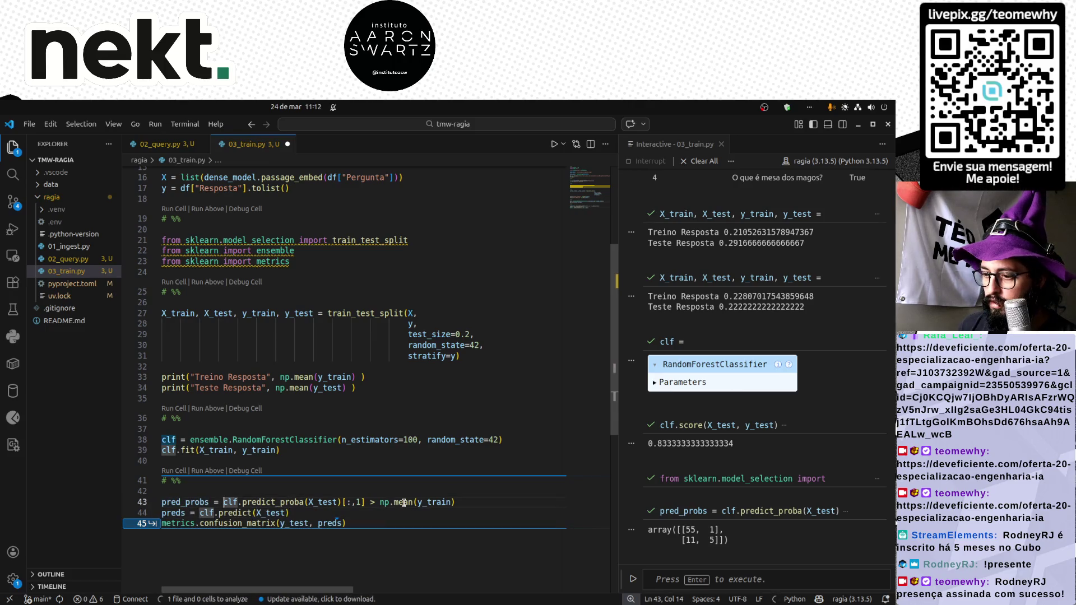
Make preds clf.predict_proba(X_test)[:,1] > np.mean(y_train) and rerun, giving [[37, 19], [0, 16]].
drag(289, 513, 199, 513)
text(clf.predict_proba(X_test)[:,1] > np.mean(y_train))
key(ctrl+Left)
key(ctrl+Left)
key(ctrl+Left)
key(shift+End)
key(Delete)
key(Down)
key(End)
key(Return)
key(shift+Return)
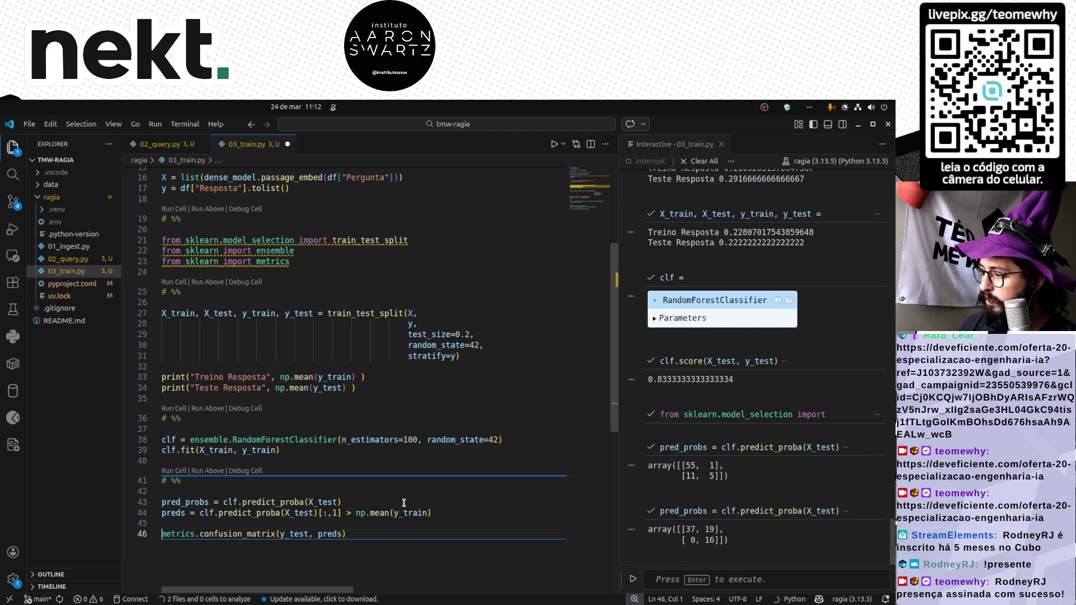
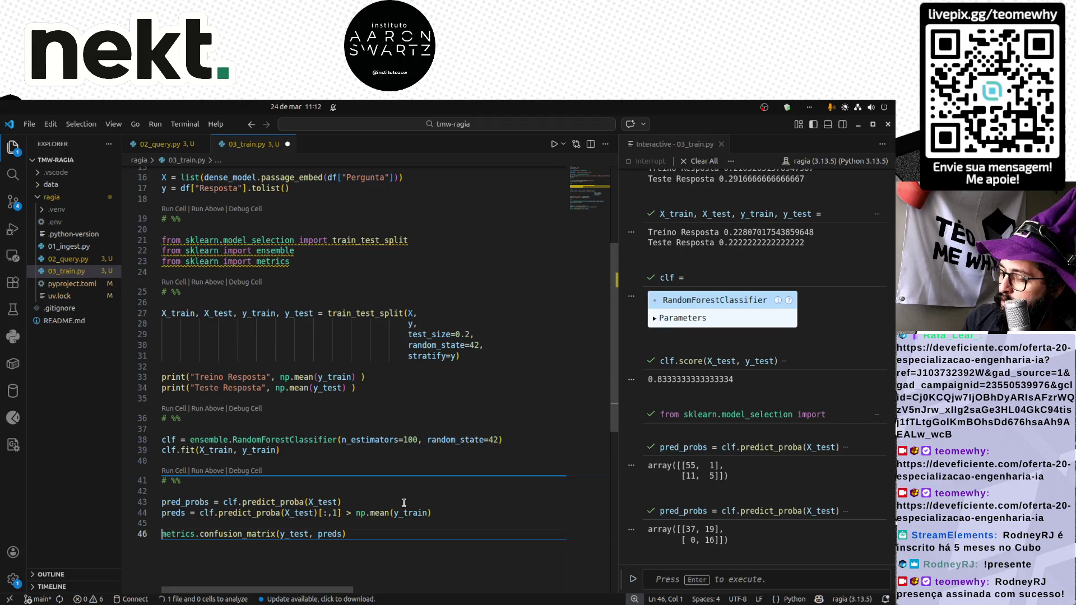
Duplicate the test prediction and confusion-matrix lines above into a new cell.
key(Up)
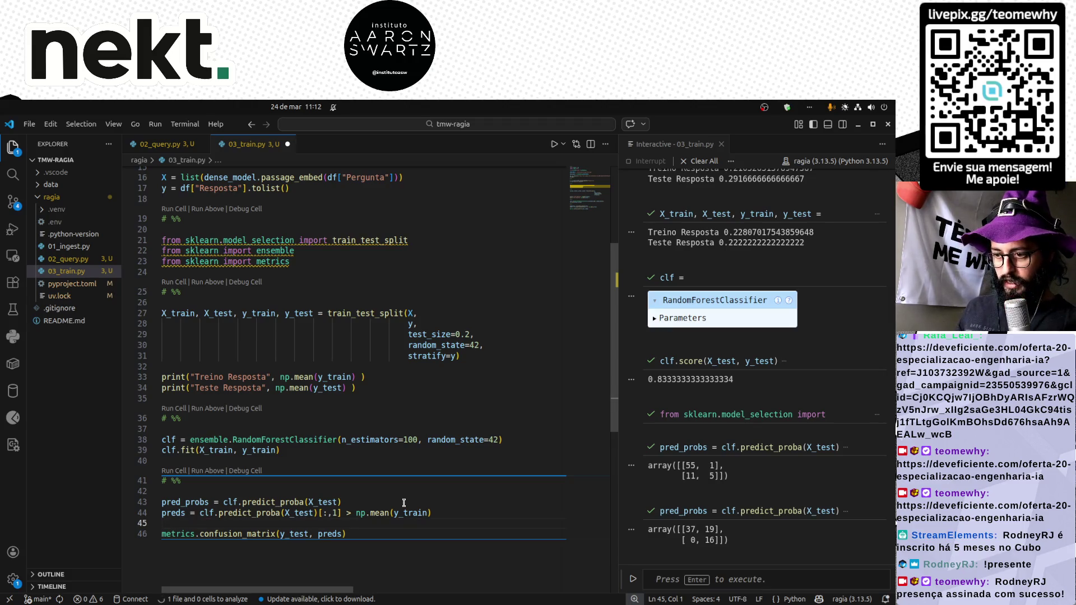
key(Up)
key(Up)
key(Up)
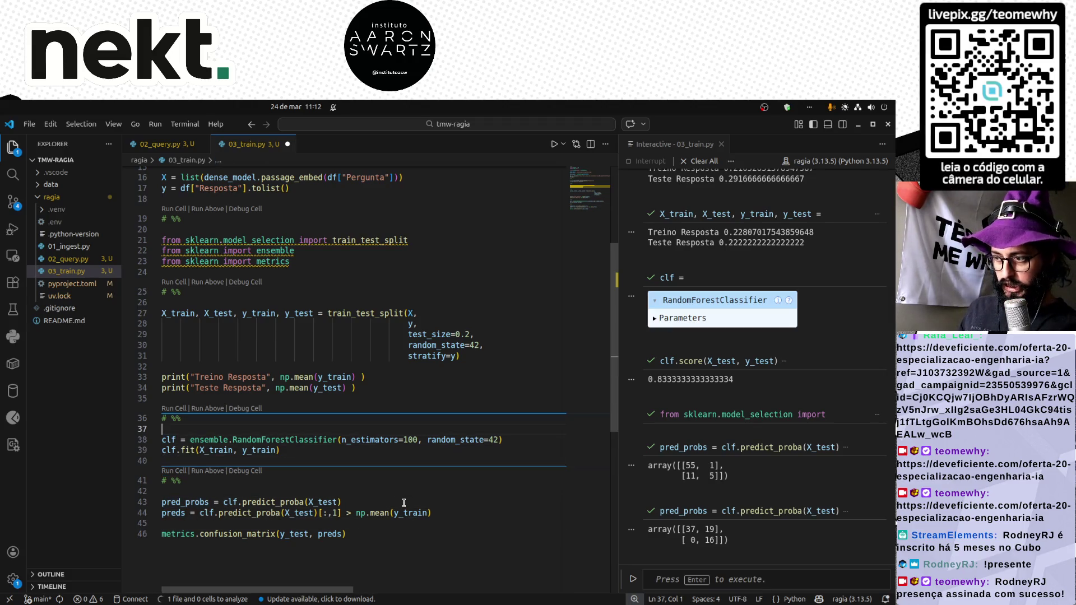
key(Down)
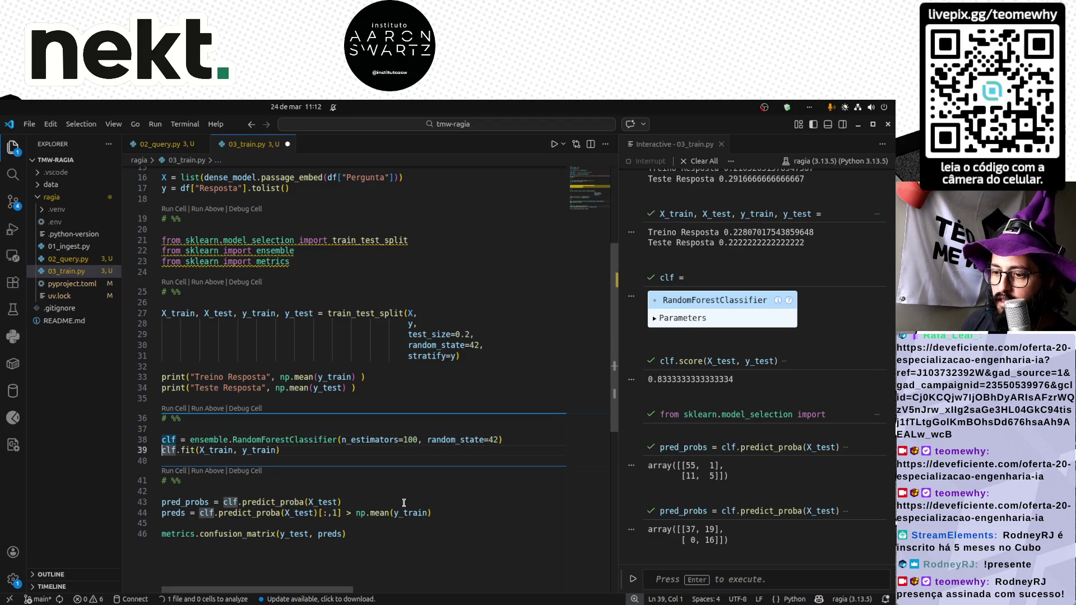
key(Down)
key(Down)
key(Down)
key(shift+Down)
key(shift+Down)
key(shift+Down)
key(shift+End)
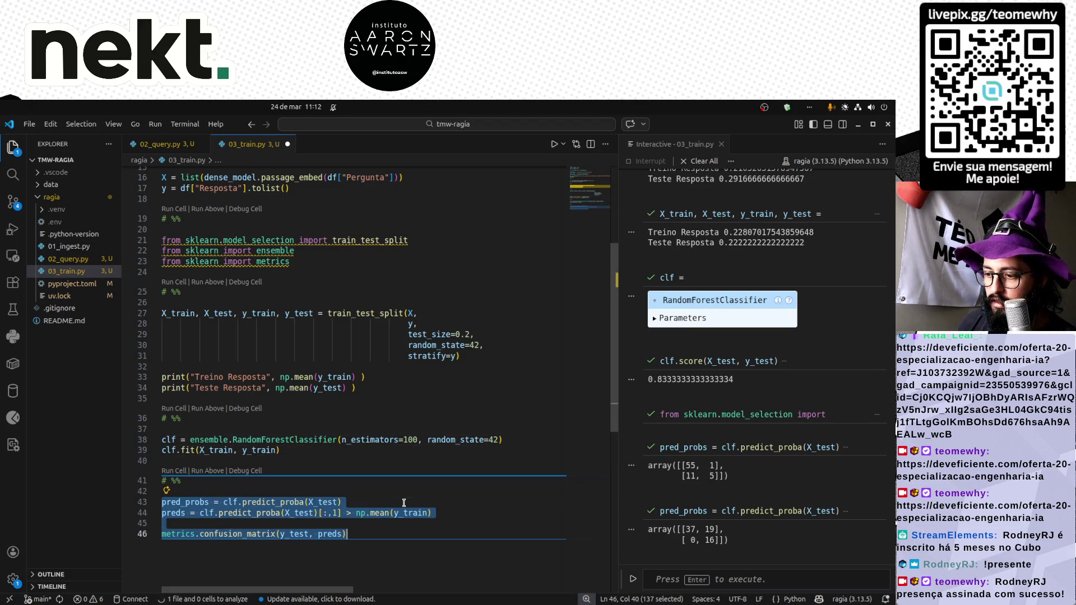
key(shift+alt+Up)
key(alt+Up)
key(alt+Up)
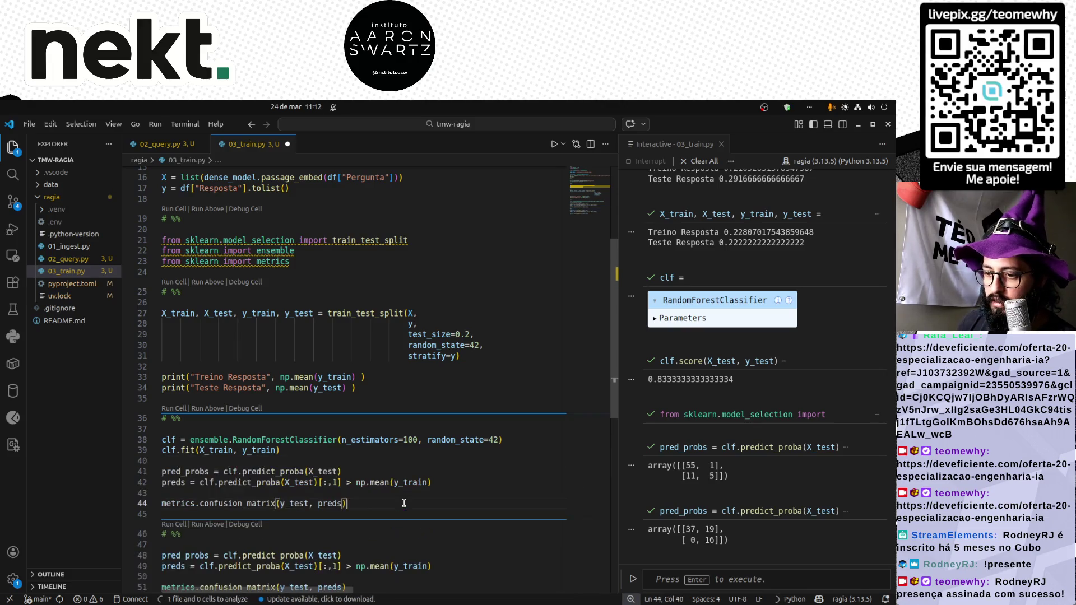
Replace every 'test' with 'train' in the copy and run it, giving [[219, 1], [0, 65]].
key(Up)
key(Up)
key(Up)
key(Left)
key(Left)
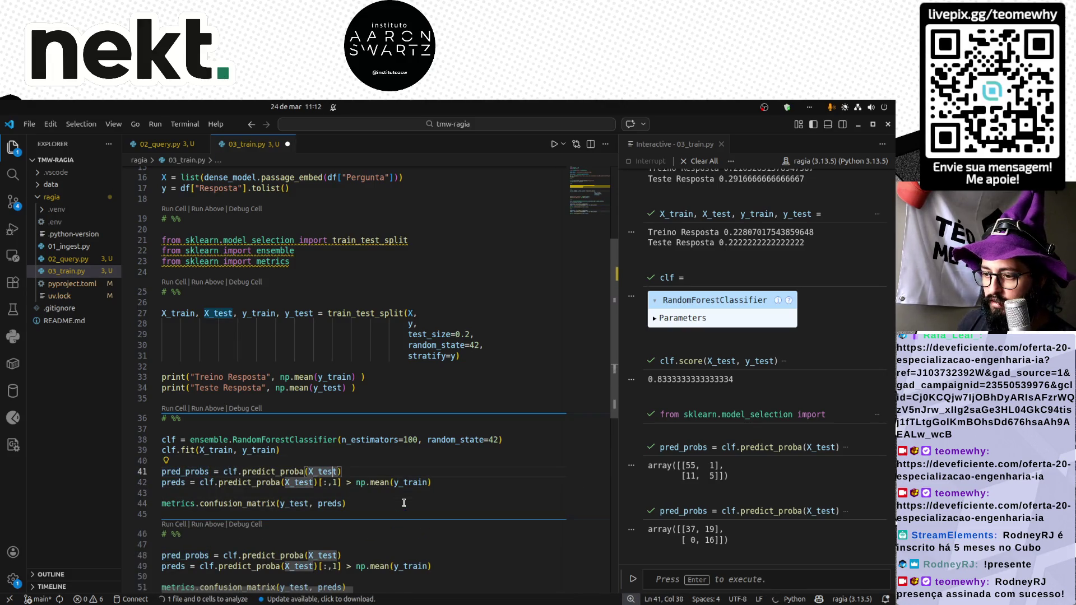
key(shift+Right)
key(shift+Right)
key(shift+Right)
key(ctrl+d)
key(ctrl+d)
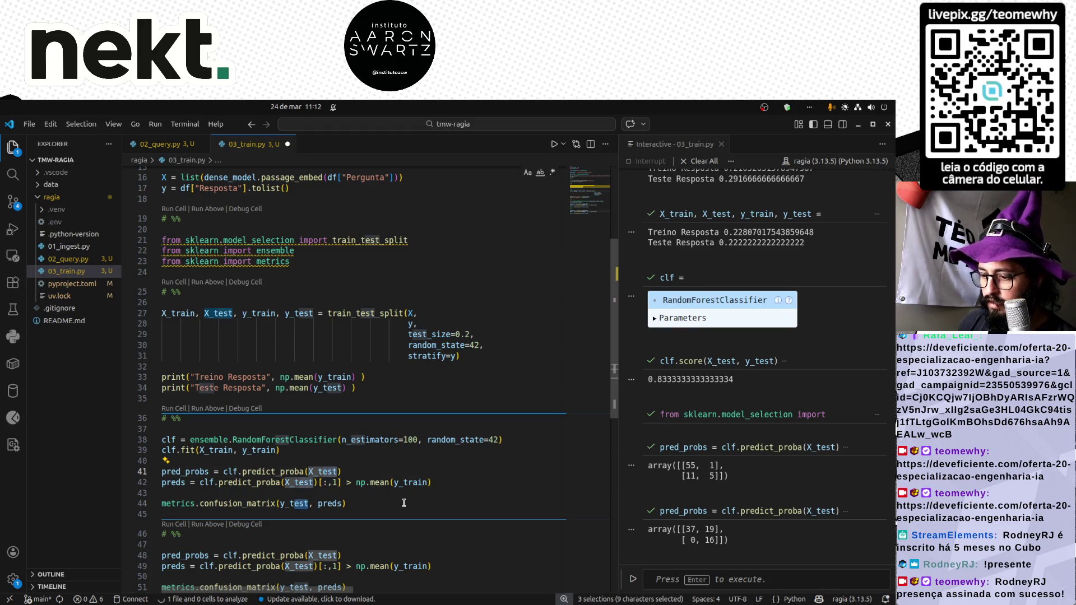
text(train)
key(Escape)
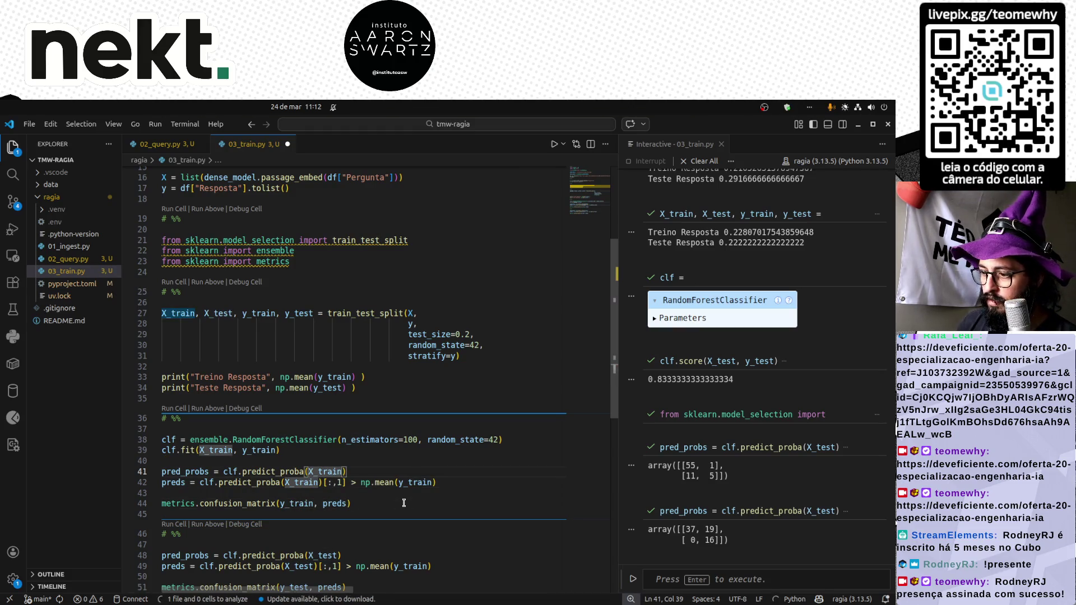
key(Down)
key(Down)
key(shift+Return)
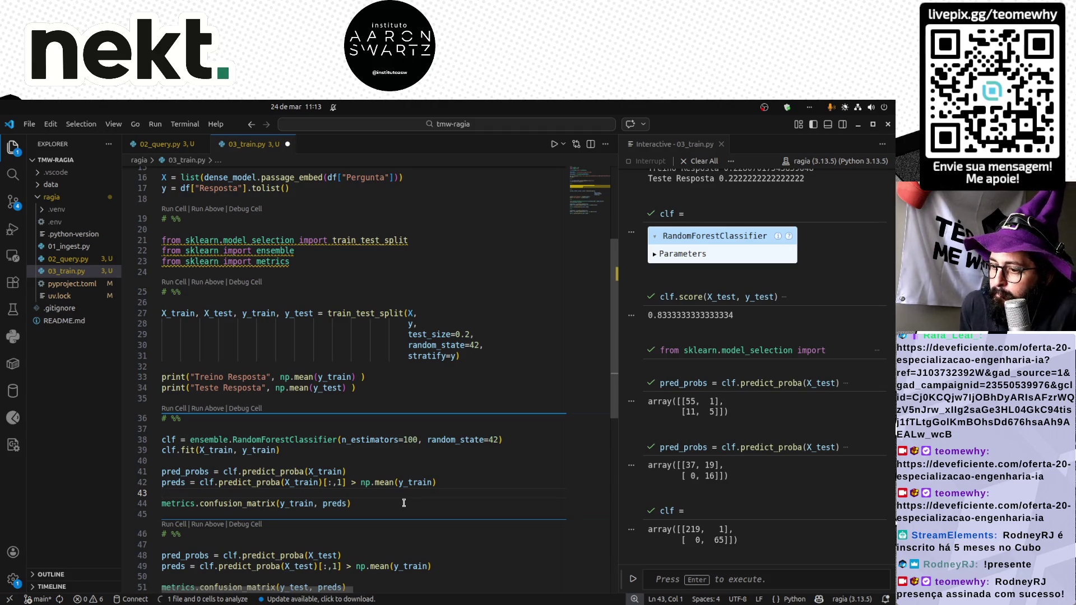
text(random_state=)
Remove the duplicate random_state text and add min_samples_leaf=3 to RandomForestClassifier.
key(Escape)
key(ctrl+shift+Left)
key(ctrl+shift+Left)
key(ctrl+shift+Left)
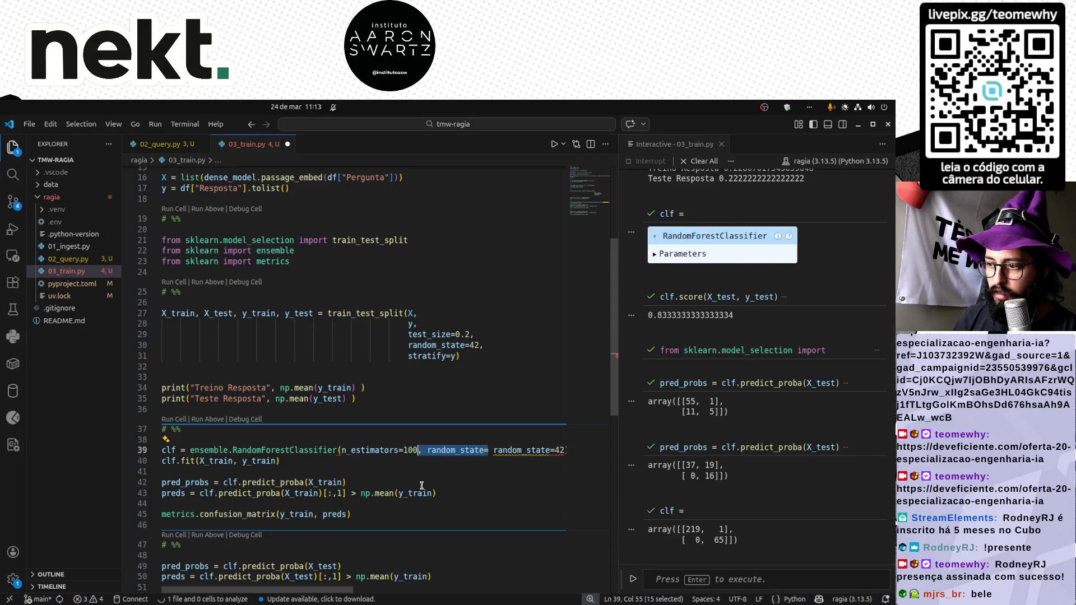
key(Delete)
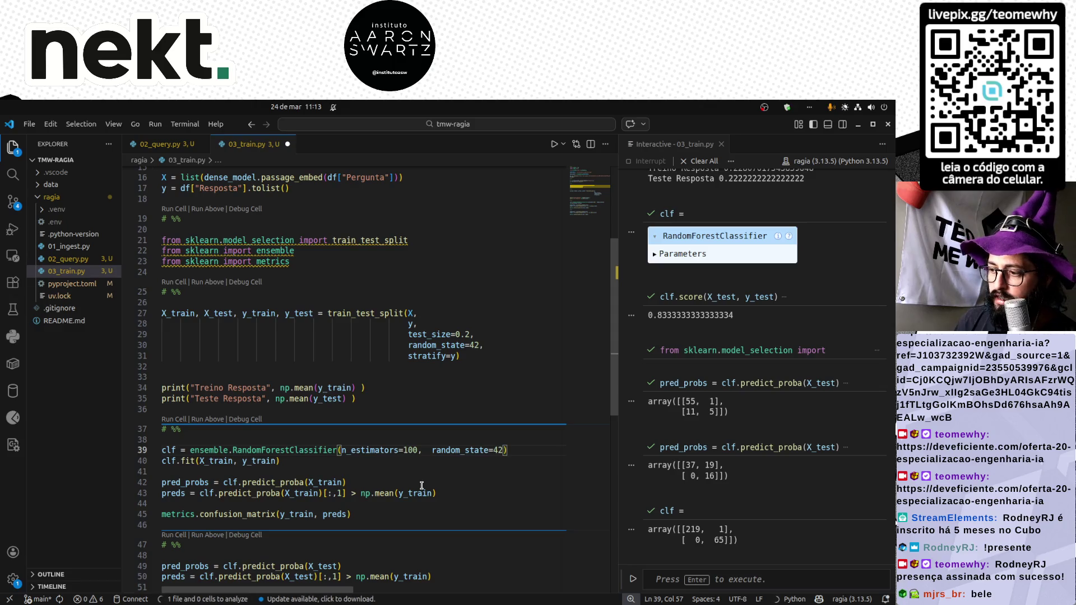
key(ctrl+Left)
key(ctrl+Left)
key(ctrl+Left)
key(ctrl+shift+Left)
text(min_sam)
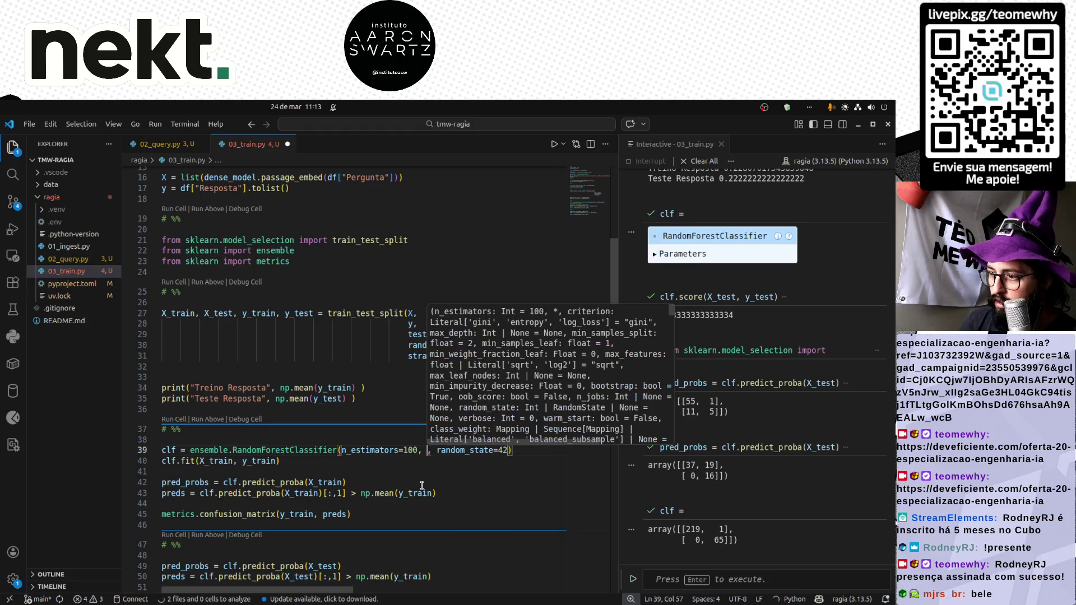
key(Tab)
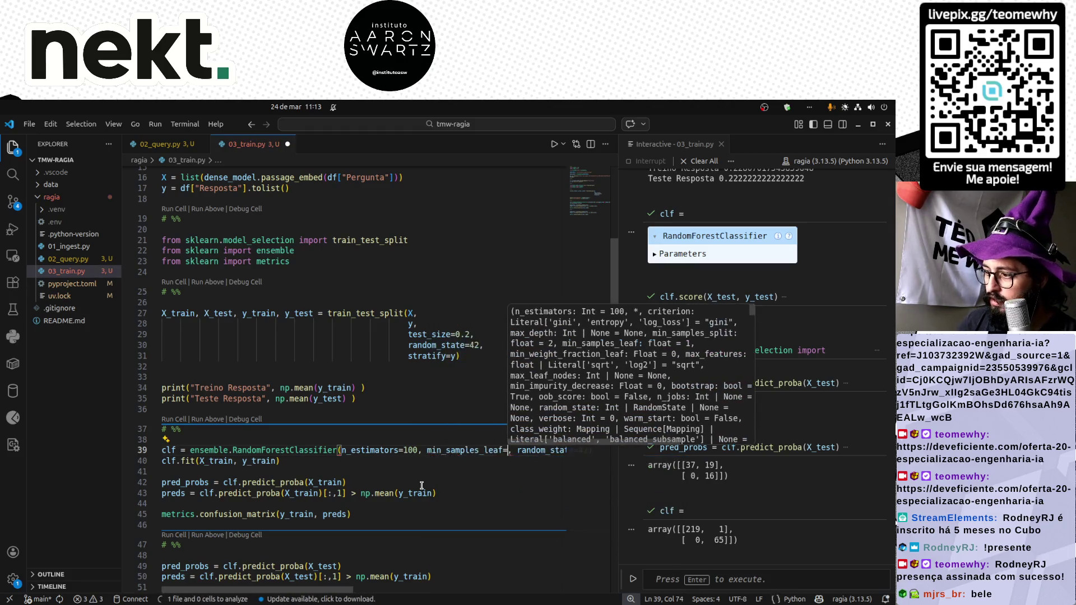
text(5)
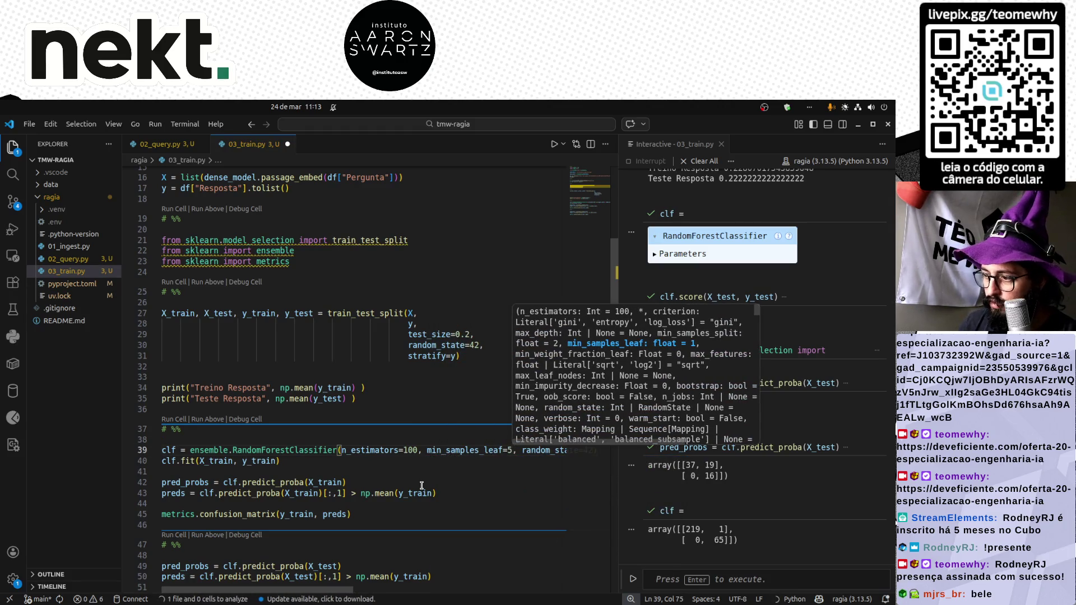
key(Escape)
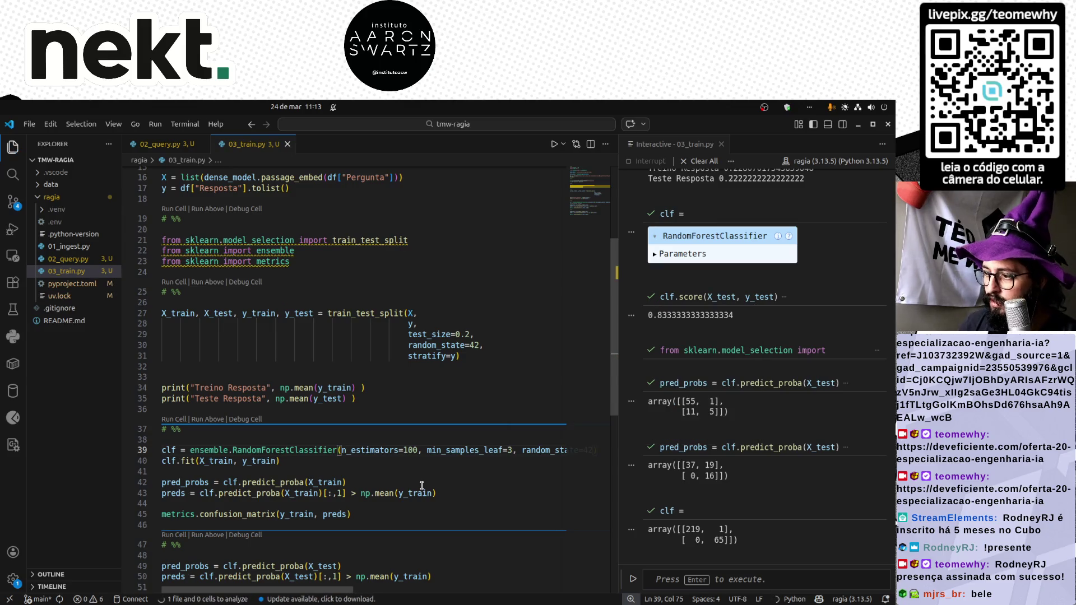
Rerun the classifier and test cells, giving train [[216, 4], [0, 65]] and test [[41, 15], [8, 16]].
key(shift+Return)
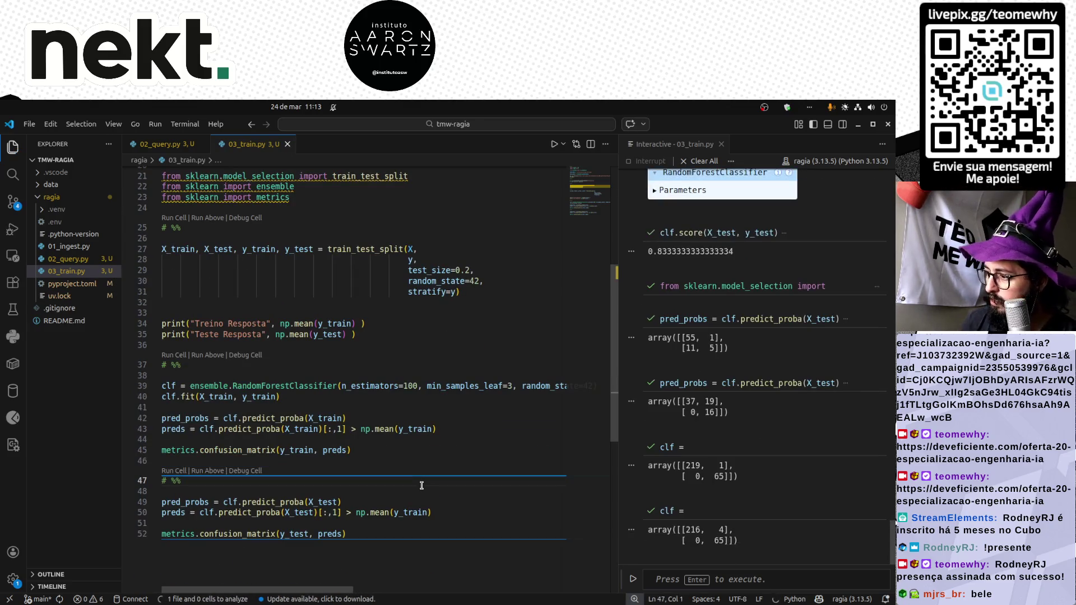
key(shift+Return)
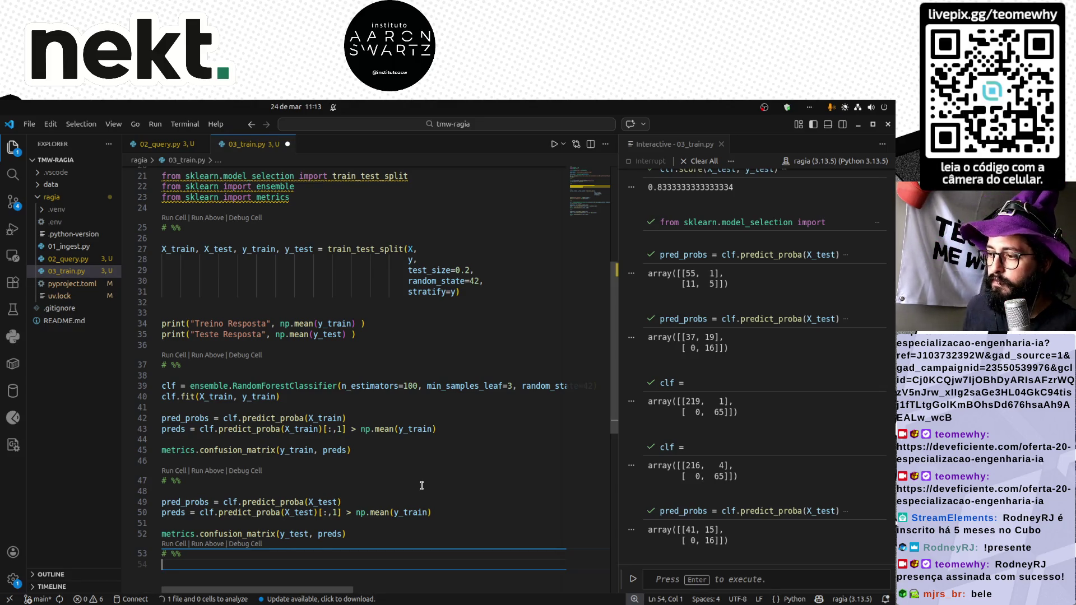
Put each RandomForestClassifier argument on its own line and save the script.
double_click(464, 385)
key(Return)
key(Return)
key(ctrl+s)
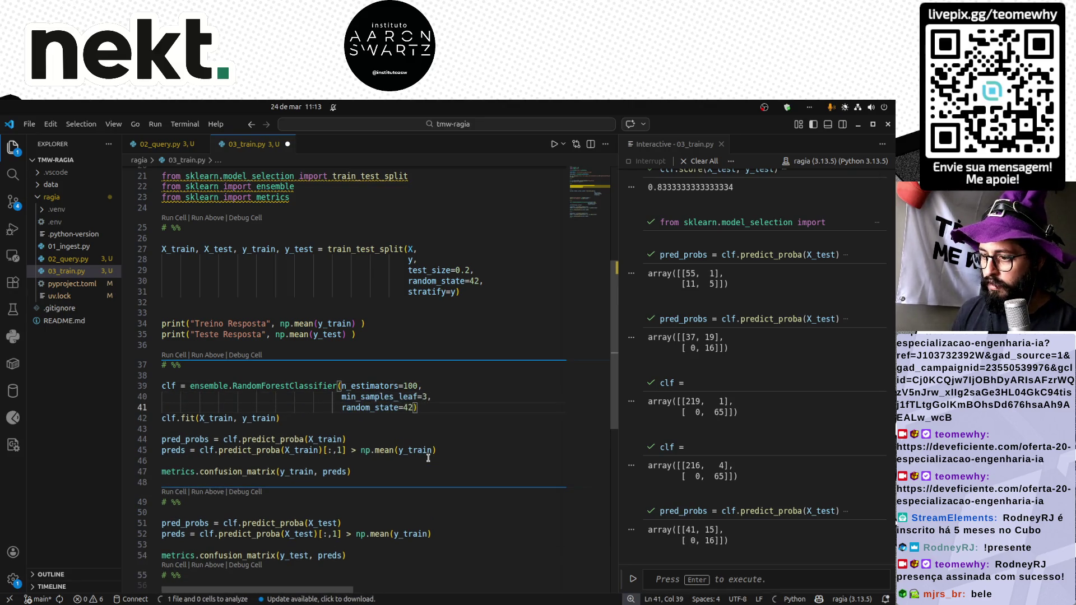
key(Down)
key(Home)
key(Return)
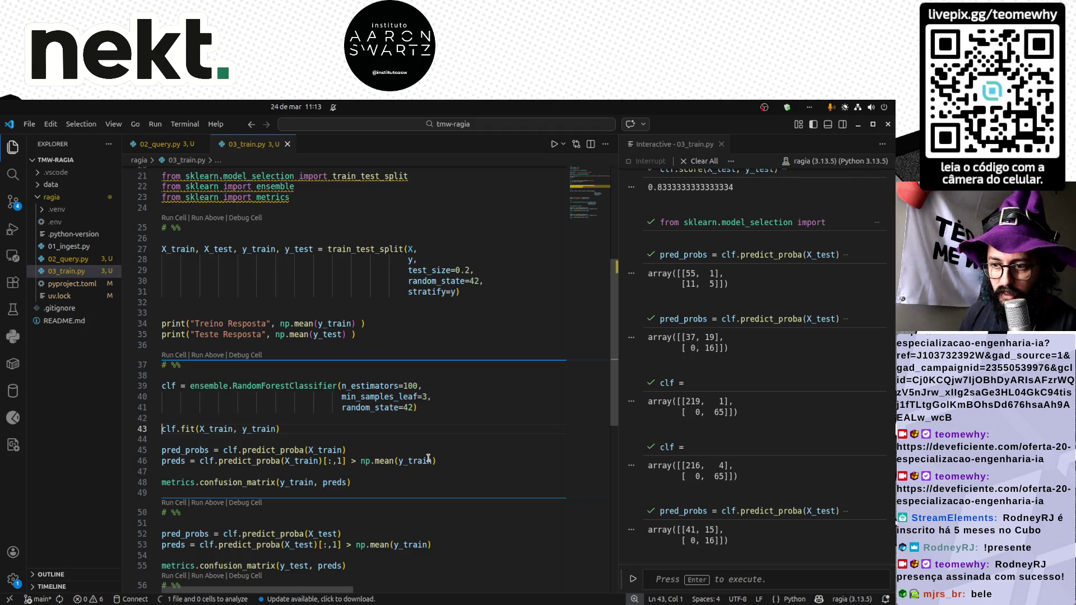
scroll(403, 455, up, 5)
scroll(402, 456, up, 5)
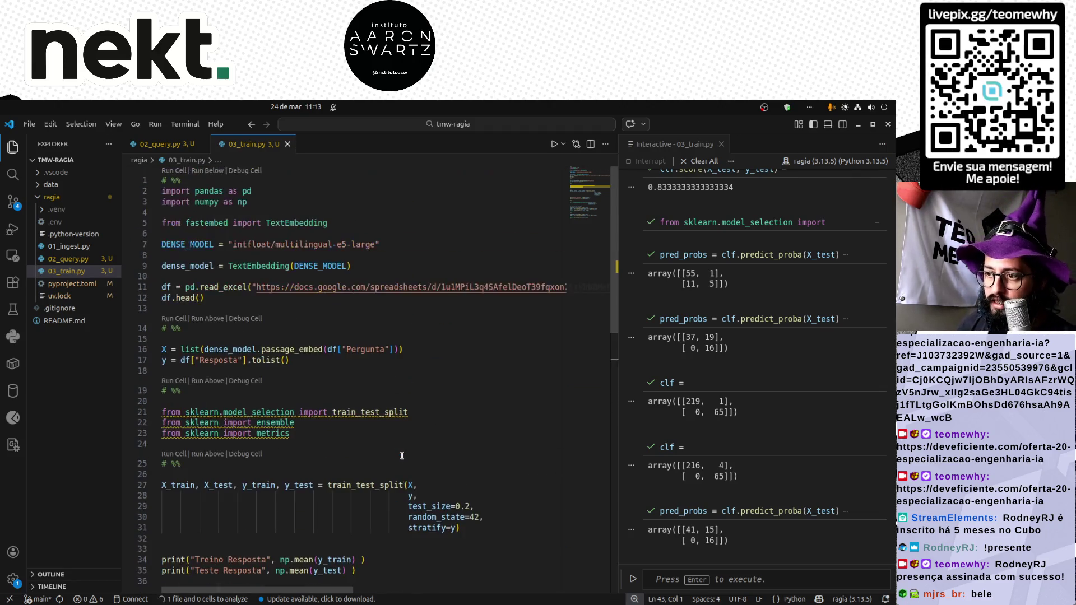
click(269, 308)
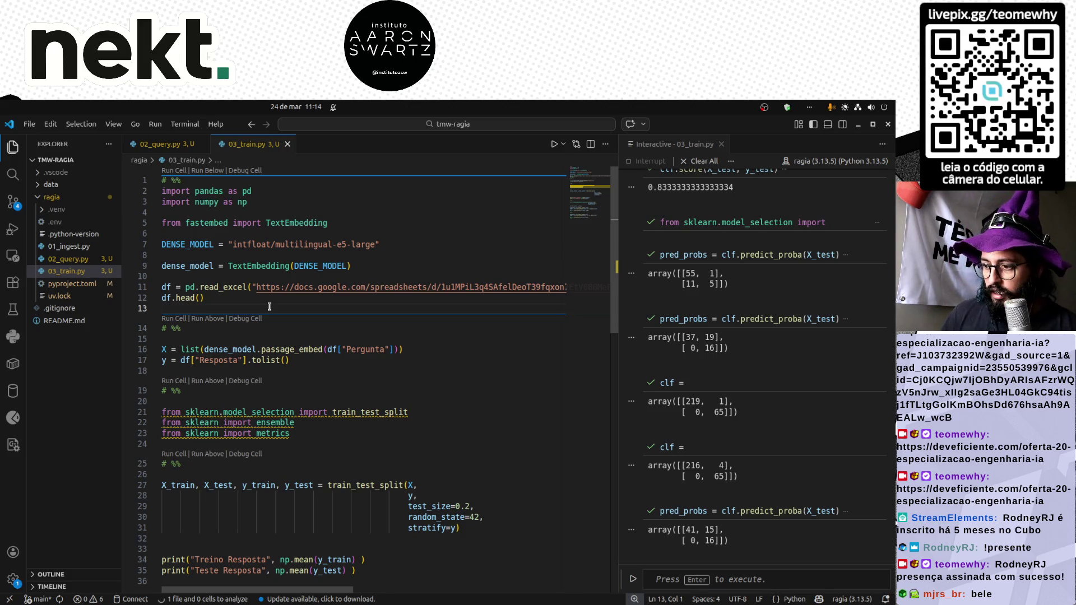
Reformat the train_test_split call with dedented arguments and closing paren on its own line, then save.
click(407, 487)
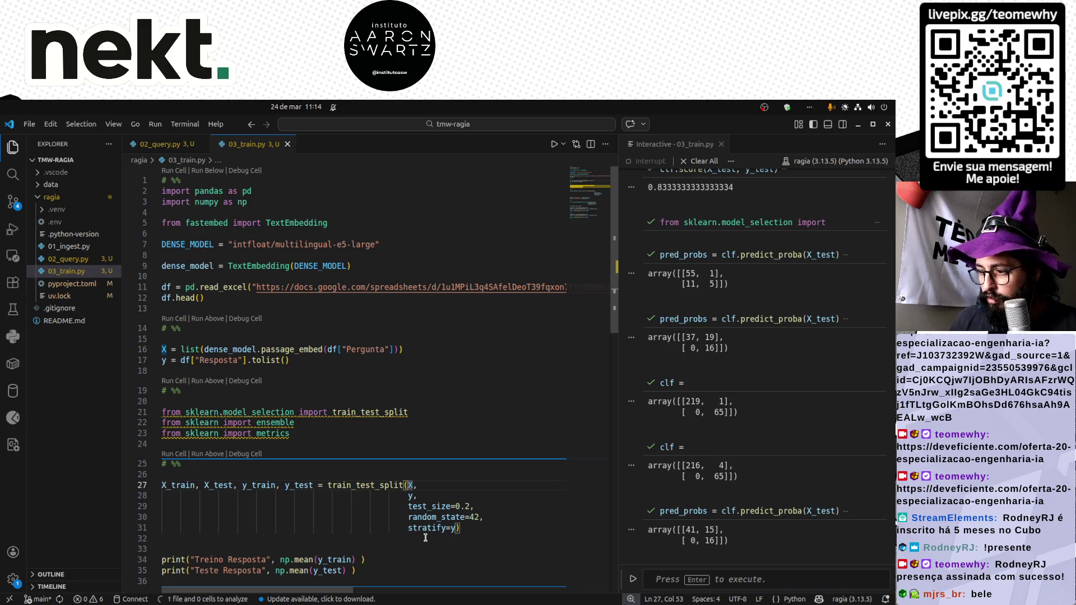
key(Return)
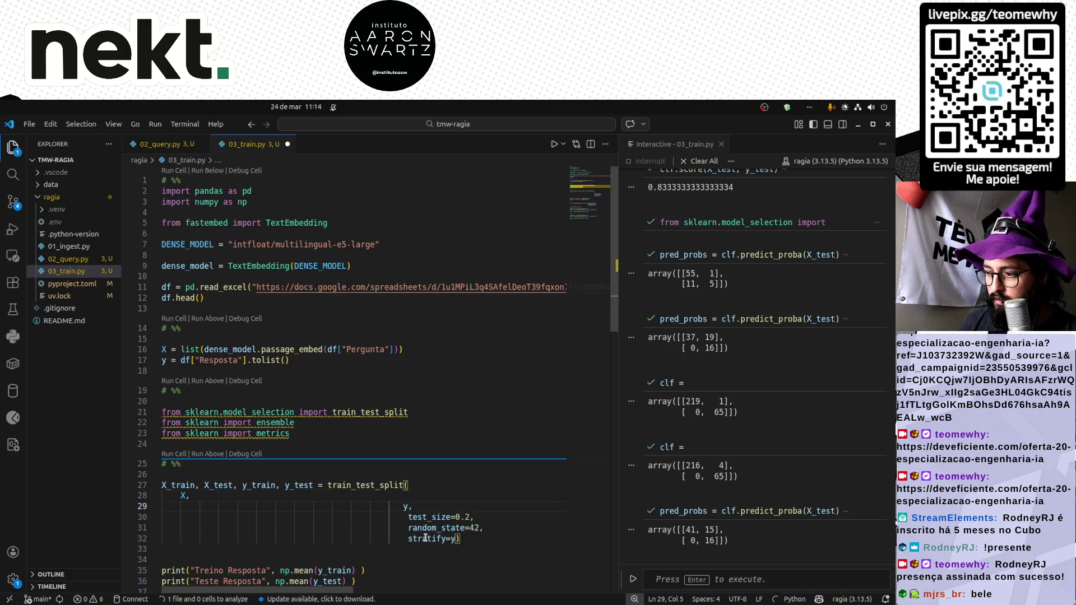
key(shift+Down)
key(shift+Down)
key(shift+Down)
key(shift+End)
key(shift+Tab)
key(shift+Tab)
key(shift+Tab)
key(shift+Tab)
key(shift+Tab)
key(End)
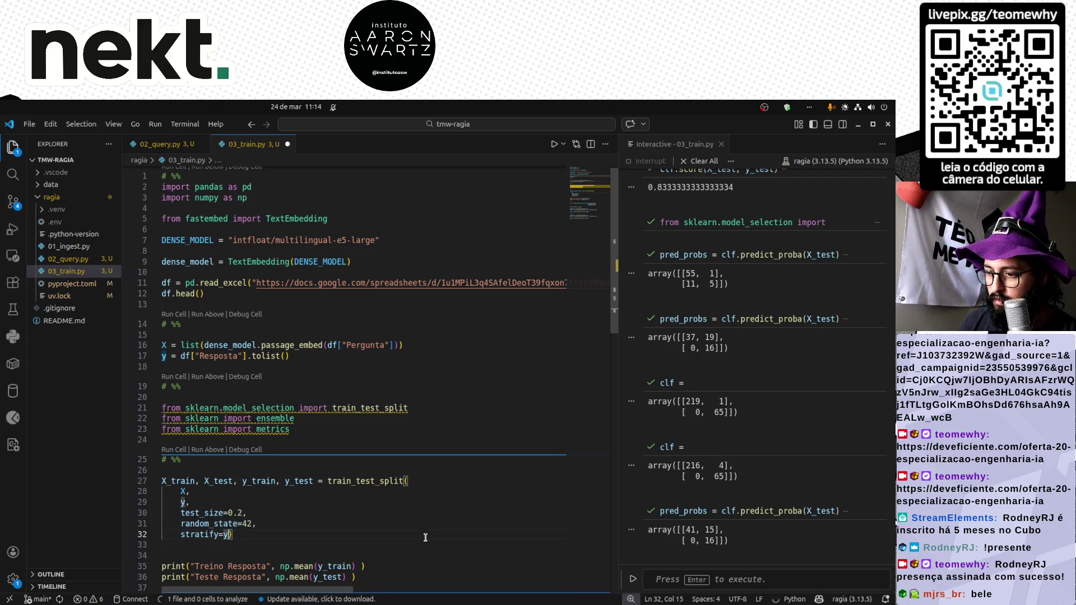
key(Return)
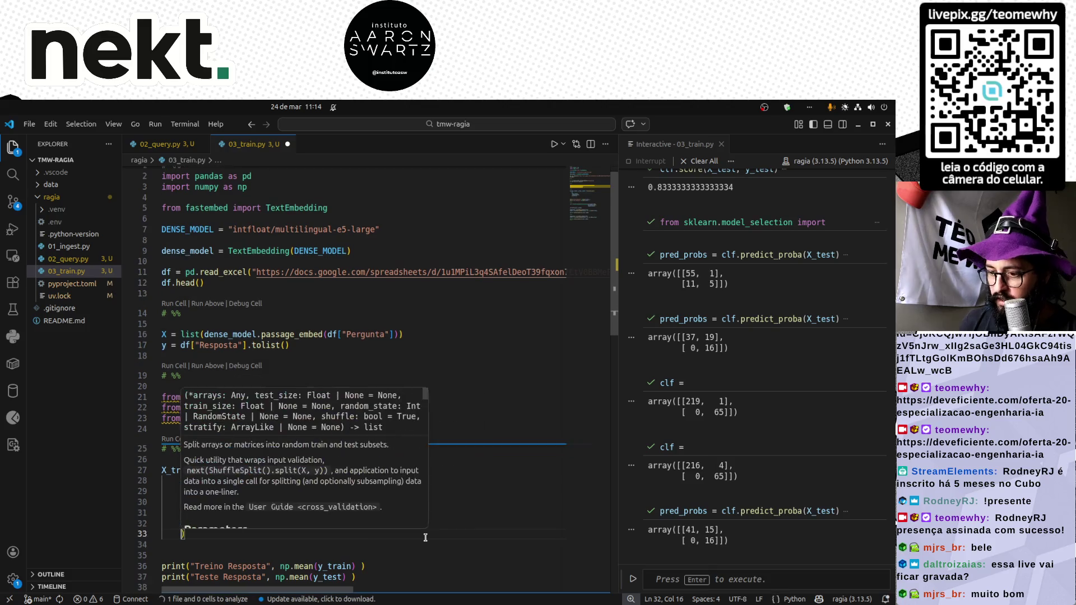
key(ctrl+s)
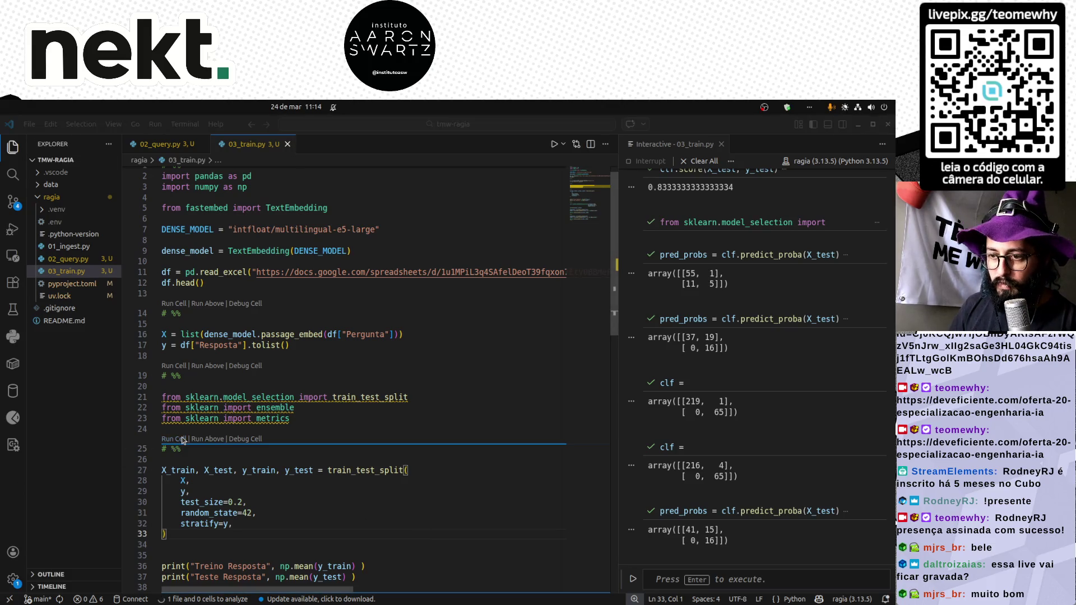
Switch to the browser and bring up the question spreadsheet.
key(alt+Tab)
click(633, 126)
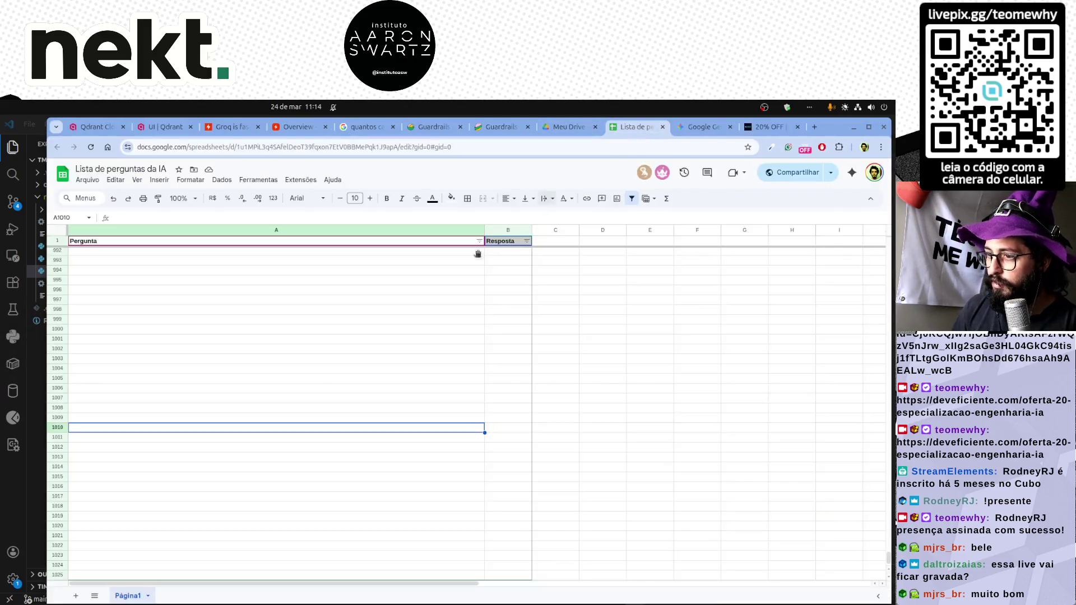
Paste 'essa live vai ficar gravada?' into row 359 and clear its dark formatting.
key(ctrl+Up)
key(Down)
text(essa live vai ficar gravada?)
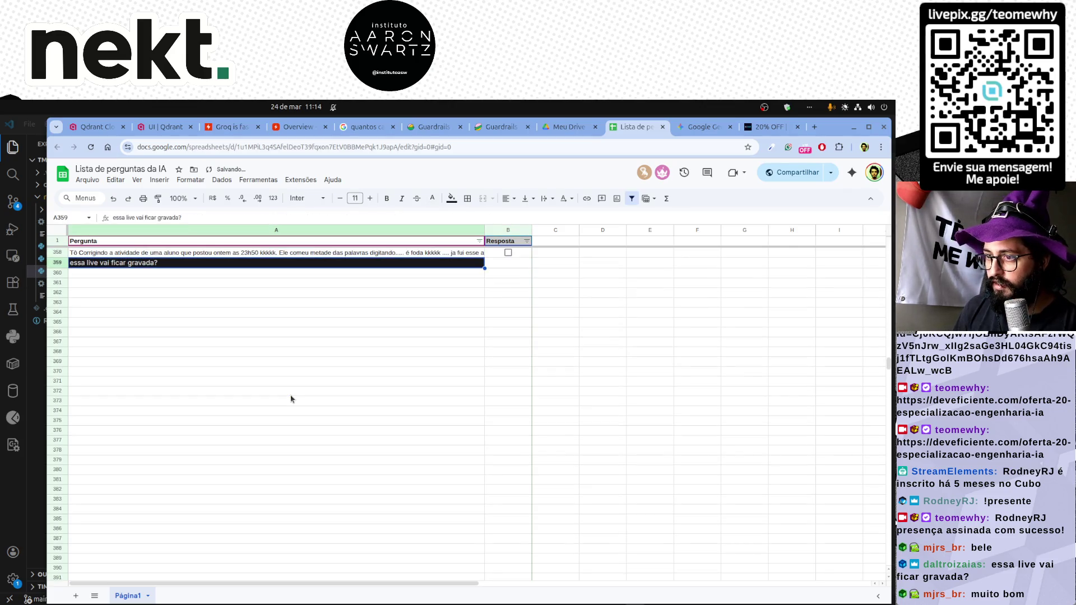
key(Up)
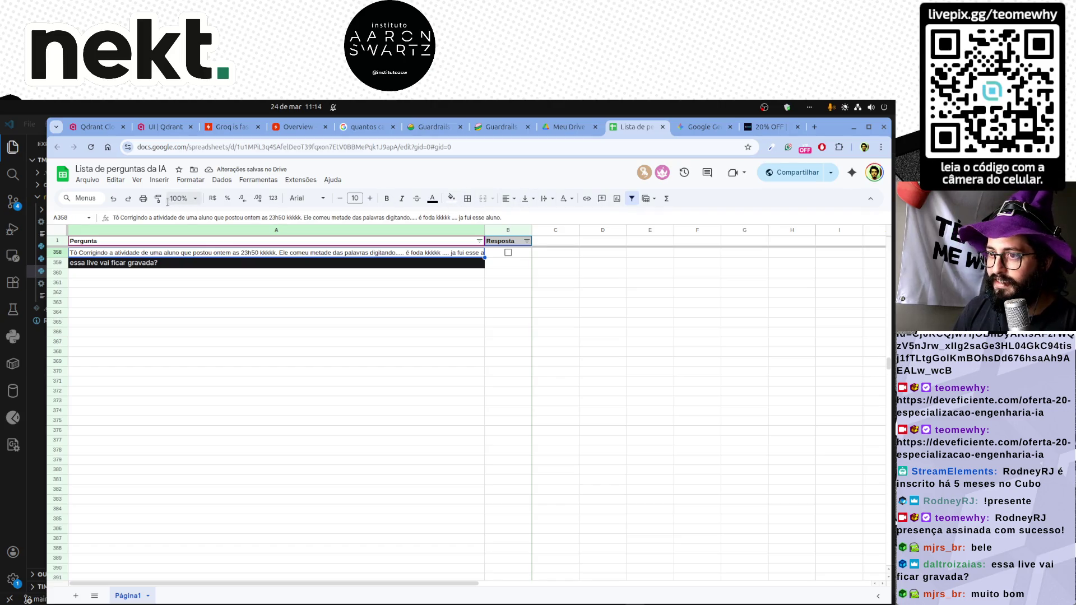
key(Down)
key(Down)
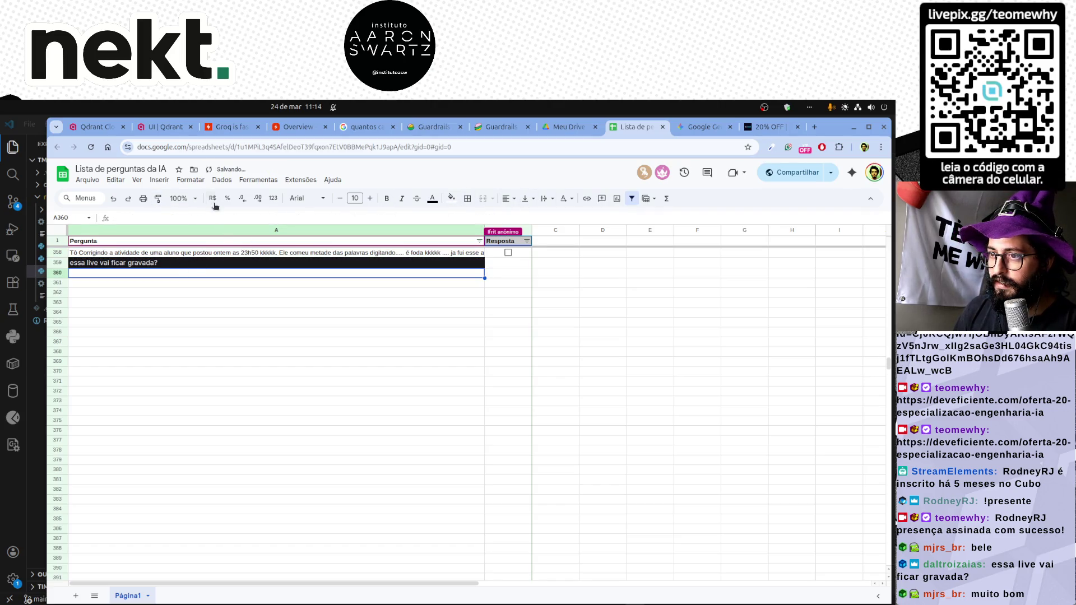
click(195, 253)
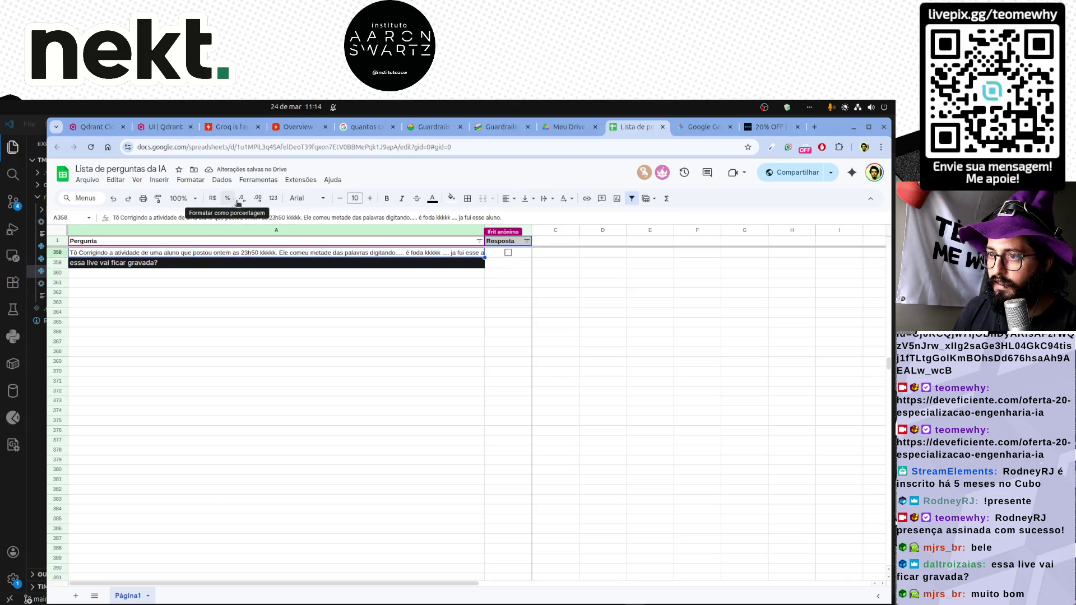
key(ctrl+backslash)
click(516, 255)
Tick row 359 as answered and enter 'muito bom' in A360.
key(Return)
key(space)
key(Return)
scroll(323, 326, up, 6)
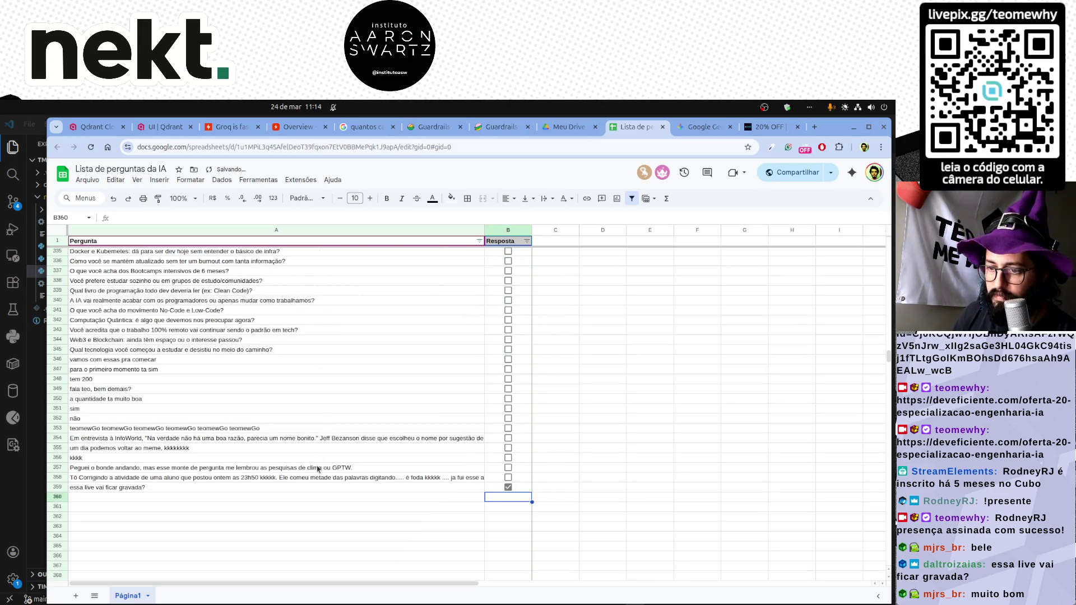
click(304, 488)
click(293, 501)
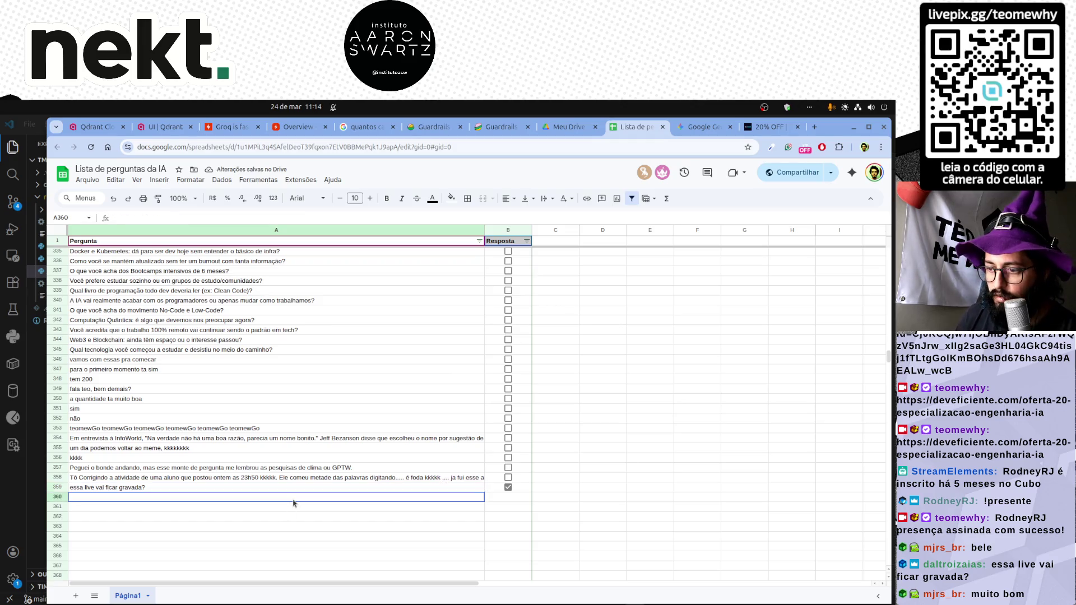
text(muito bom)
key(Return)
key(Up)
key(Up)
key(Down)
key(Down)
key(Left)
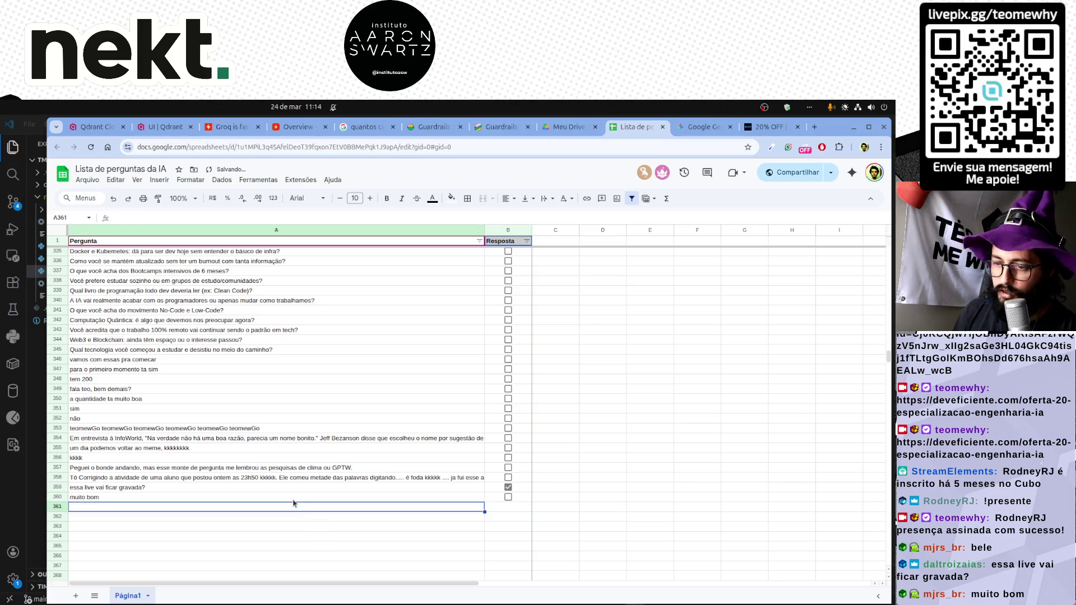
scroll(215, 495, up, 15)
scroll(215, 495, up, 15)
scroll(215, 495, up, 10)
scroll(216, 494, down, 5)
scroll(216, 495, down, 5)
scroll(216, 494, down, 5)
scroll(215, 494, down, 4)
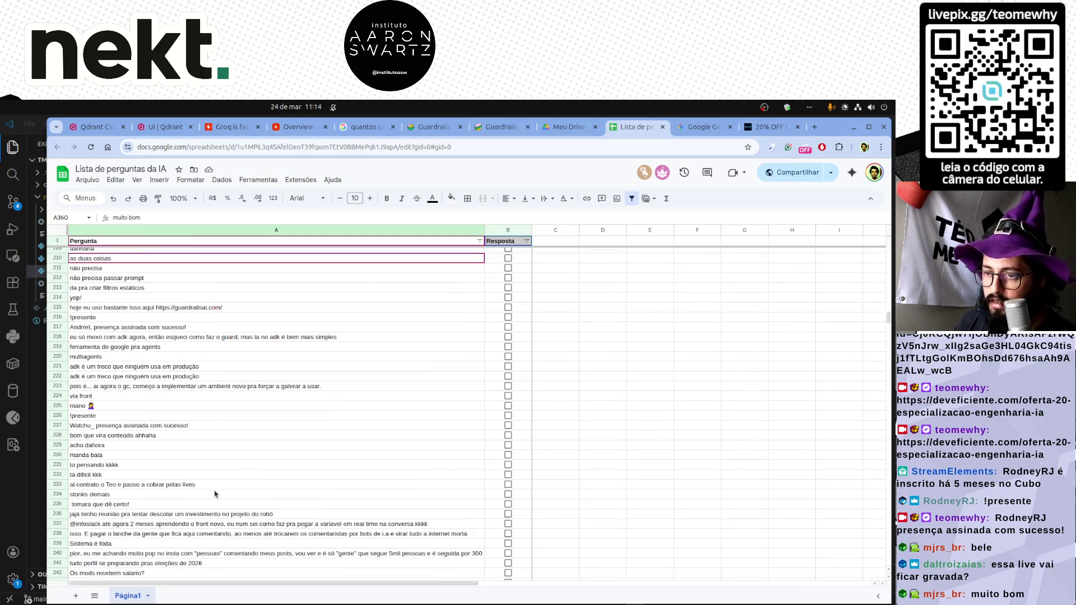
scroll(216, 494, down, 8)
scroll(215, 495, down, 8)
scroll(216, 495, down, 8)
scroll(215, 494, down, 5)
scroll(217, 492, down, 6)
scroll(217, 492, down, 4)
Review the question list from top to bottom, then switch back to the code editor.
click(205, 508)
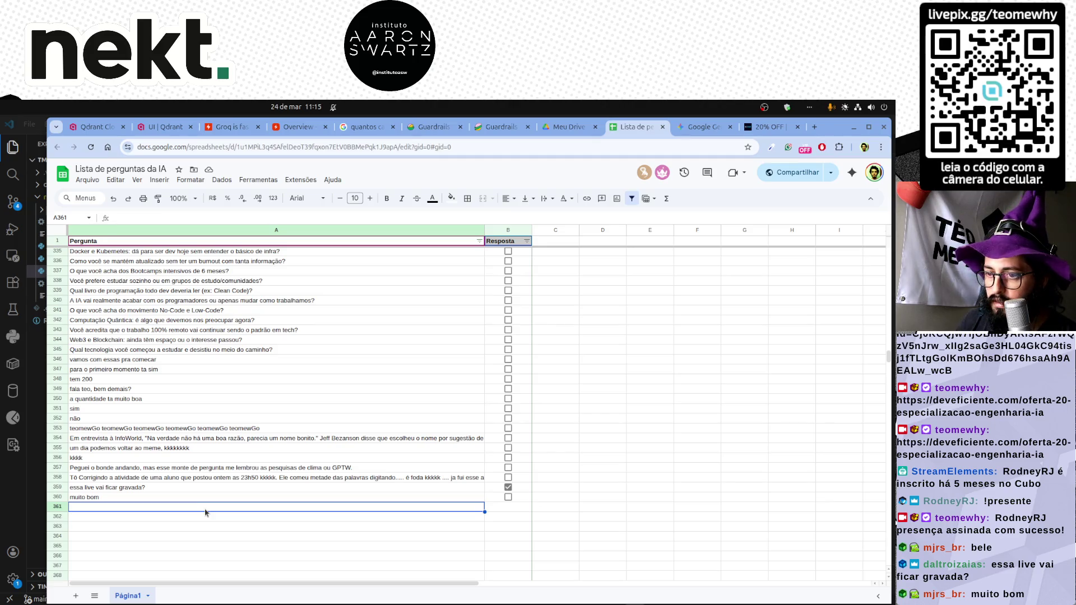
click(186, 518)
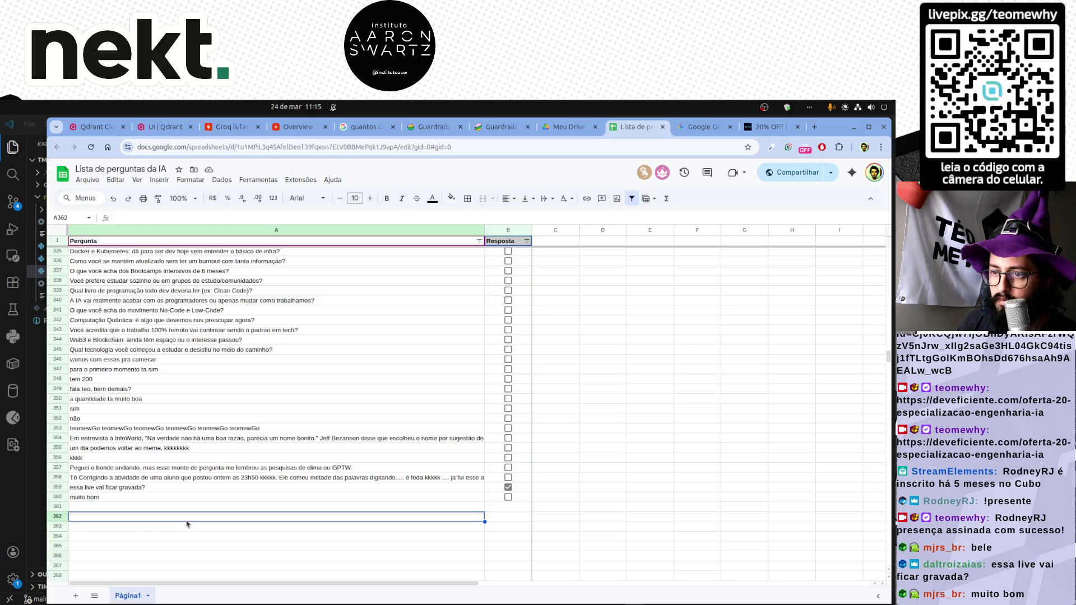
key(Up)
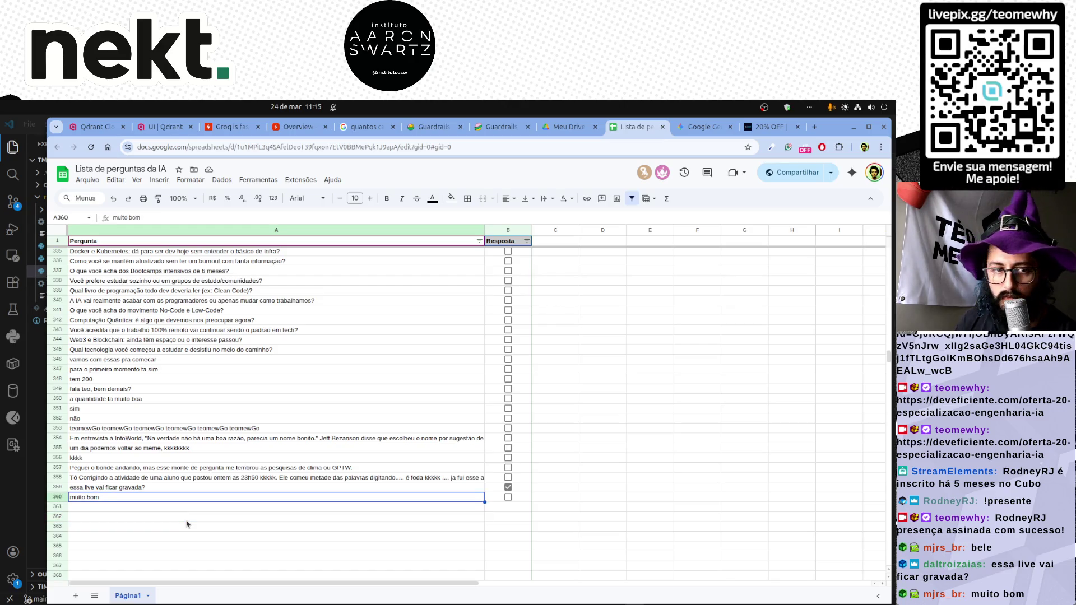
key(Up)
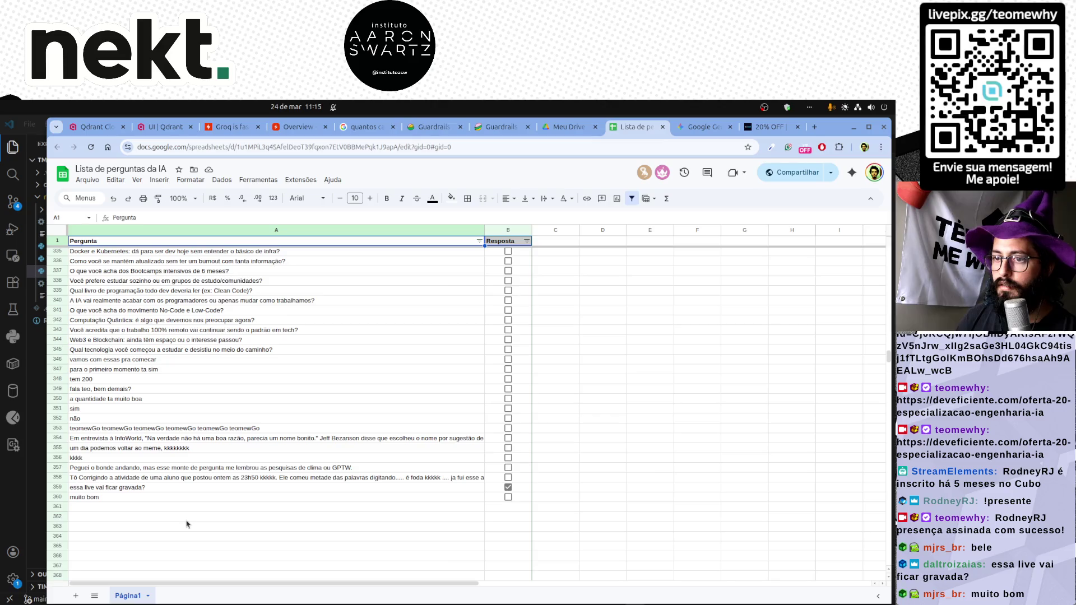
key(ctrl+Up)
key(Down)
key(Down)
key(Down)
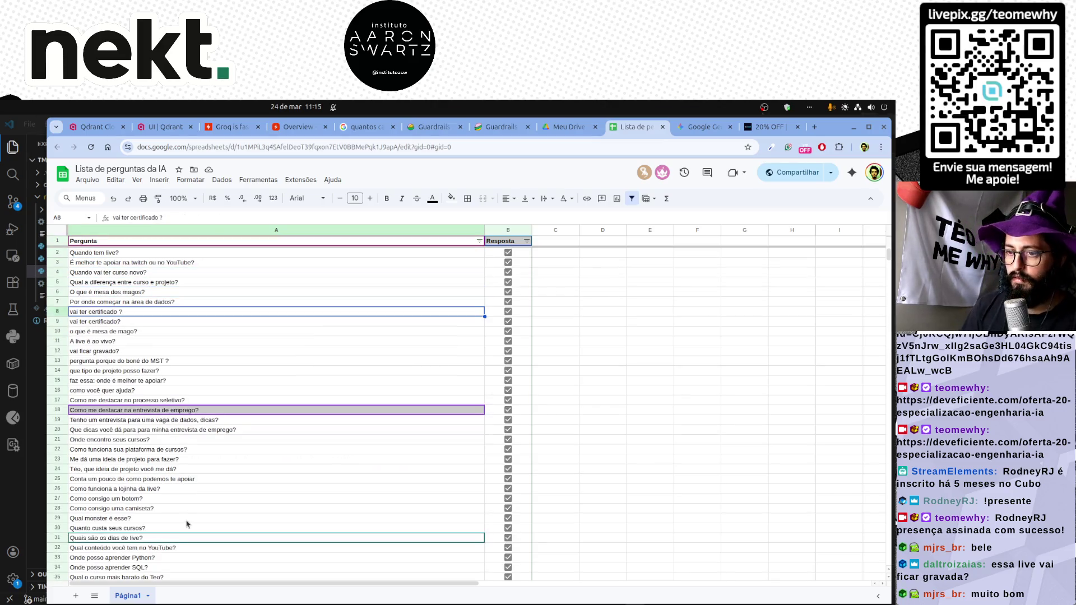
scroll(172, 499, down, 5)
scroll(172, 498, down, 5)
scroll(172, 498, down, 5)
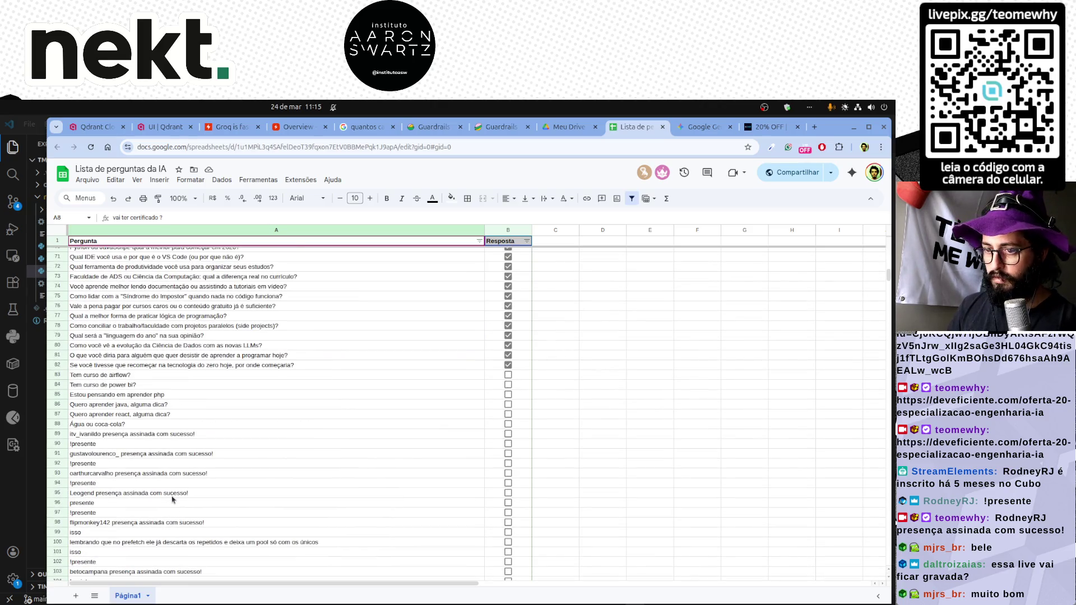
scroll(172, 499, down, 5)
scroll(171, 499, down, 5)
scroll(171, 499, down, 5)
scroll(172, 499, down, 5)
scroll(172, 498, down, 5)
scroll(172, 498, down, 5)
scroll(172, 499, down, 3)
scroll(171, 499, down, 3)
scroll(171, 499, down, 5)
scroll(171, 498, down, 3)
click(101, 524)
key(alt+Tab)
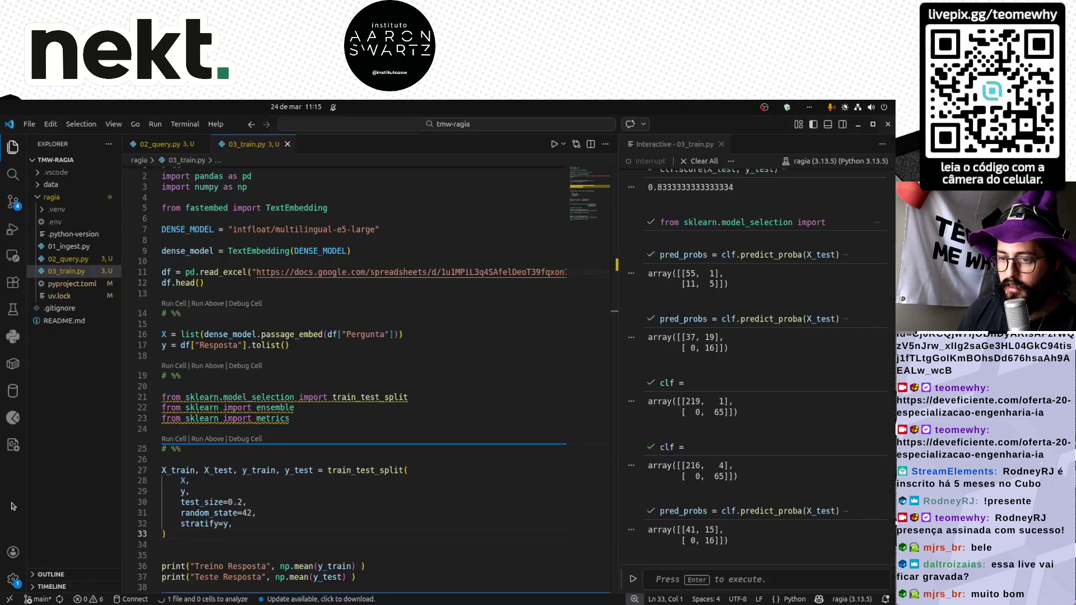
Look over the training script around line 20, then return to the question spreadsheet.
click(307, 386)
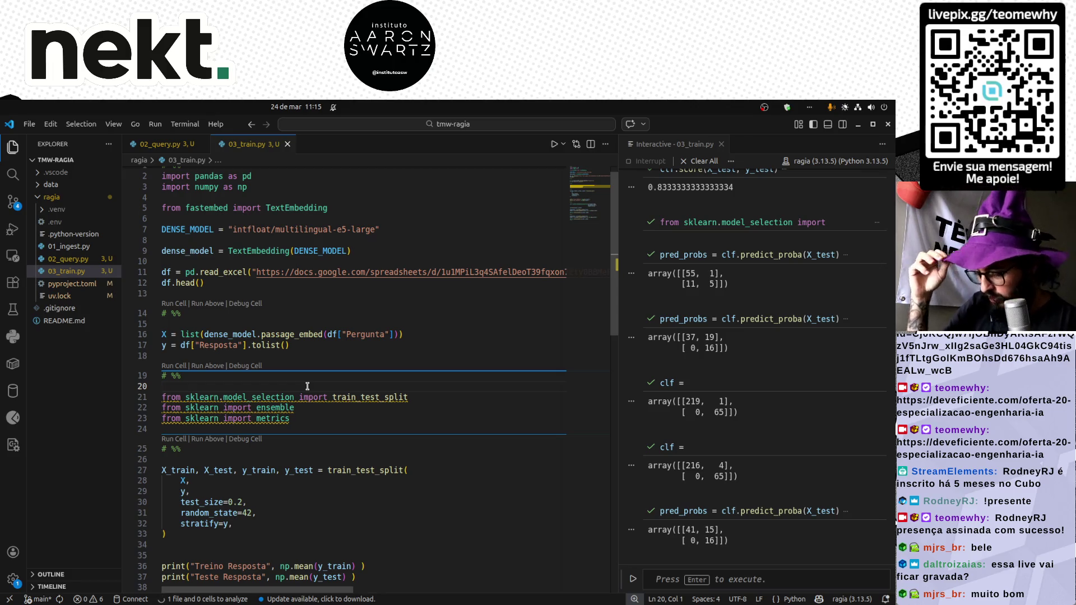
key(alt+Tab)
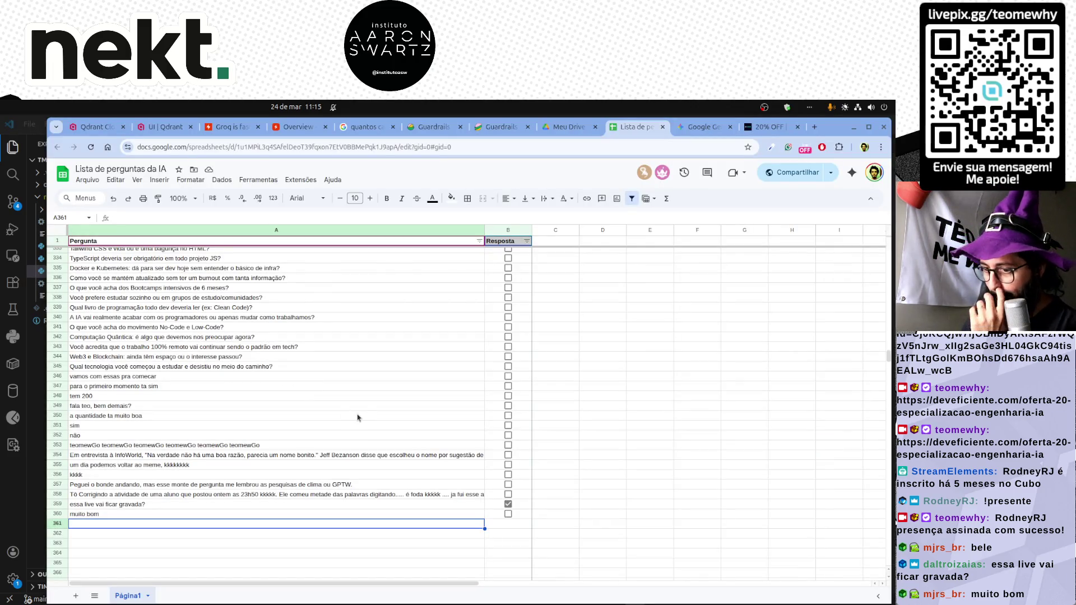